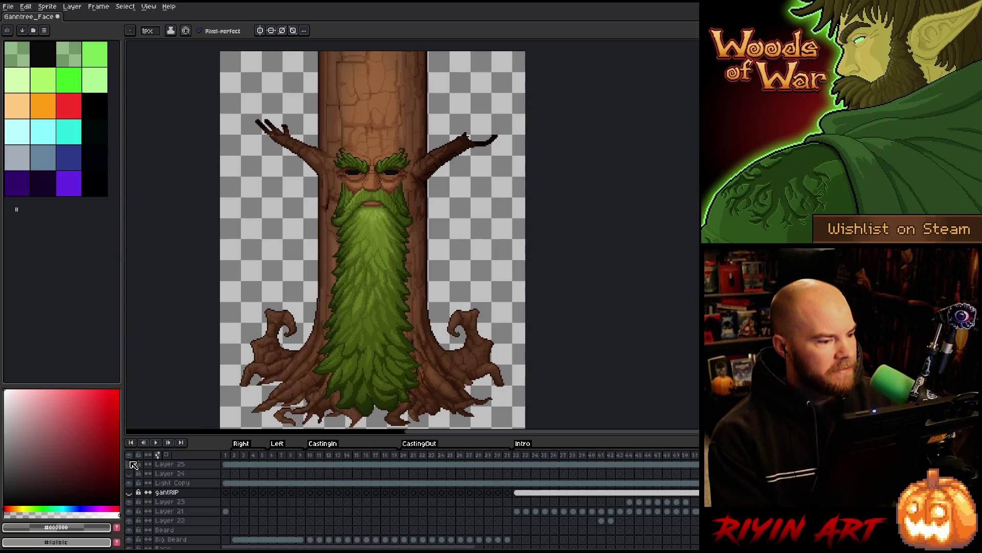
- Toggle Light Copy repeatedly to compare the beard, leaving it and Layer 25 hidden
left_click(131, 482)
left_click(131, 482)
left_click(131, 482)
left_click(130, 482)
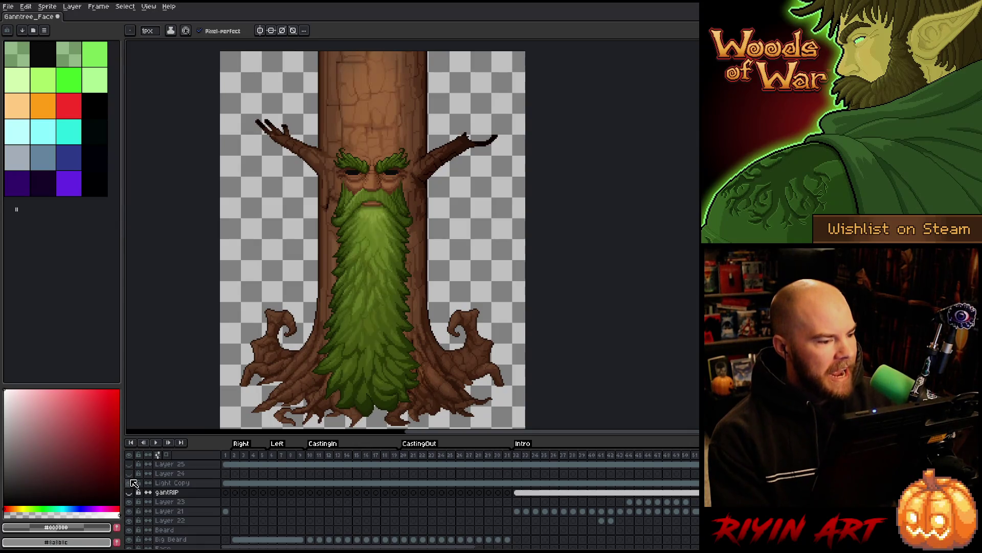
left_click(131, 481)
left_click(130, 482)
left_click(133, 469)
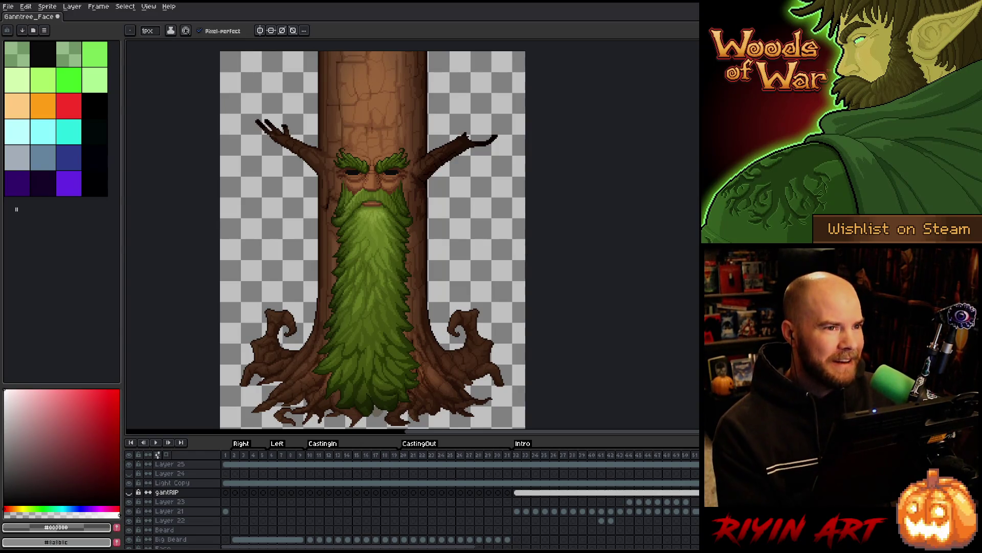
- Hide Light Copy and Layer 25, then show the gantRIP layer to preview trunk lighting
left_click(130, 483)
left_click(130, 464)
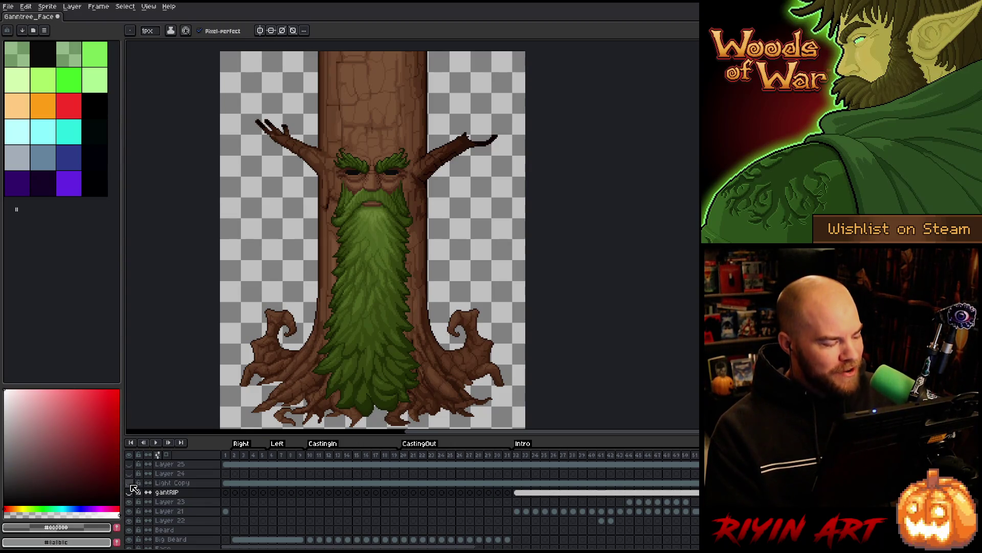
left_click(130, 492)
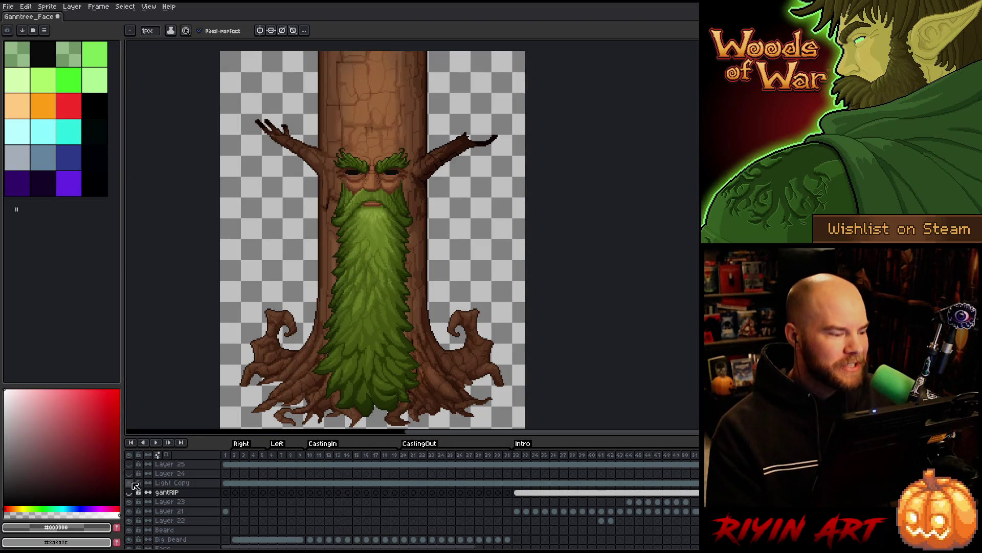
left_click(130, 464)
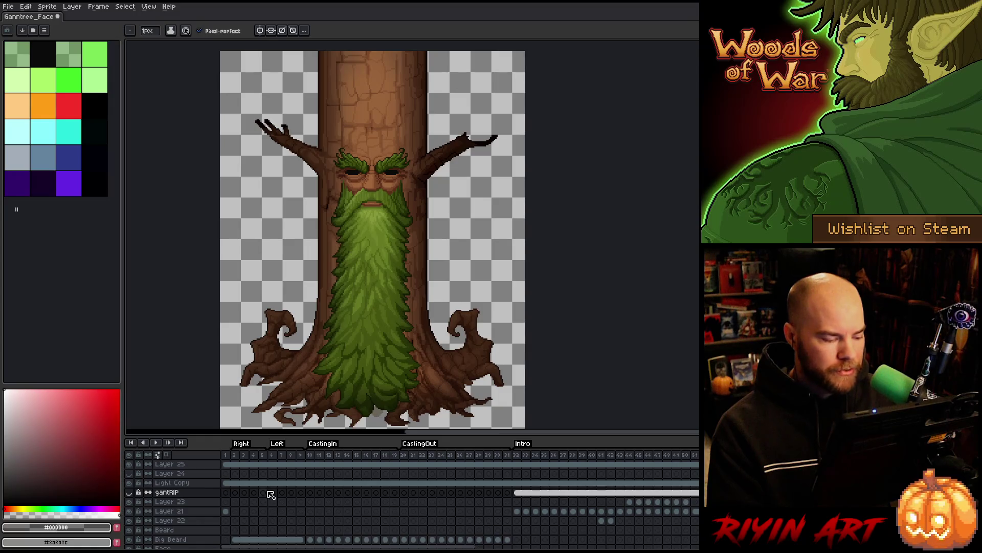
- Select frames 2–20 and drag the block so it begins at frame 35
left_click_drag(236, 456, 526, 456)
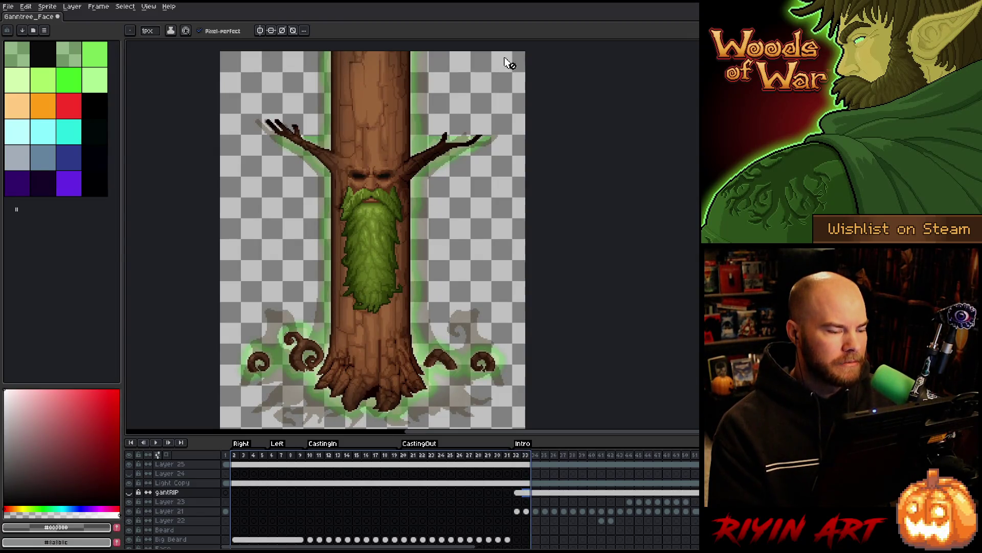
left_click_drag(544, 456, 696, 456)
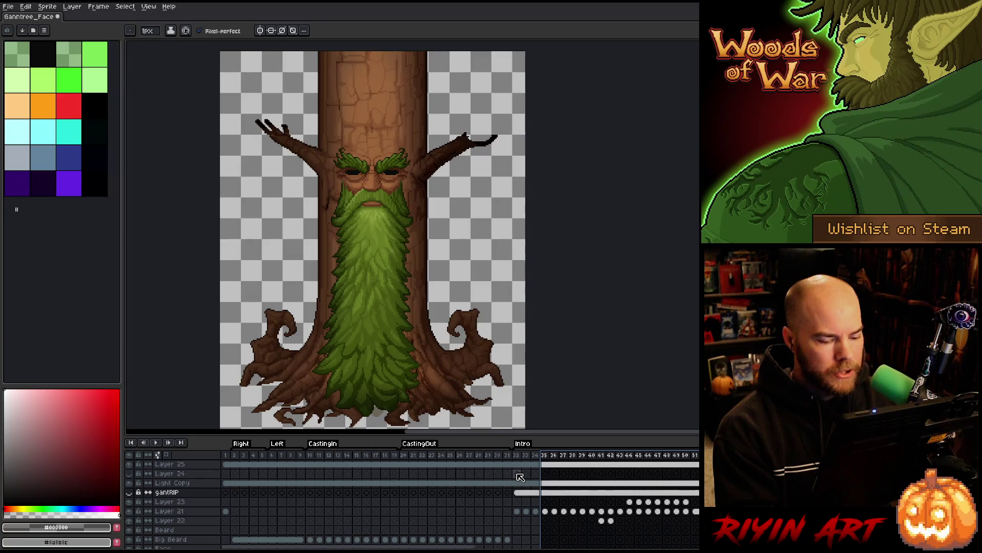
- Select Light Copy and delete the palette swatches from light green to purple
left_click(180, 483)
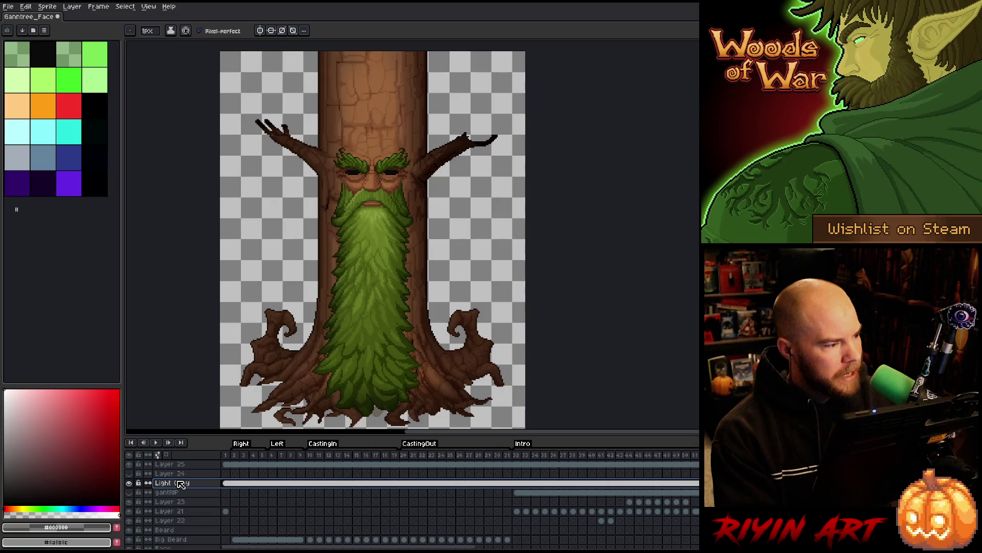
left_click_drag(18, 82, 63, 182)
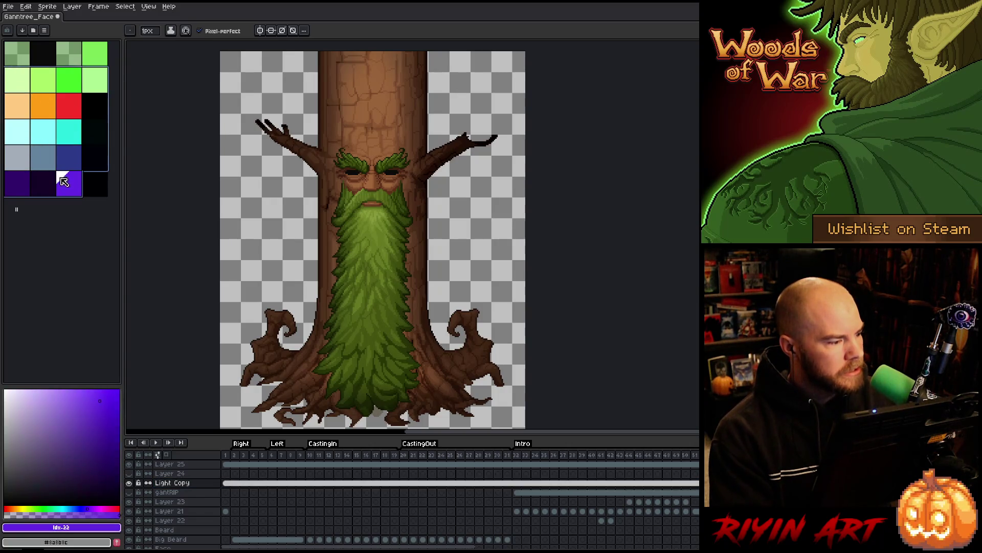
key("Delete")
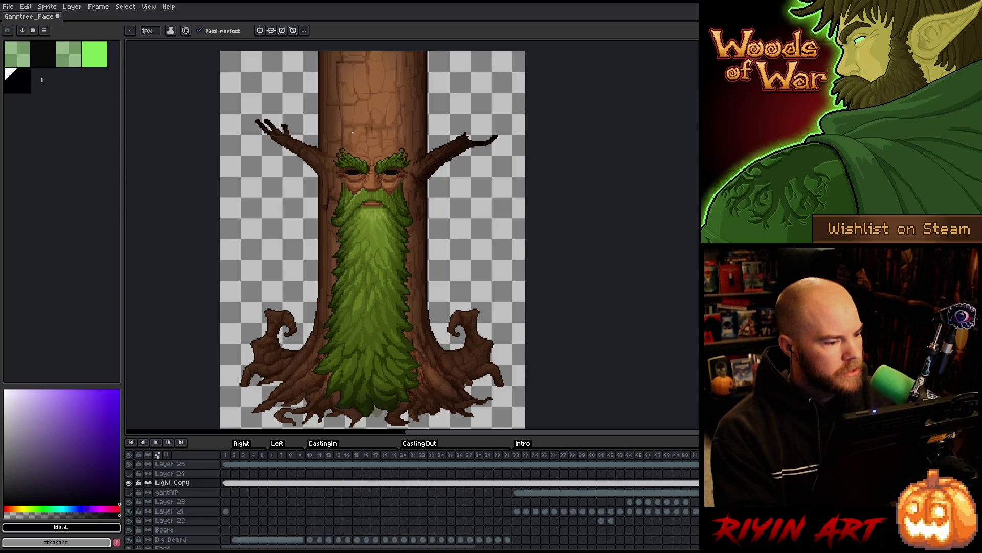
- Set Light Copy's blend mode from Overlay to Normal at 100% opacity
double_click(178, 484)
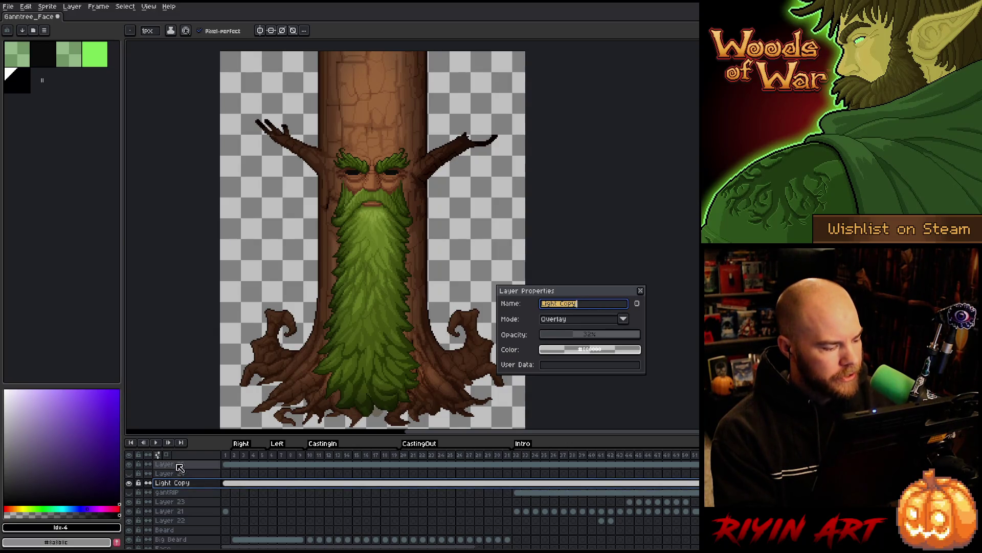
left_click(180, 465)
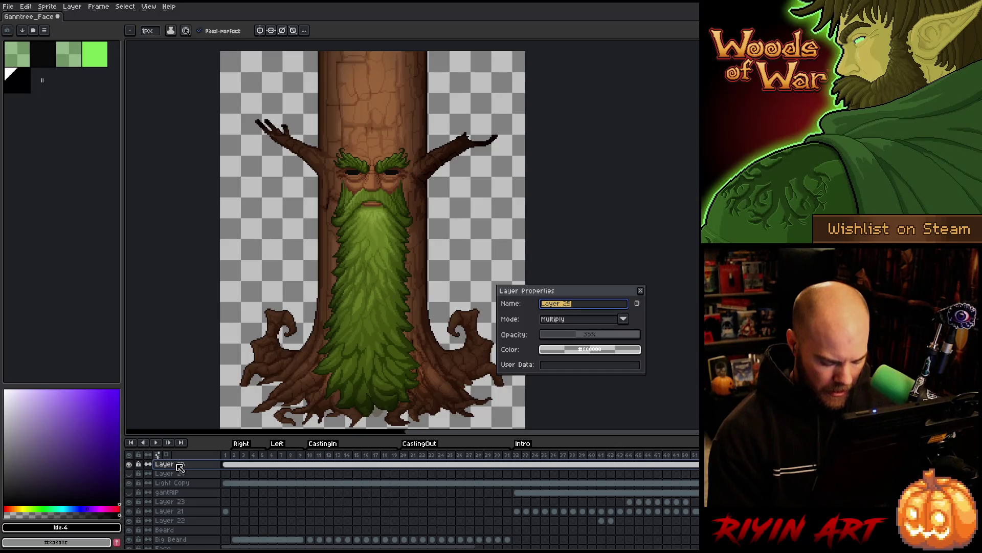
left_click(174, 483)
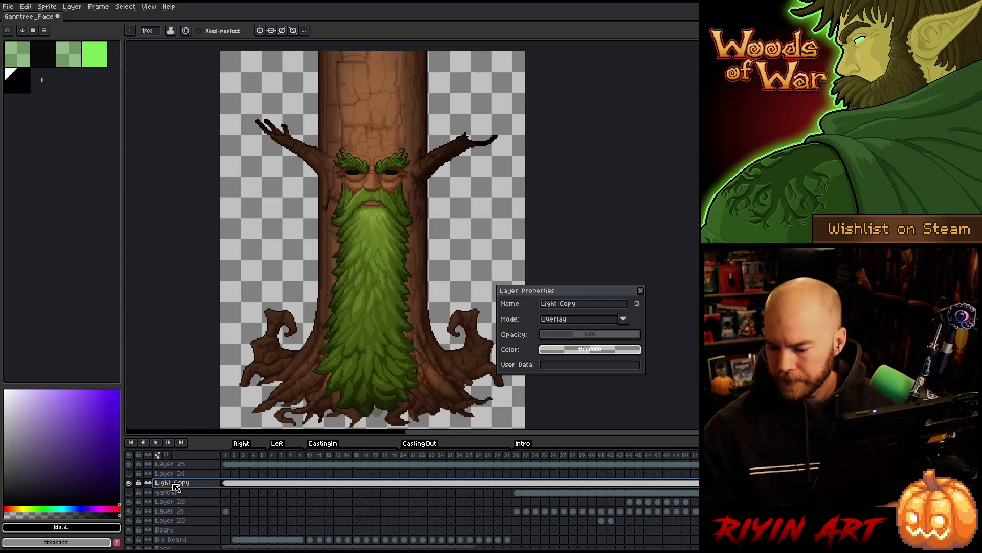
left_click(581, 317)
left_click(578, 336)
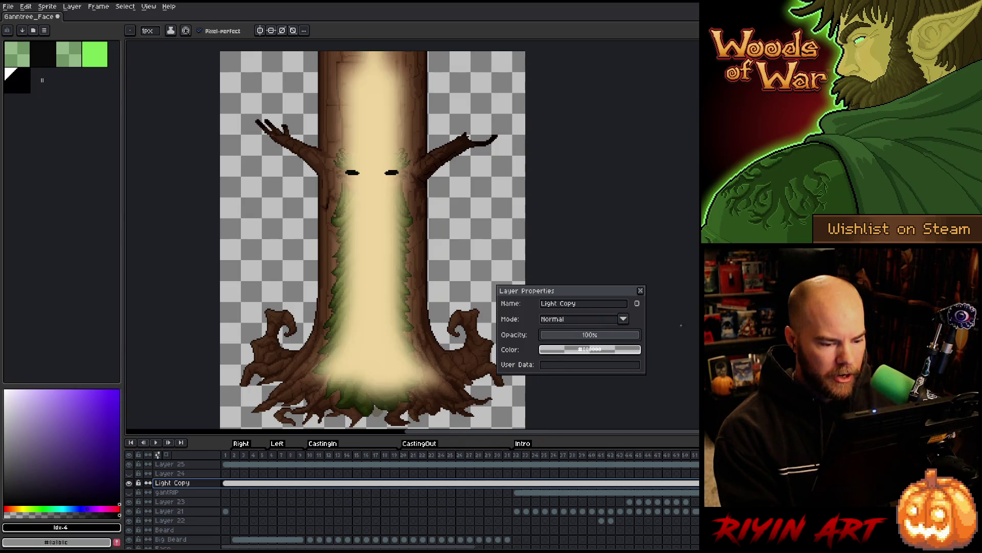
- Set Layer 25 to Normal blending at 100% opacity and preview it alone
left_click(172, 464)
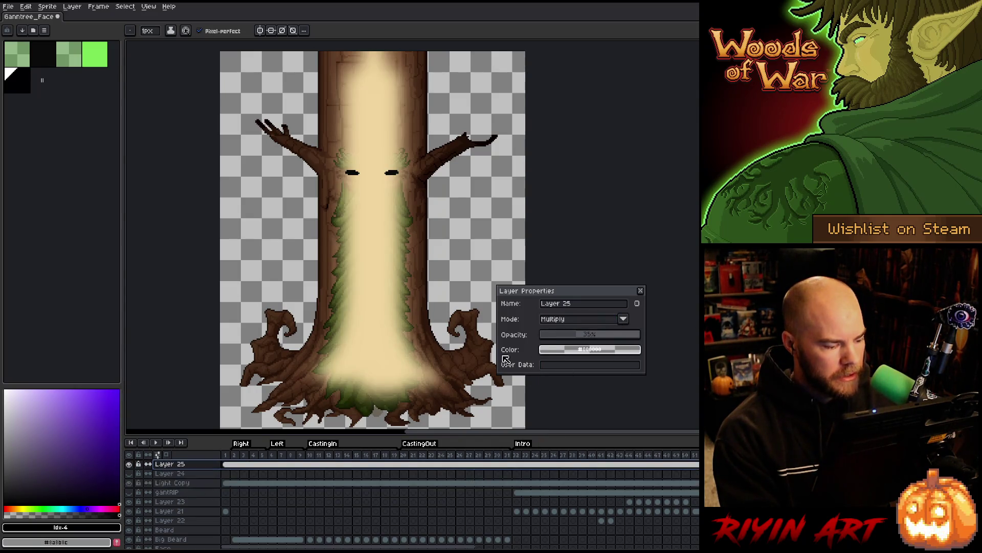
left_click(552, 319)
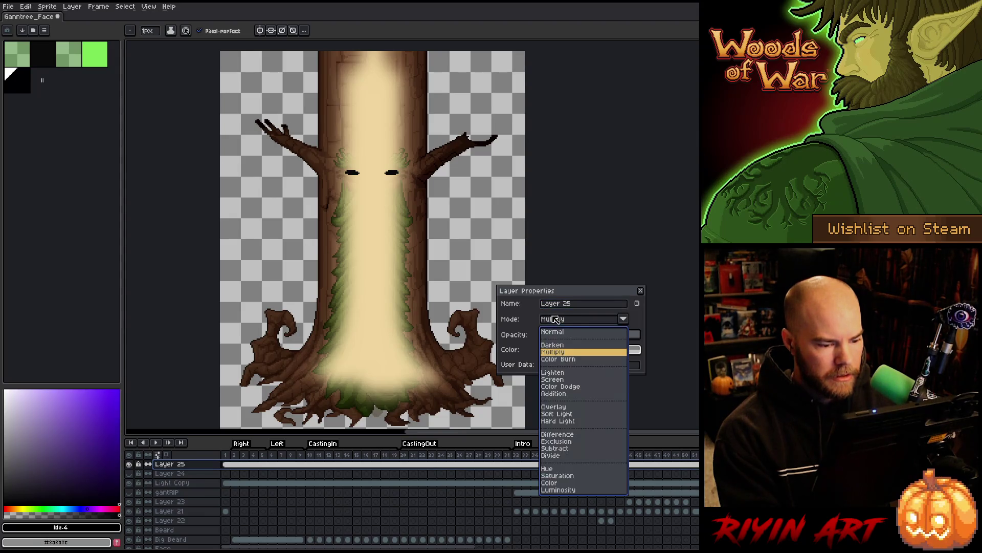
left_click(566, 336)
left_click_drag(586, 338, 640, 336)
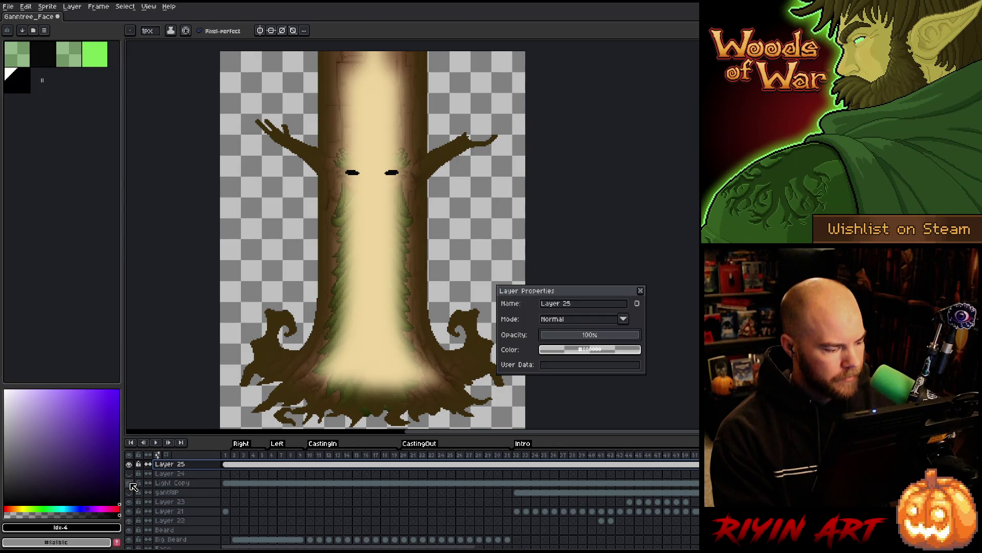
left_click(129, 464, "alt")
left_click(130, 464, "alt")
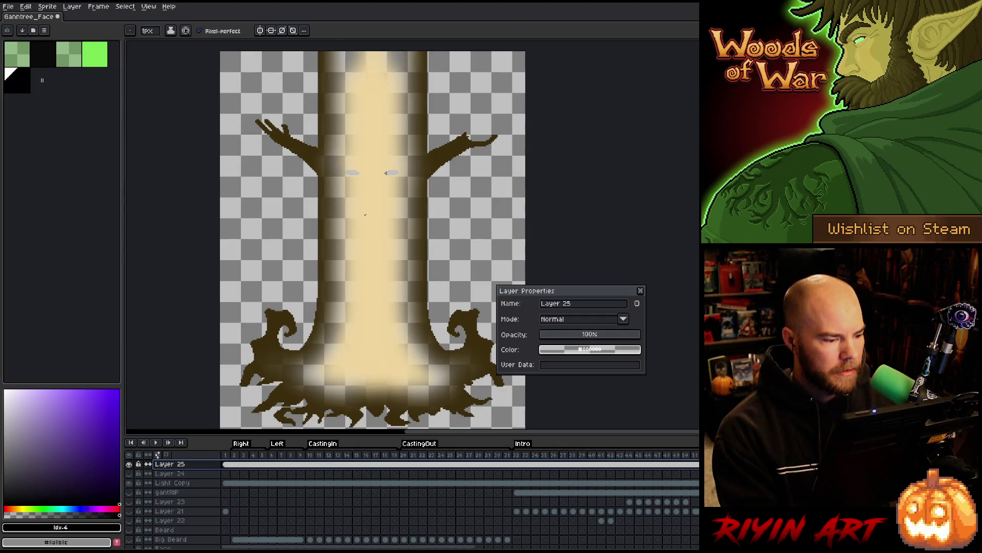
- Eyedrop the trunk's cream and the branch's dark brown and add both to the palette
left_click(373, 189)
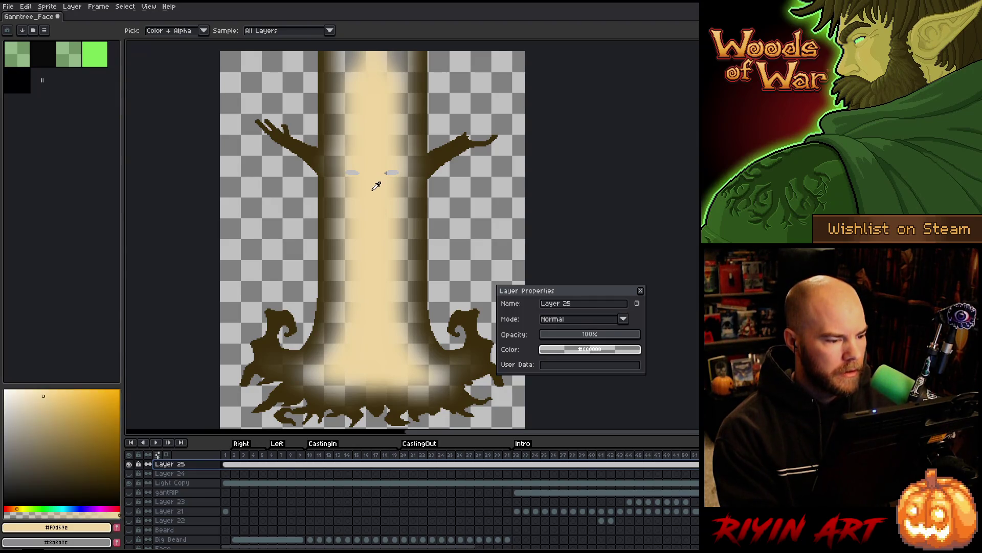
left_click(117, 527)
scroll(299, 147, "up", 4)
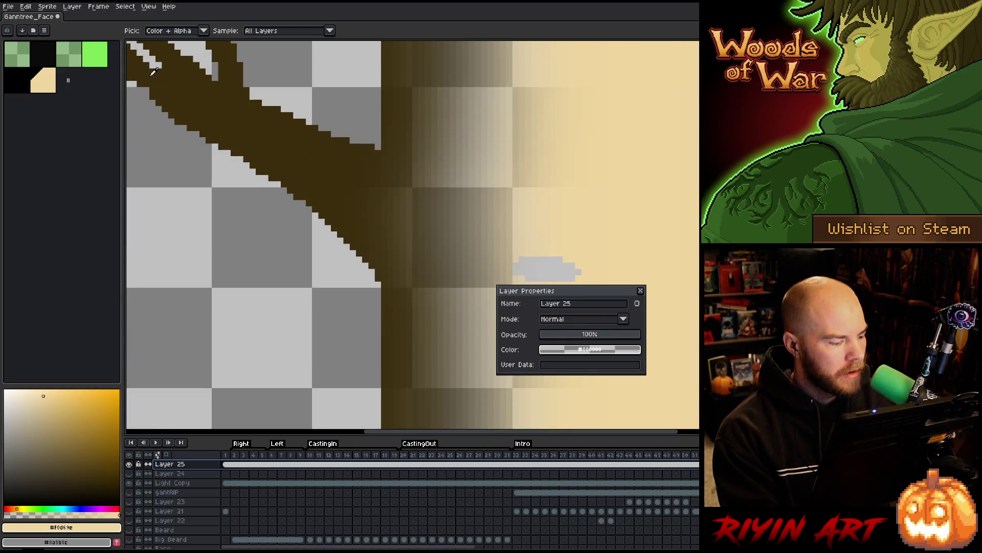
left_click(138, 67)
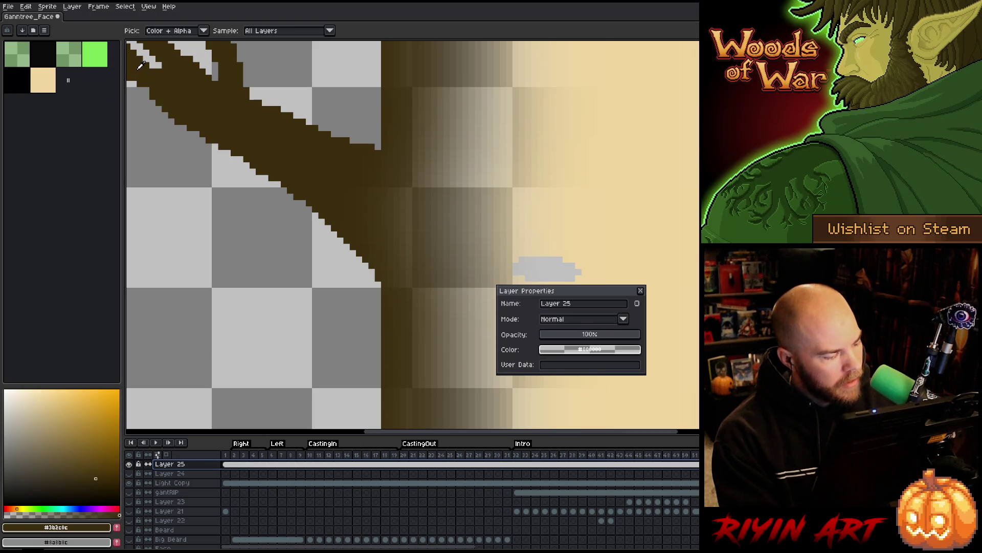
left_click(118, 528)
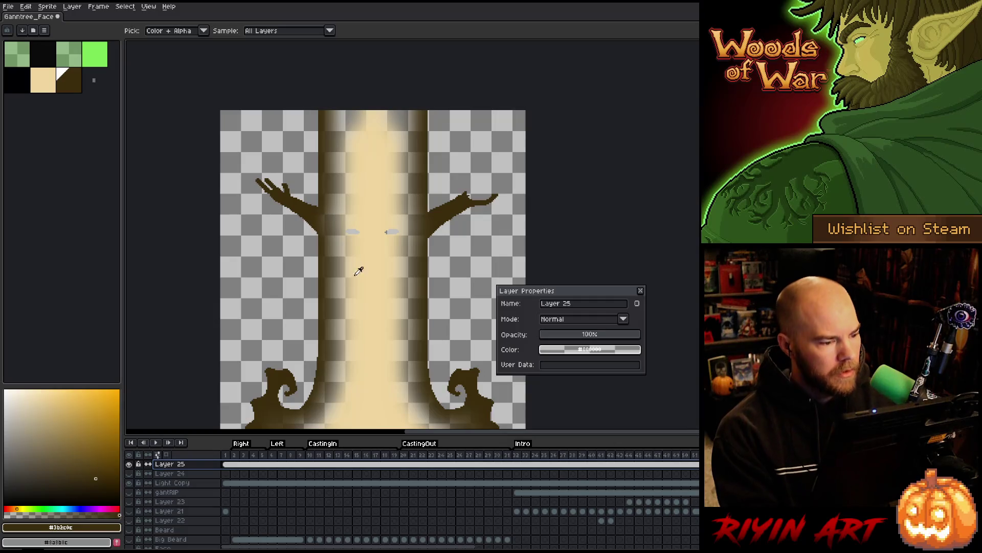
mouse_move(358, 270)
left_mouse_down()
mouse_move(390, 195)
mouse_move(377, 212)
mouse_move(382, 259)
left_mouse_up()
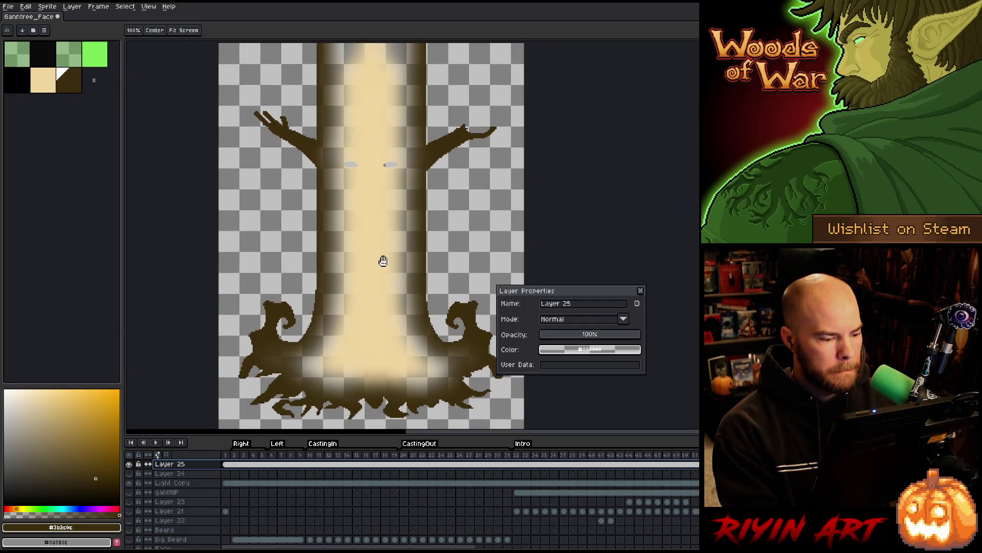
scroll(362, 217, "down", 1)
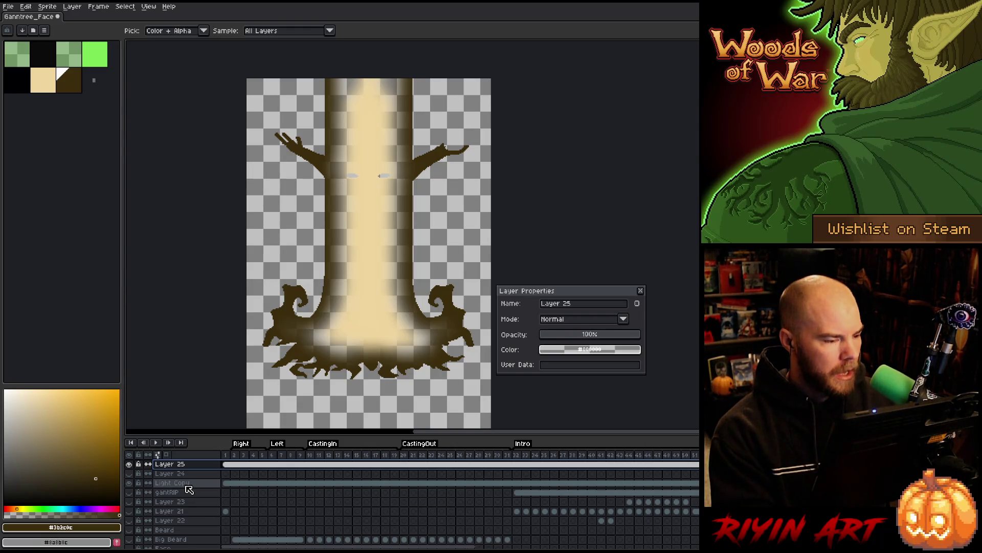
- Rename the Light Copy layer to 'Light'
double_click(187, 485)
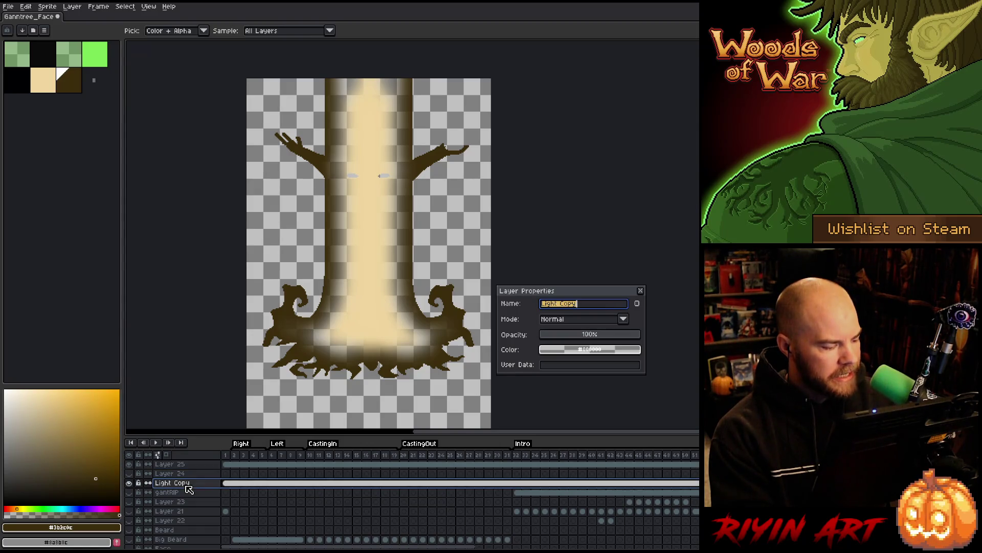
type("Light")
key("Return")
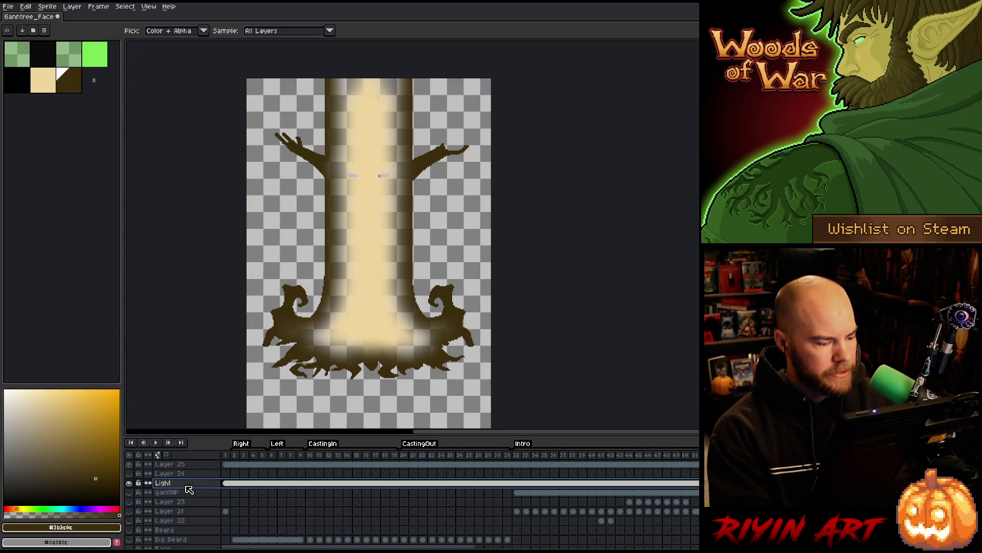
left_click(190, 467)
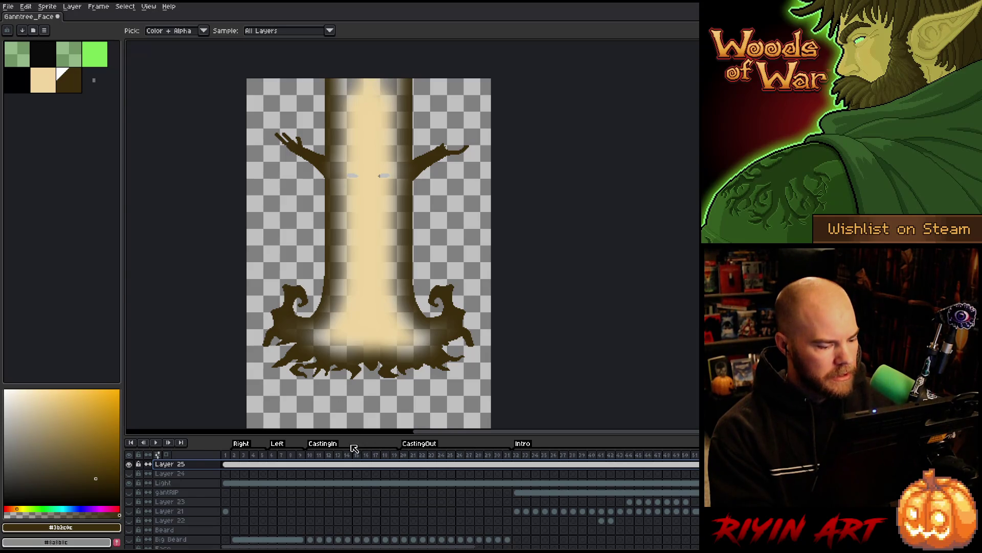
- At frame 32, show the Light layer and set it to Overlay at about 30% opacity
left_click(516, 454)
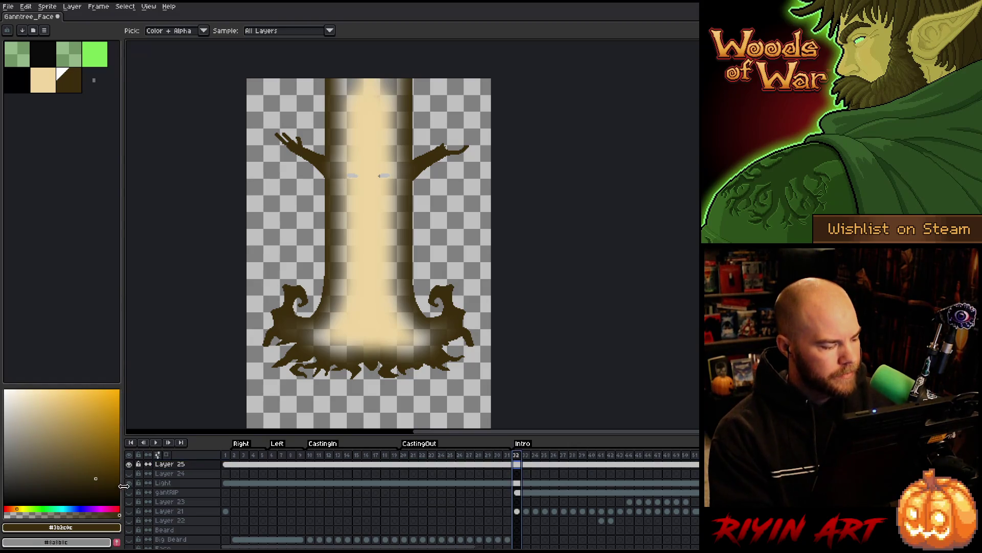
left_click(130, 483)
double_click(163, 483)
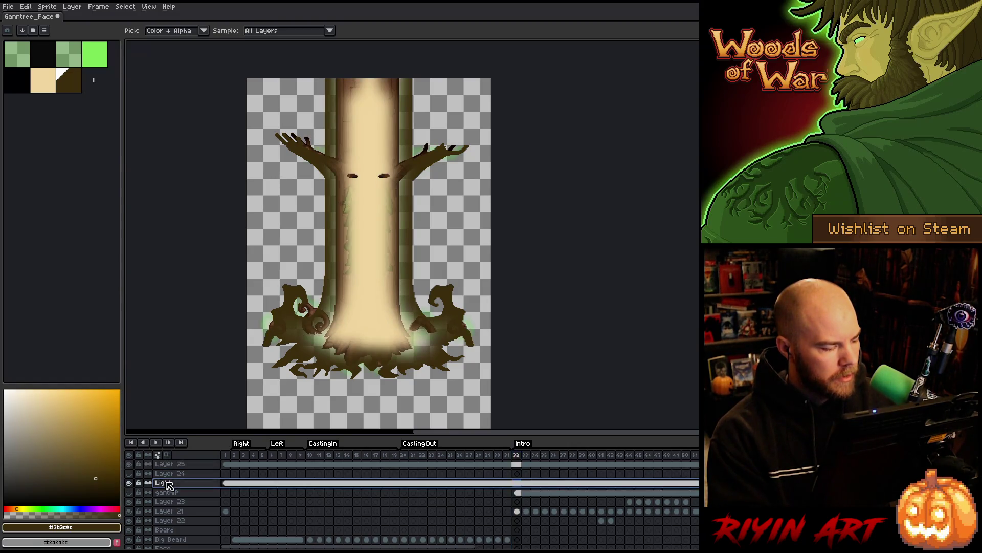
left_click(574, 319)
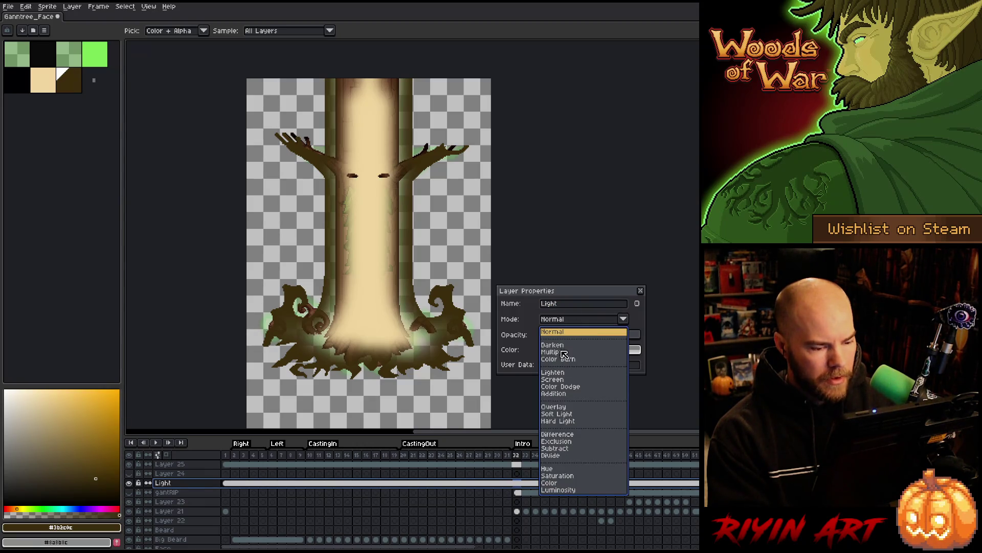
left_click(563, 407)
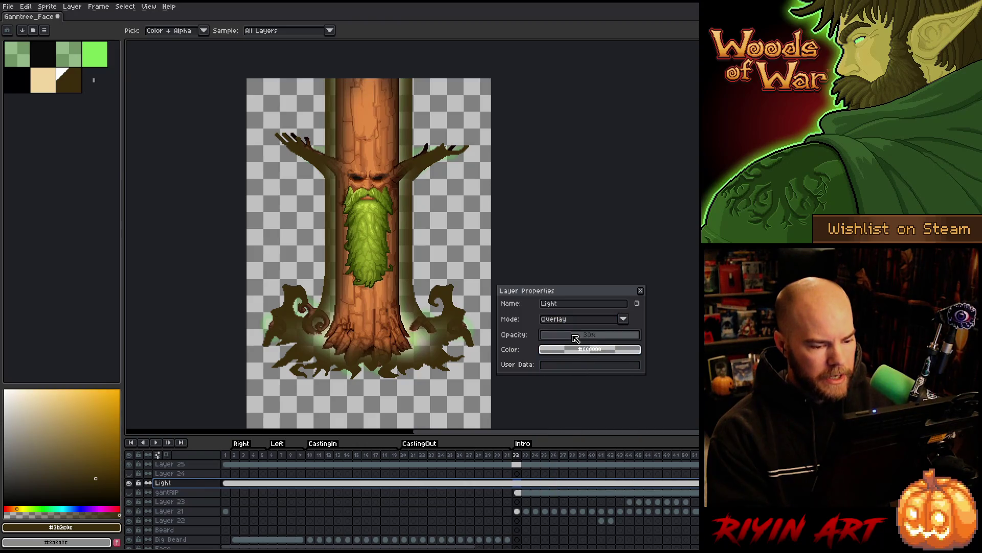
left_click(574, 336)
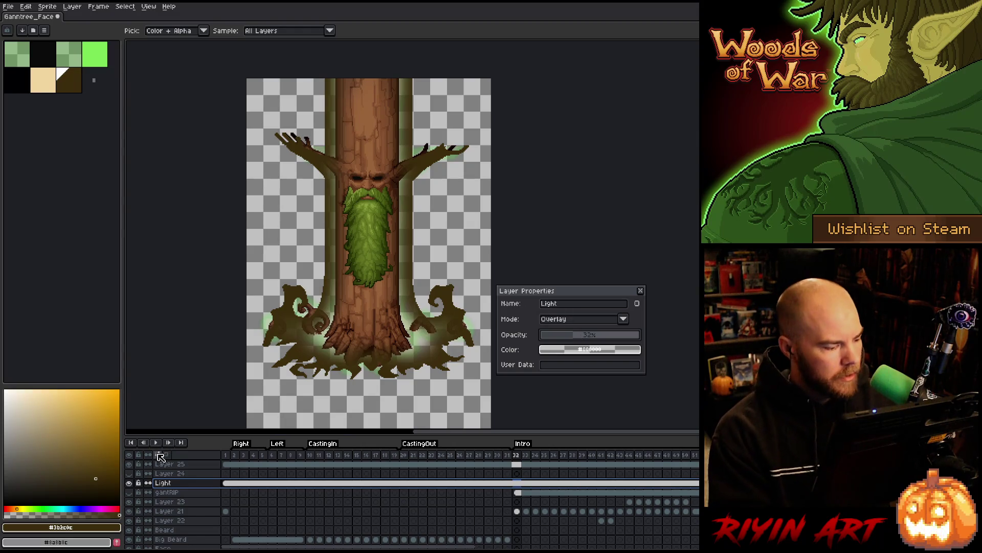
left_click(162, 464)
- Name Layer 25 'Shadow' and set it to Multiply at about 35% opacity
type("S")
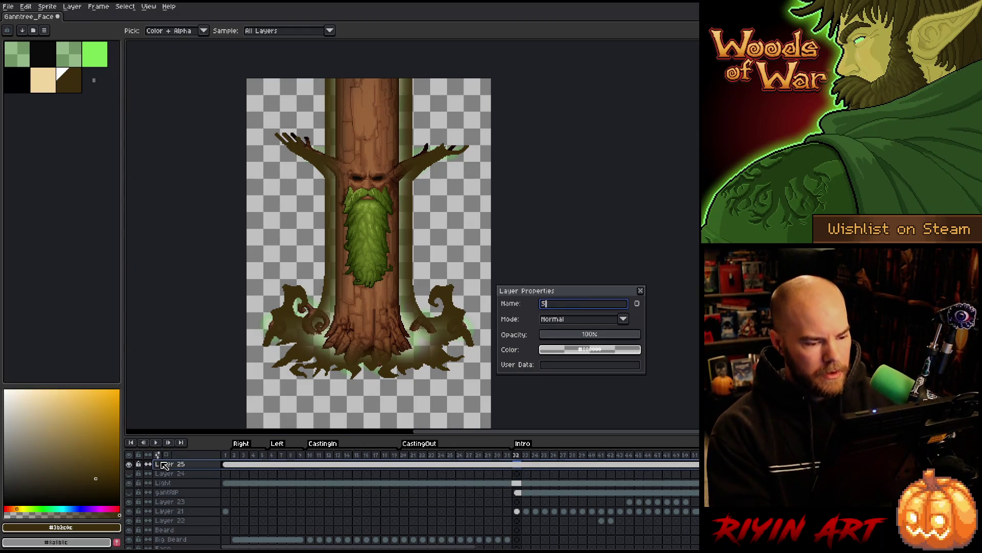
type("hadow")
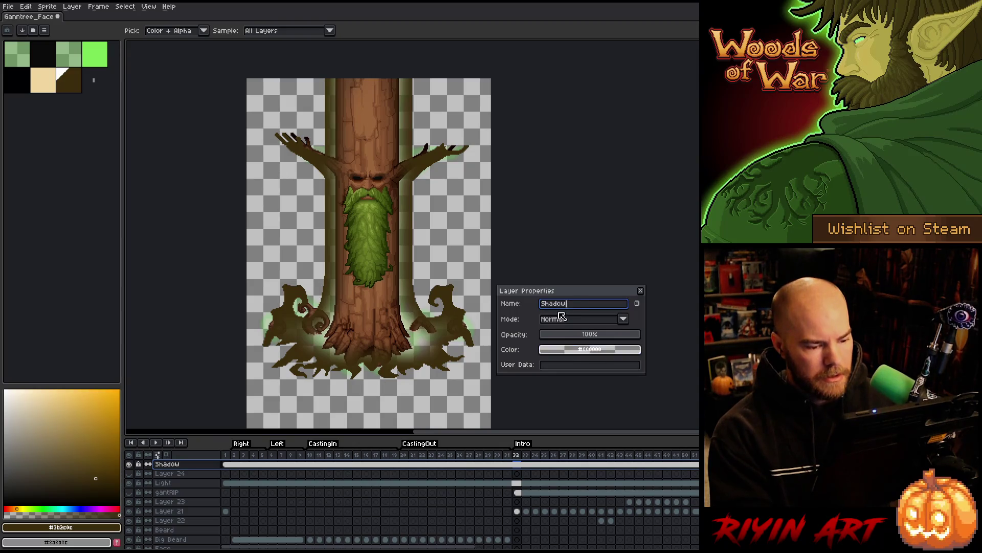
left_click(563, 320)
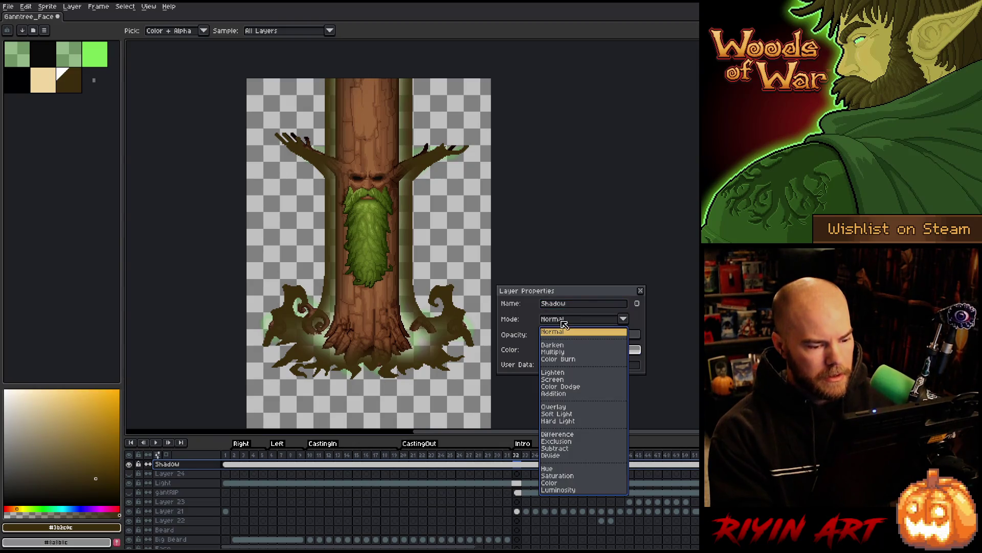
left_click(561, 353)
left_click_drag(569, 337, 581, 339)
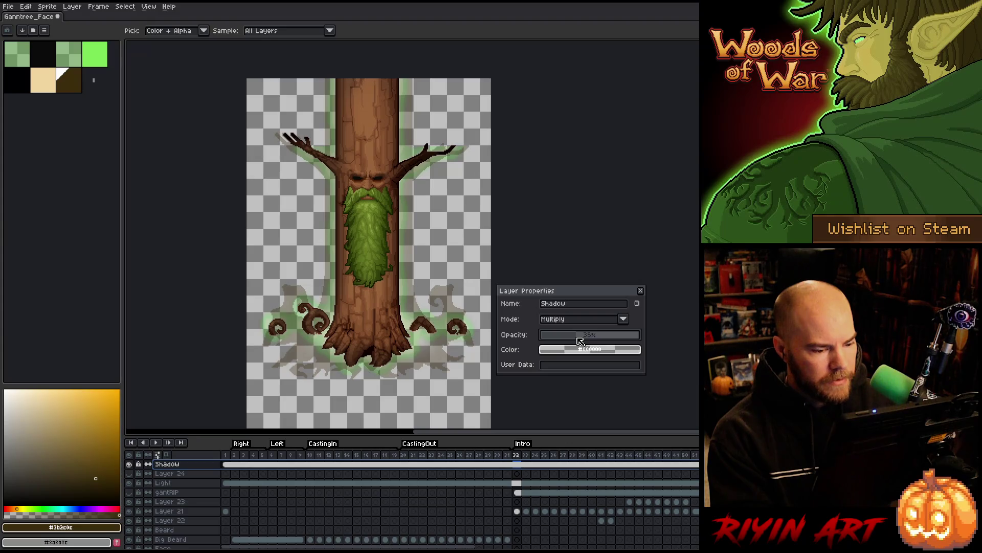
left_click(640, 290)
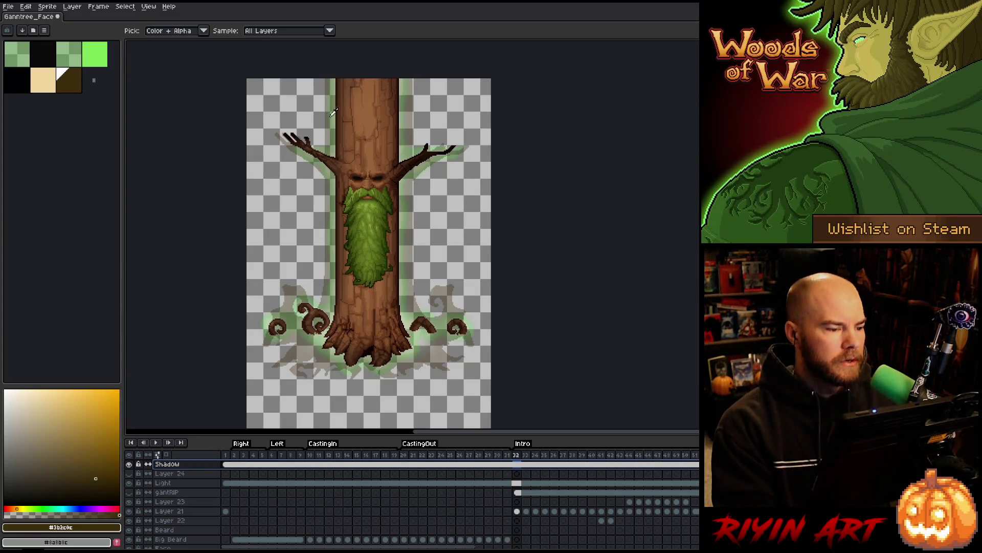
scroll(323, 116, "up", 2)
scroll(322, 116, "down", 2)
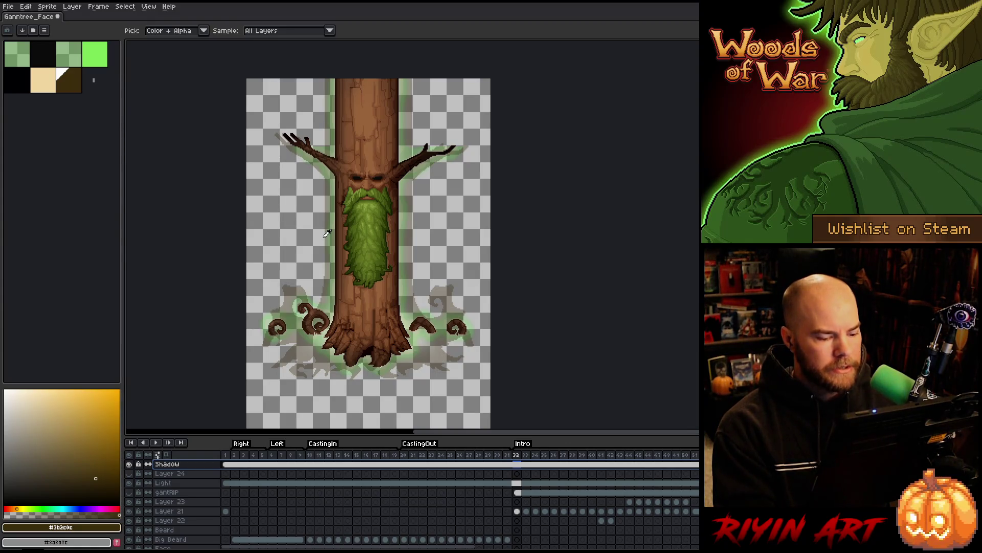
- Scrub through the glowing Intro frames, then play the animation back
key("Left")
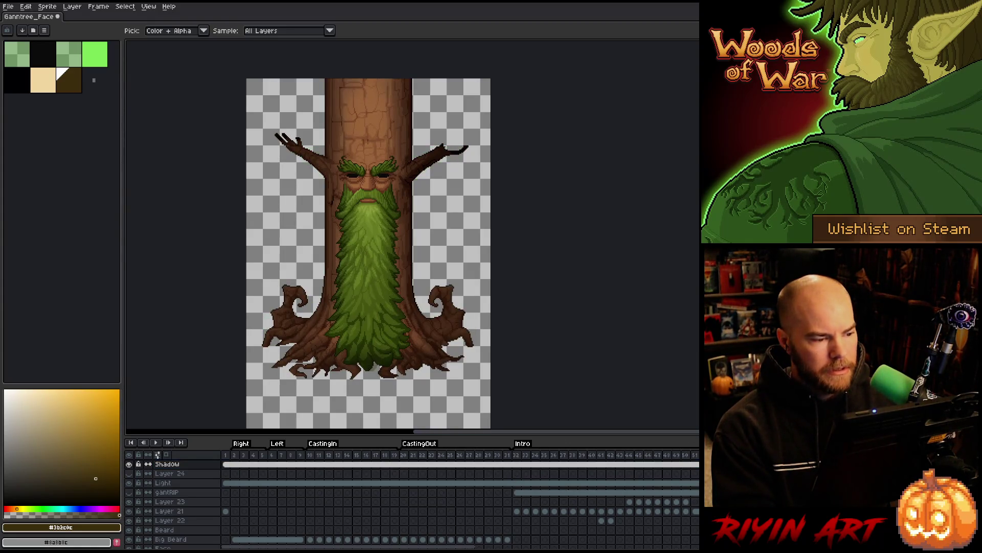
mouse_move(660, 453)
left_mouse_down()
mouse_move(550, 450)
mouse_move(654, 463)
mouse_move(552, 467)
mouse_move(570, 471)
mouse_move(689, 477)
mouse_move(537, 460)
mouse_move(520, 469)
mouse_move(669, 463)
mouse_move(612, 463)
left_mouse_up()
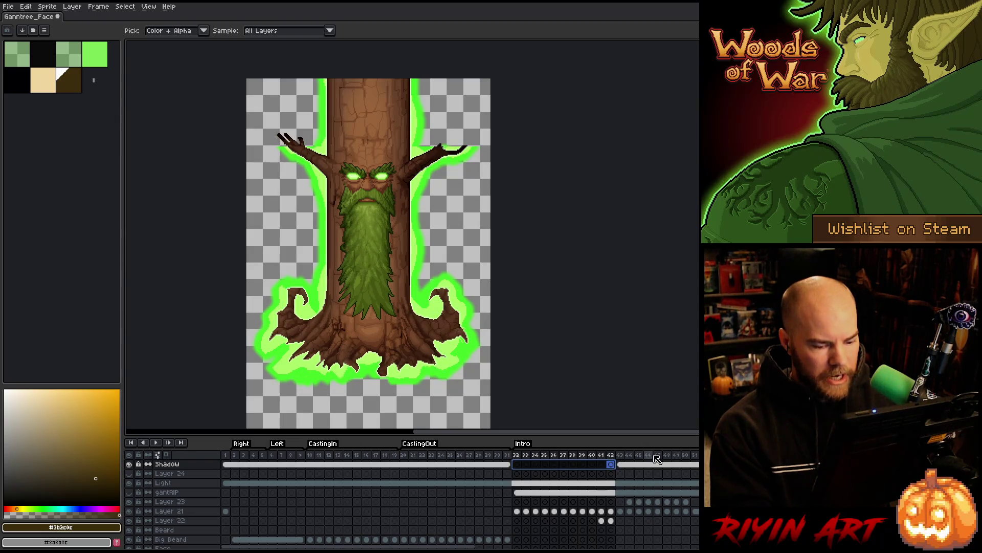
key("Return")
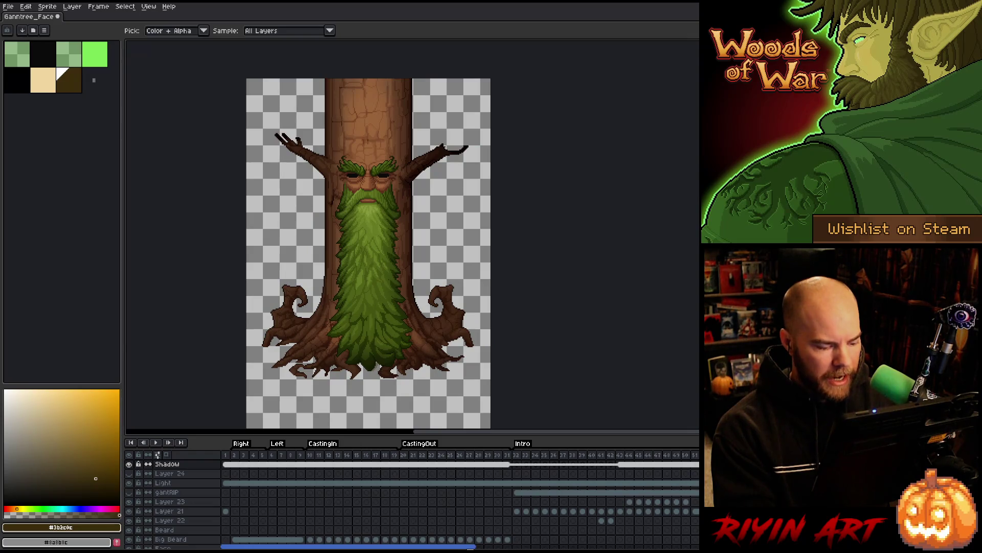
left_click_drag(469, 547, 639, 547)
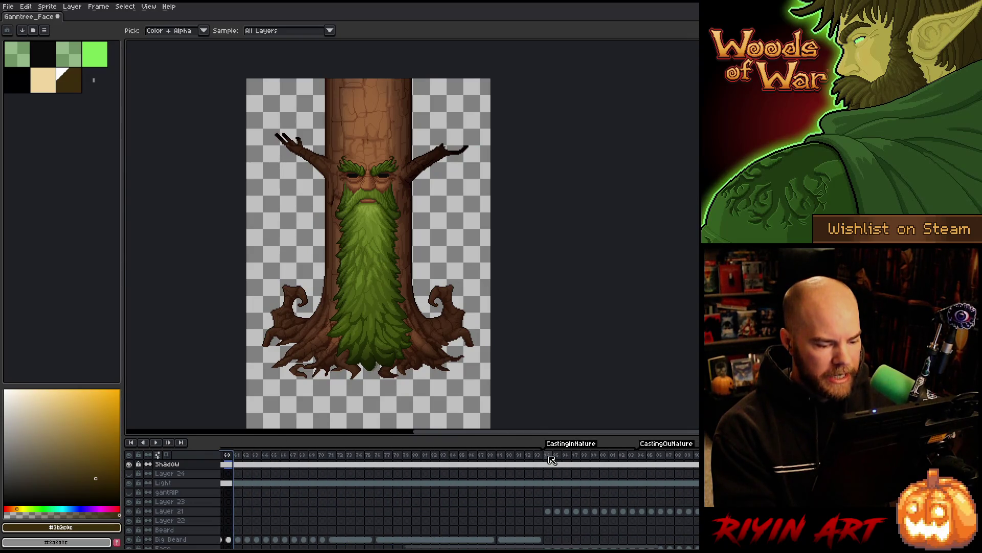
- Delete the Shadow layer's cels from frame 94 to the end
mouse_move(547, 455)
left_mouse_down()
mouse_move(611, 463)
mouse_move(550, 463)
mouse_move(696, 463)
left_mouse_up()
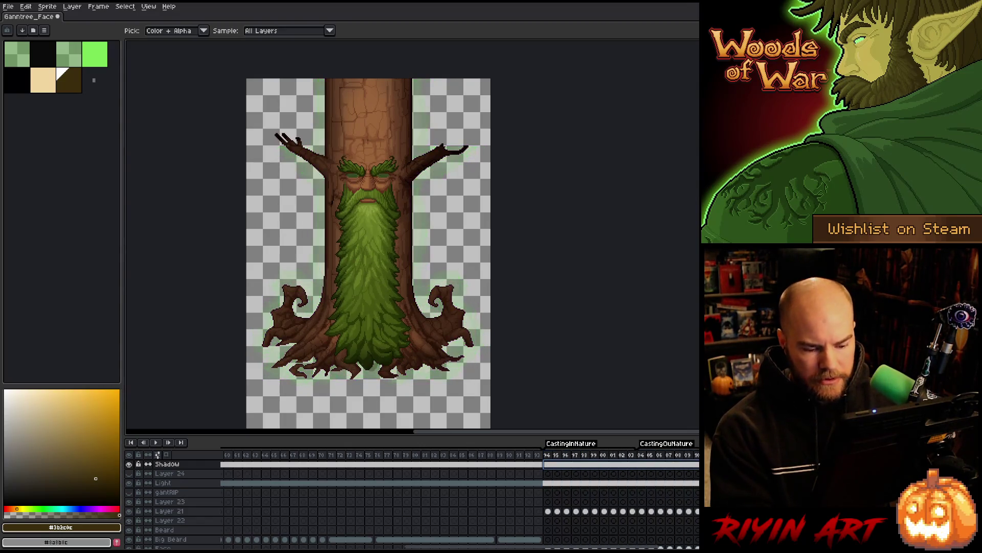
key("Delete")
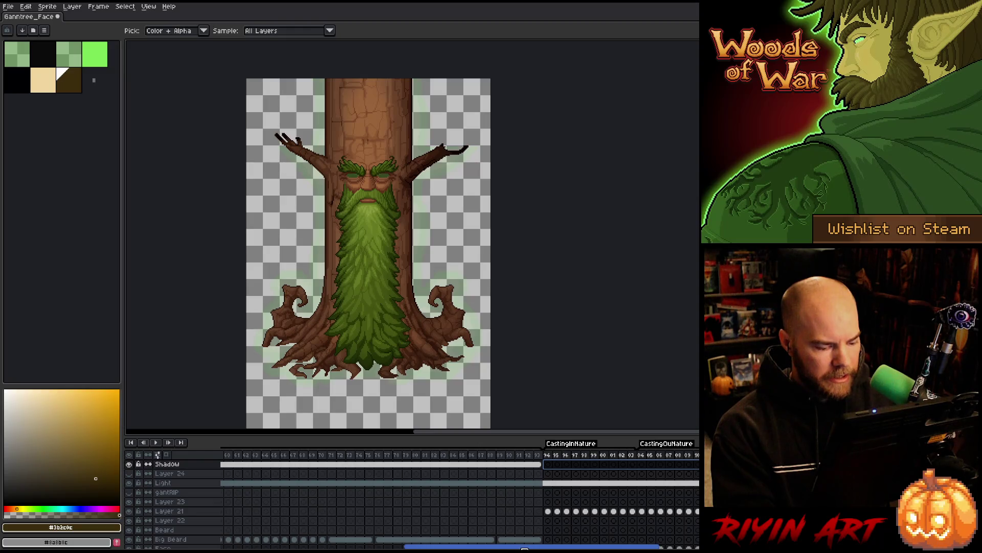
left_click_drag(509, 546, 383, 547)
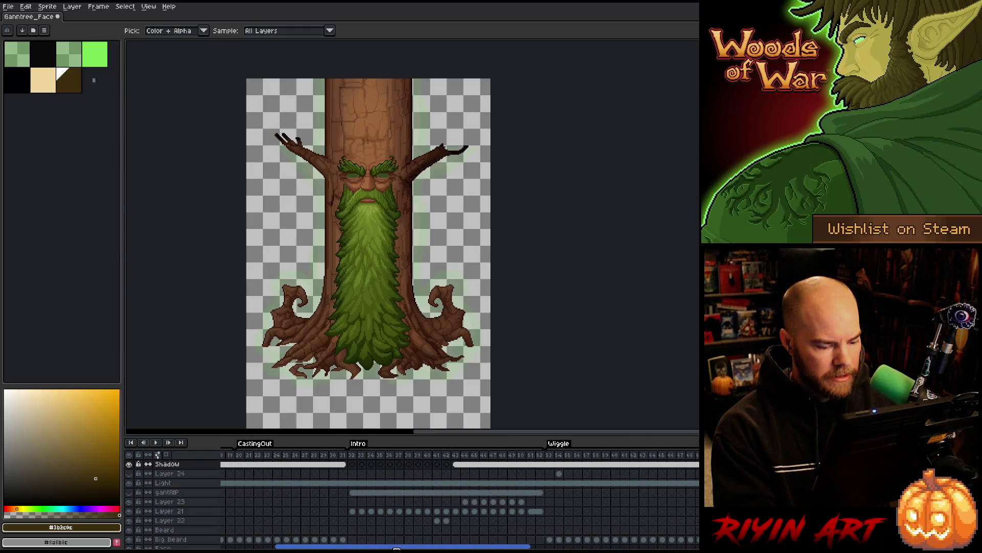
- Check the Shadow cels across frames 43–53 and at frame 32
mouse_move(543, 457)
left_mouse_down()
mouse_move(504, 459)
mouse_move(624, 458)
left_mouse_up()
left_click(550, 466)
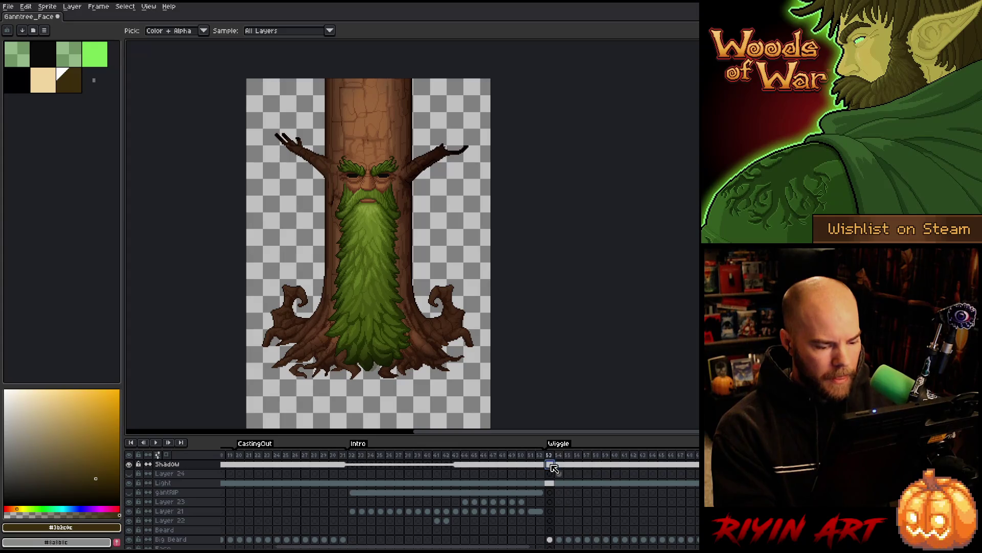
left_click_drag(549, 465, 699, 467)
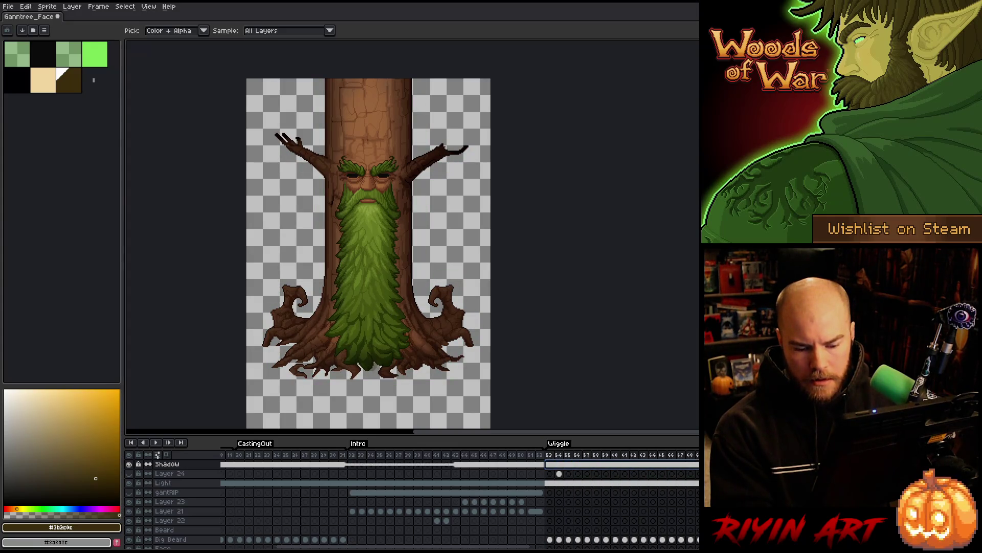
left_click(553, 456)
mouse_move(455, 455)
left_mouse_down()
mouse_move(533, 456)
mouse_move(353, 455)
mouse_move(475, 456)
left_mouse_up()
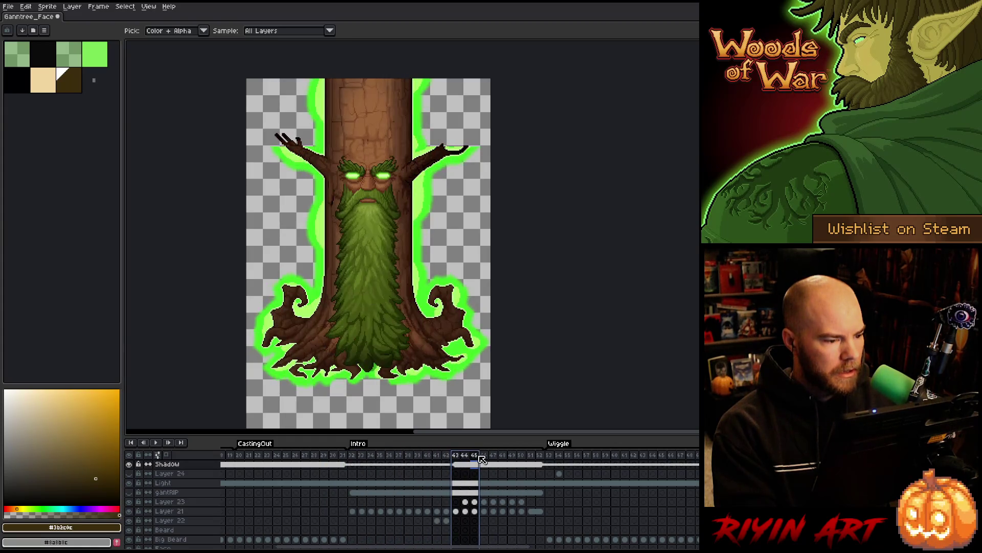
scroll(532, 537, "left", 5)
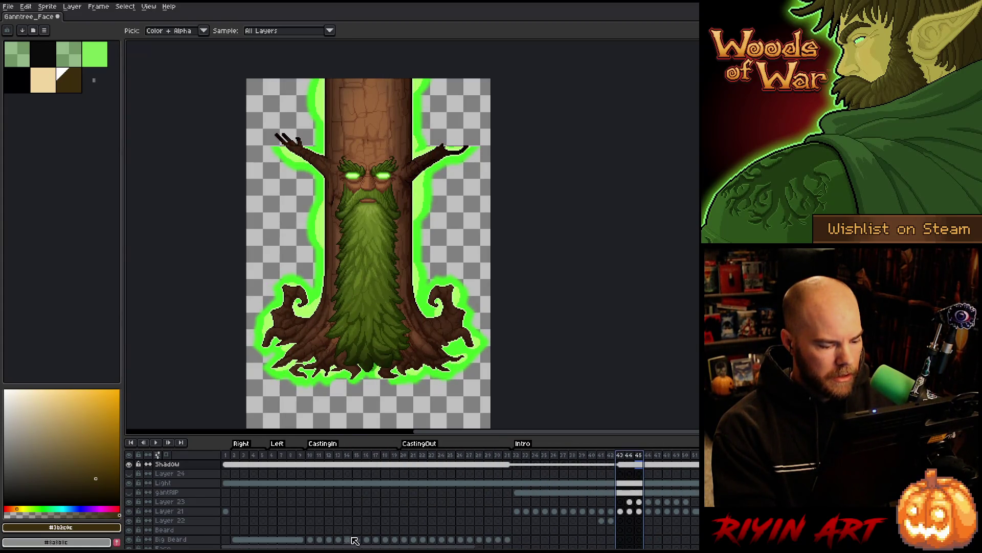
left_click(518, 464)
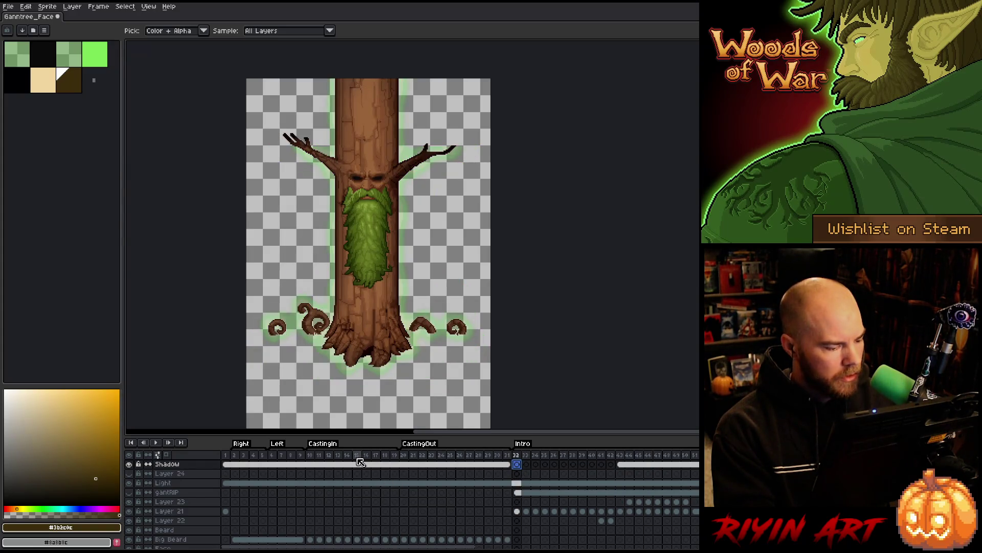
- Select the Shadow layer's cels from frame 2 through frame 30
left_click(225, 464)
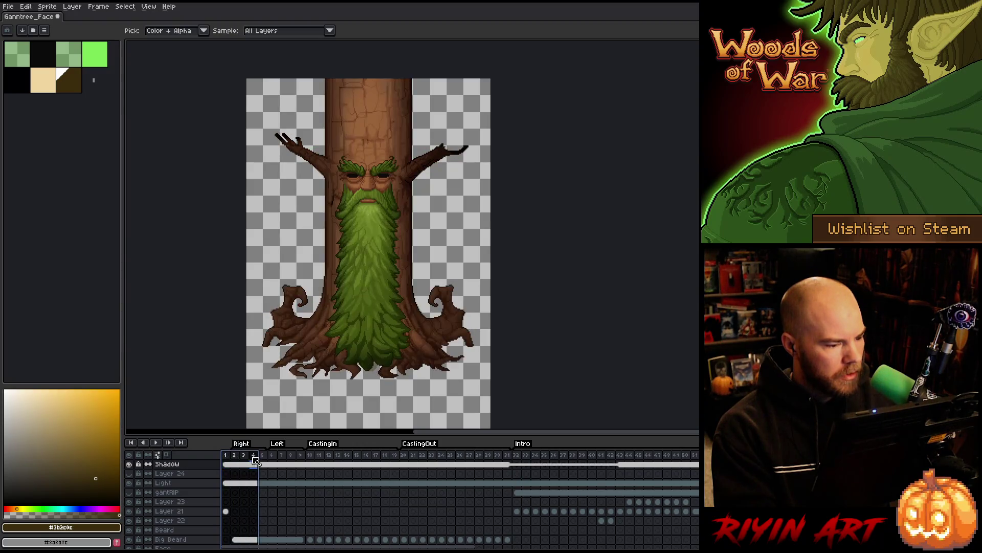
left_click(229, 465)
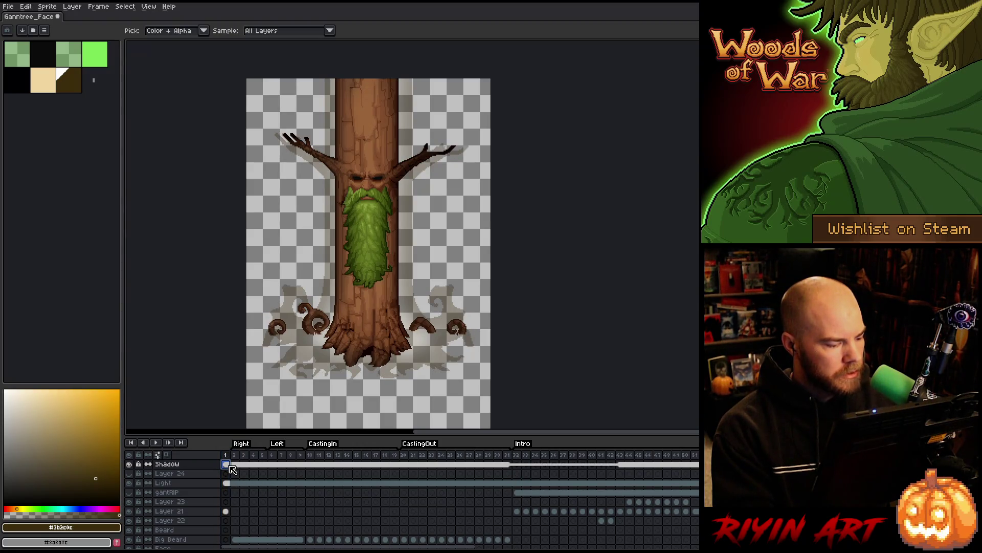
mouse_move(234, 456)
left_mouse_down()
mouse_move(517, 468)
mouse_move(253, 476)
mouse_move(303, 477)
left_mouse_up()
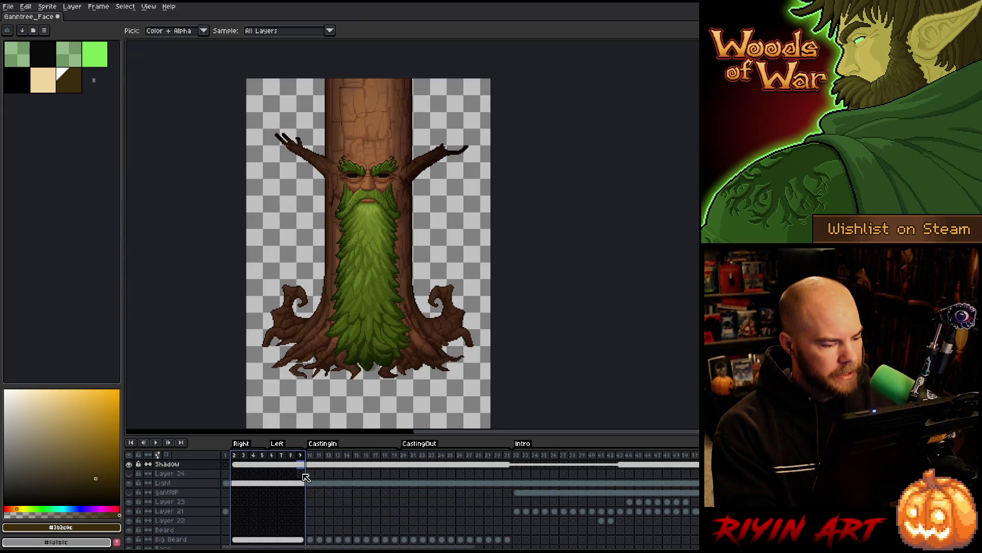
left_click(237, 464)
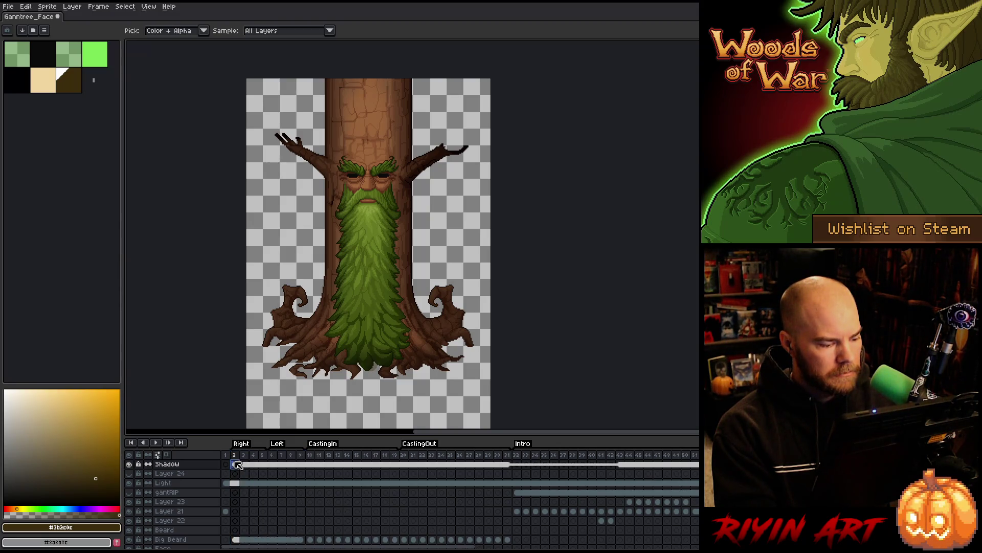
left_click_drag(242, 465, 508, 464)
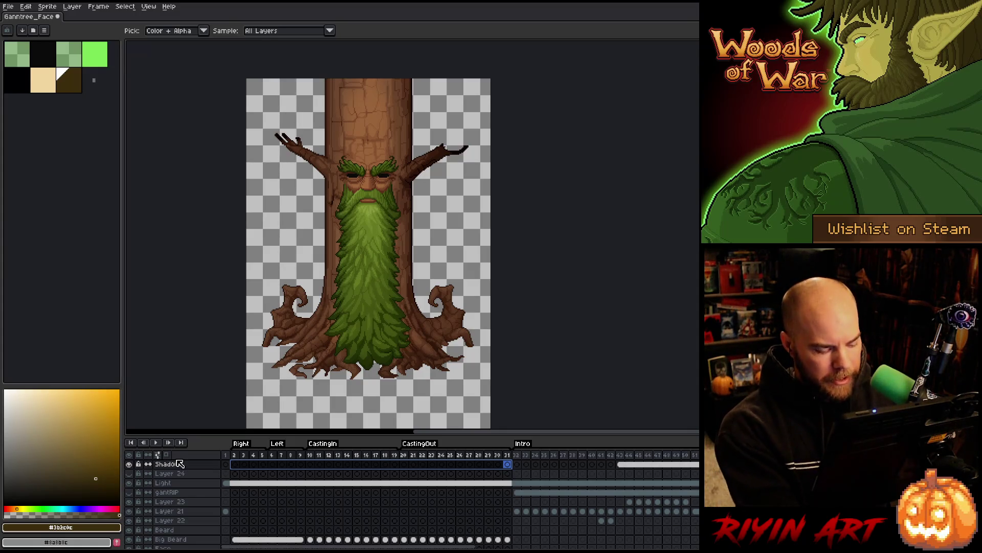
key("shift+n")
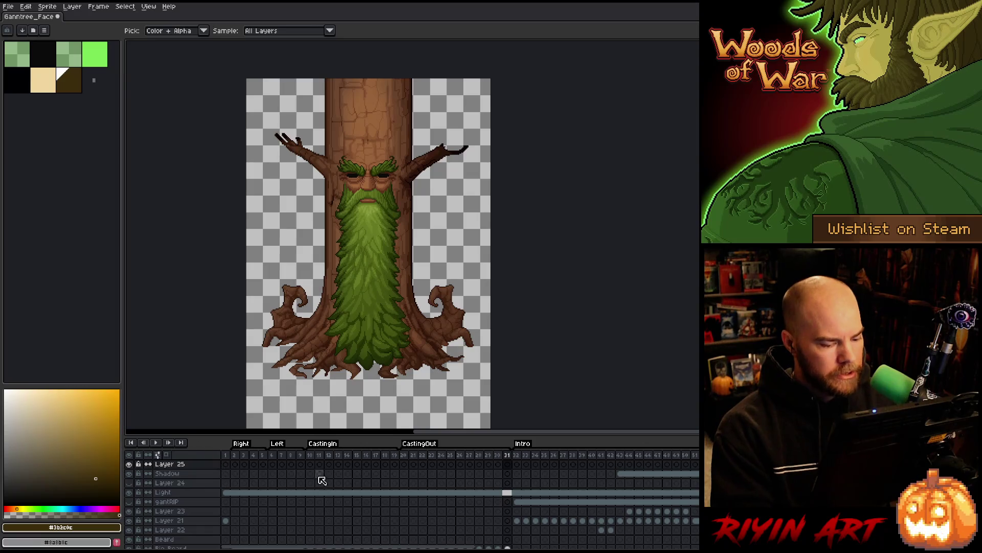
scroll(527, 483, "down", 3)
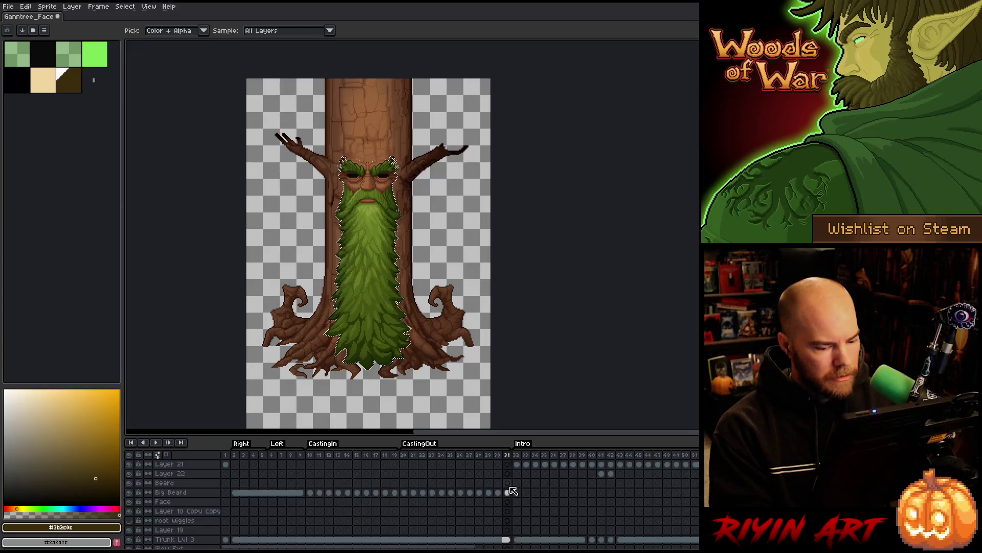
scroll(514, 496, "up", 3)
key("ctrl+z")
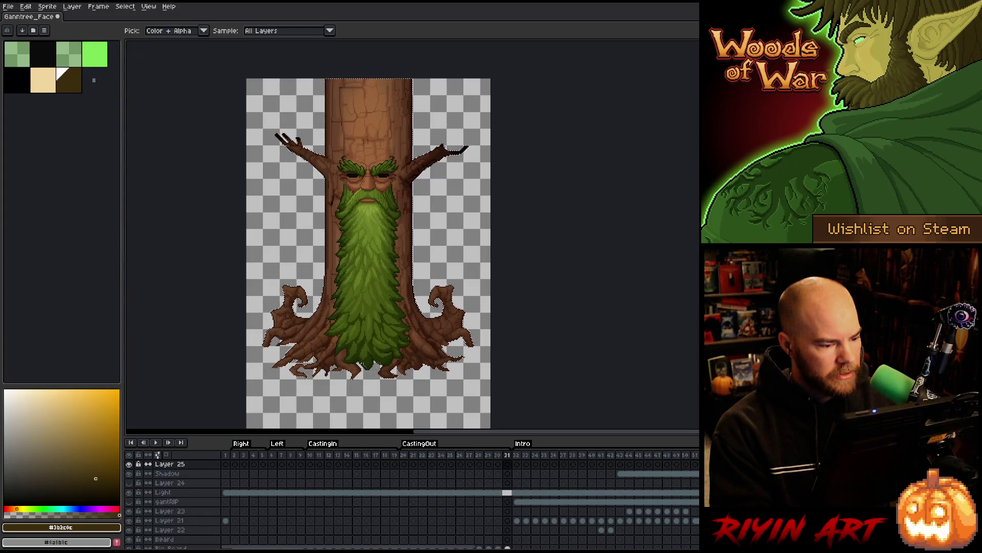
left_click(125, 6)
mouse_move(98, 6)
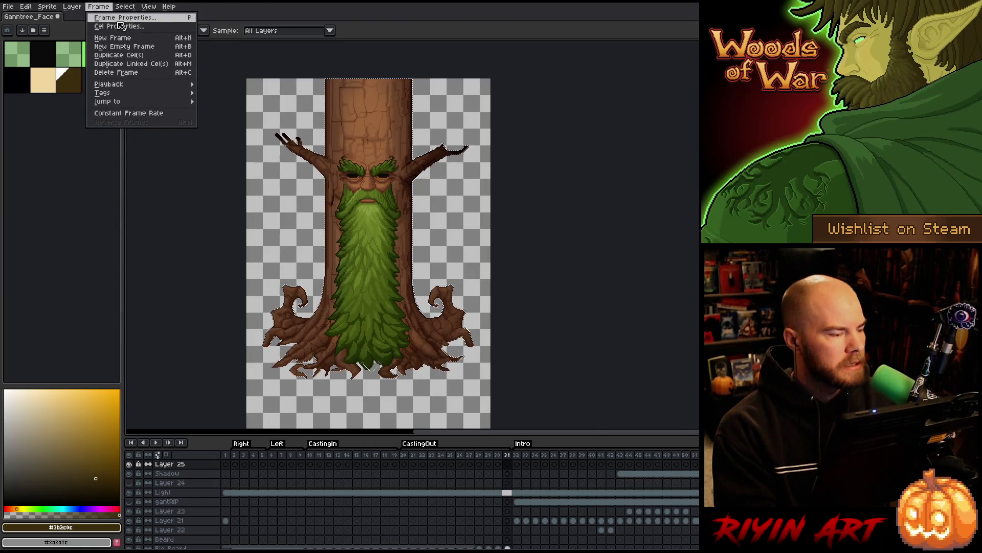
left_click(102, 6)
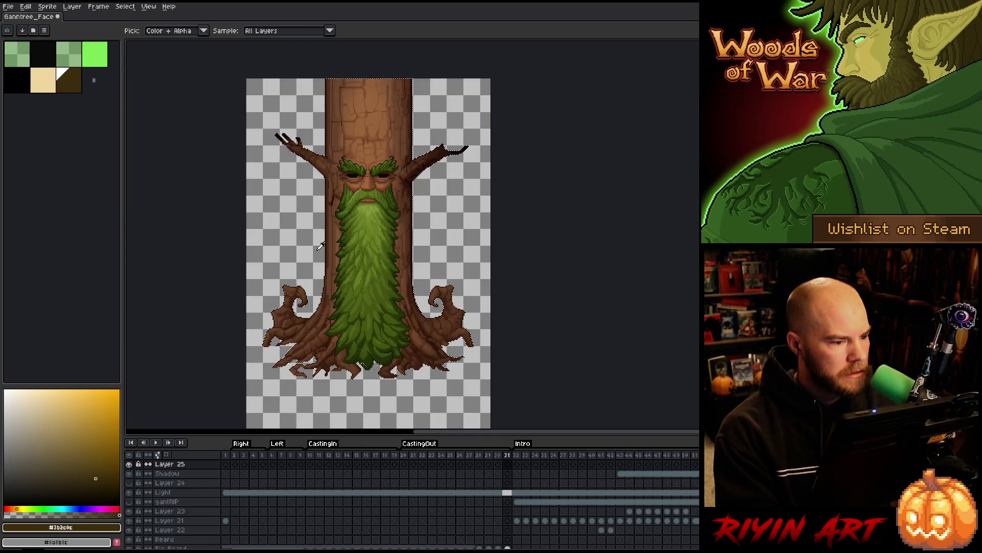
scroll(259, 240, "up", 1)
- Make Layer 25's frame 31 cel active and bring up the Select > Modify submenu
left_click_drag(281, 248, 355, 263)
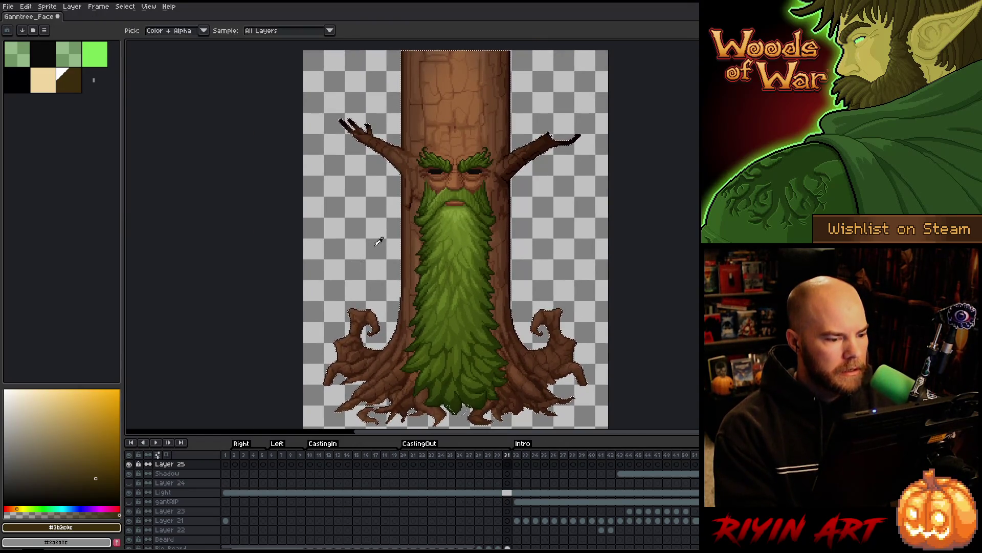
scroll(454, 247, "down", 1)
left_click_drag(453, 247, 438, 232)
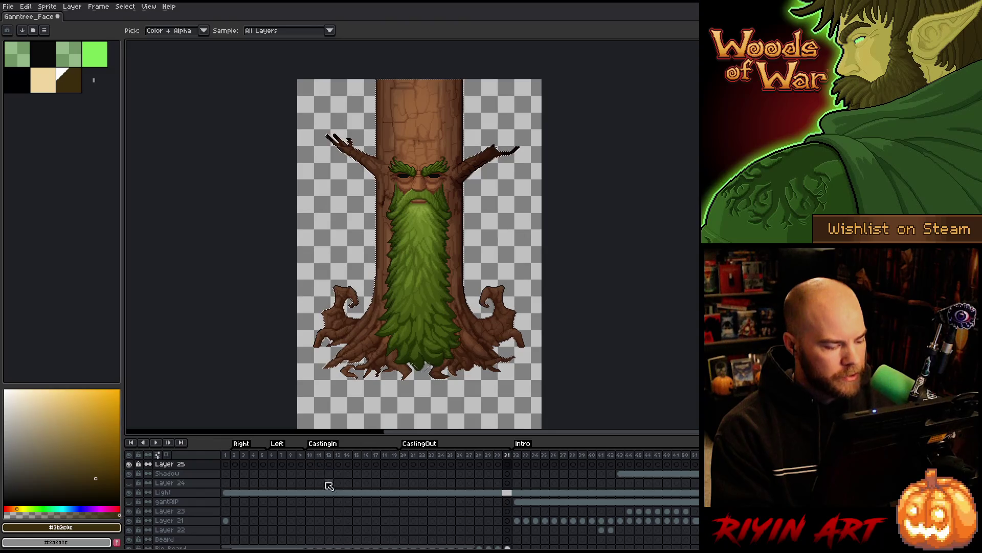
scroll(338, 496, "down", 4)
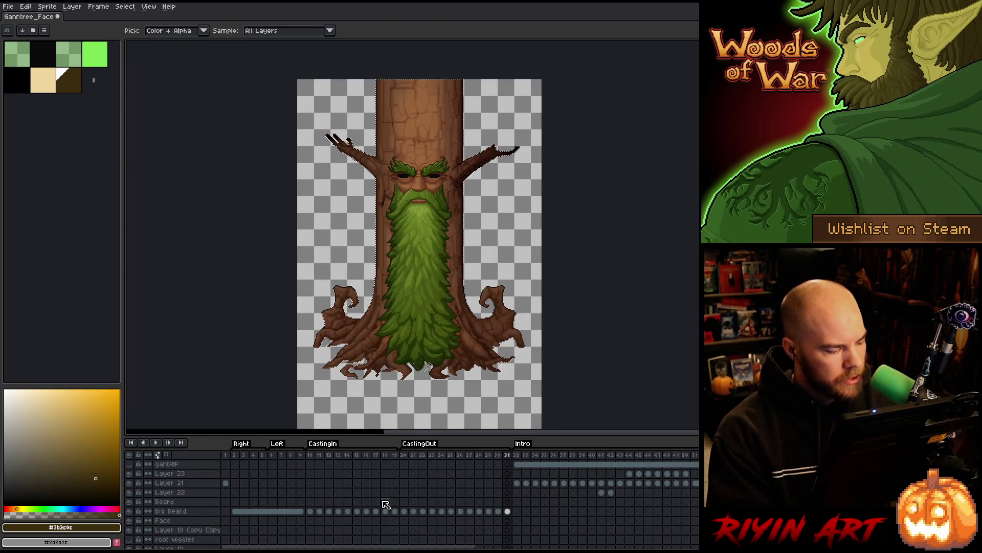
scroll(510, 512, "down", 2)
scroll(511, 512, "down", 2)
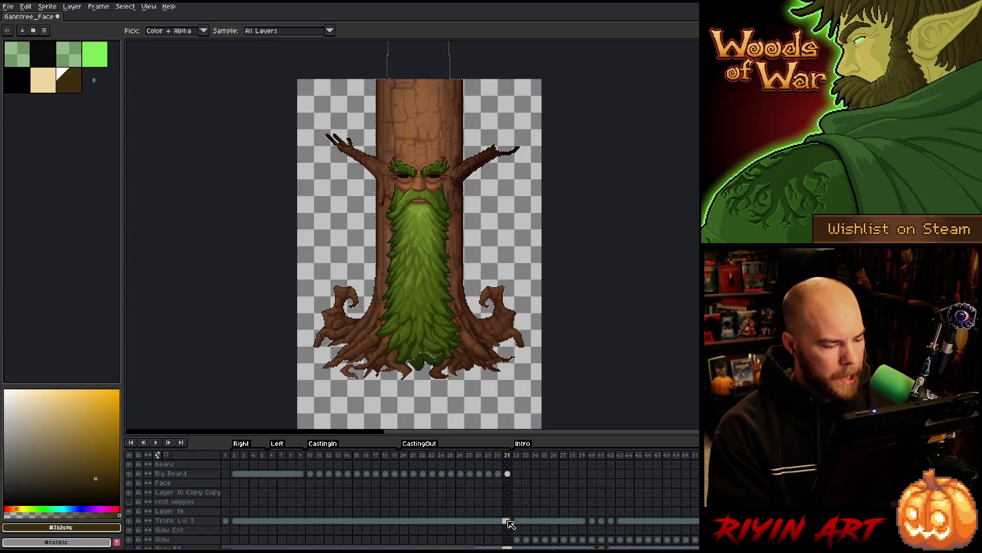
left_click(508, 520)
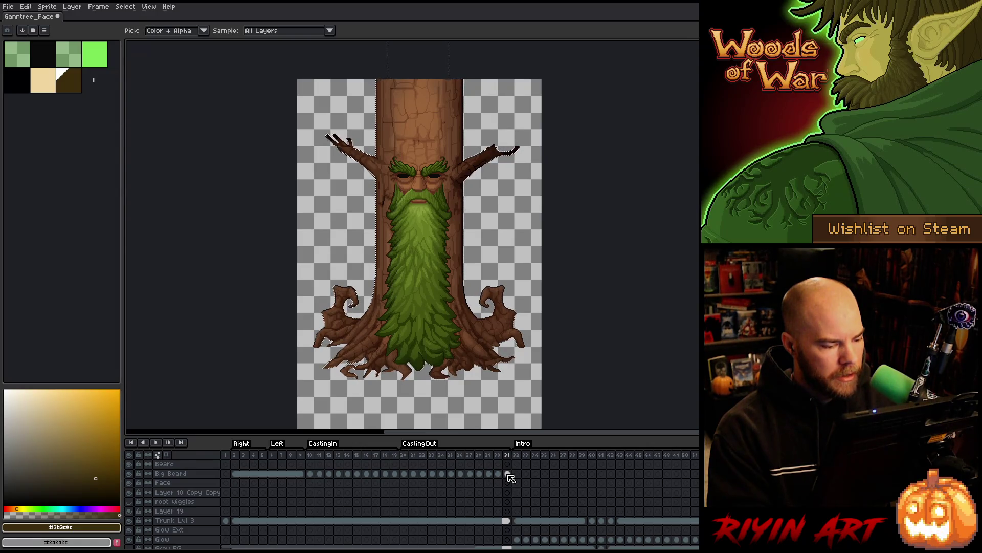
scroll(511, 478, "up", 3)
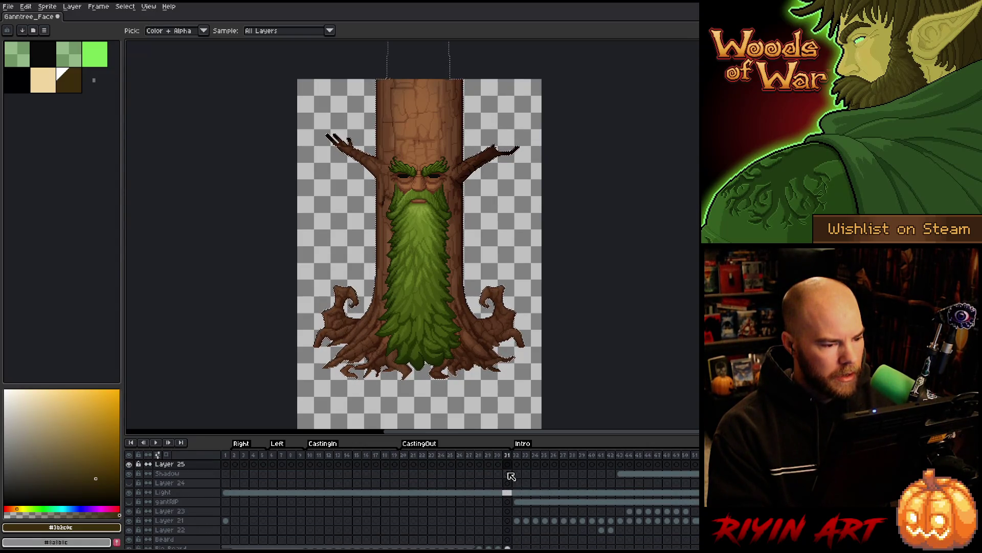
left_click(508, 465)
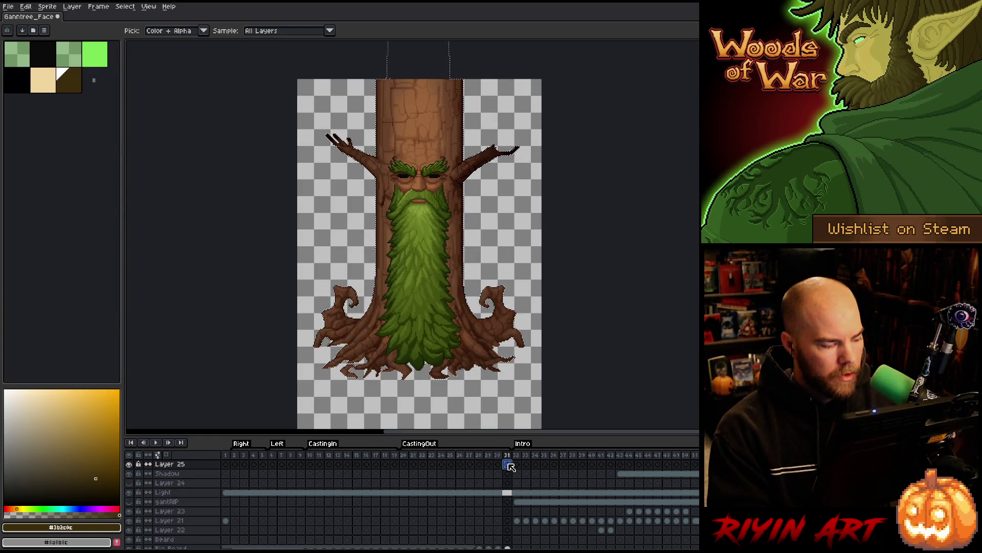
left_click(125, 6)
mouse_move(142, 65)
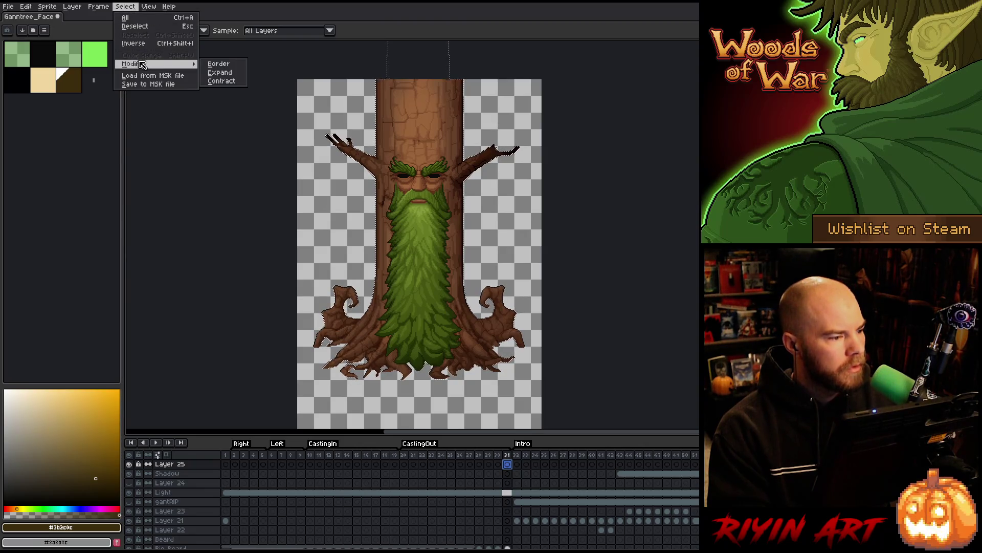
left_click(222, 80)
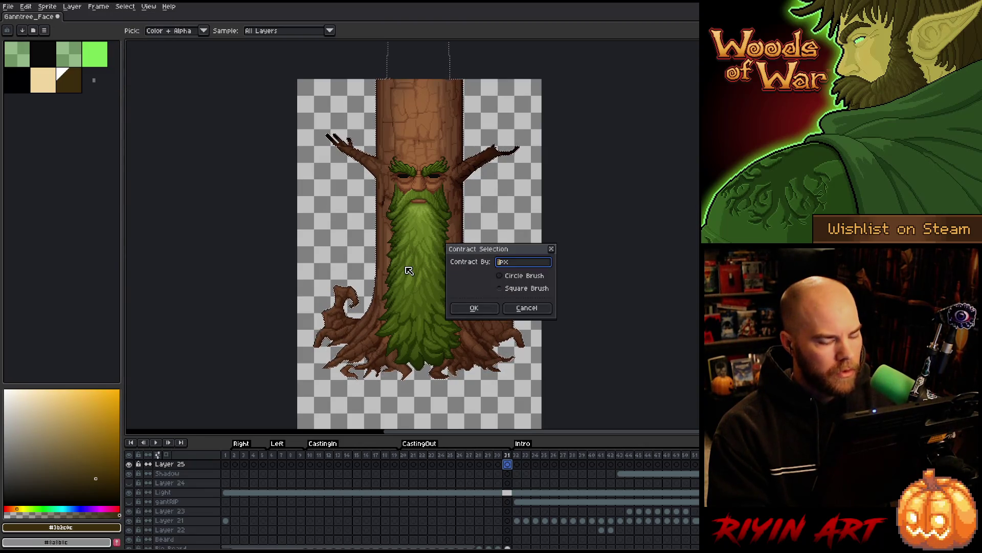
type("20")
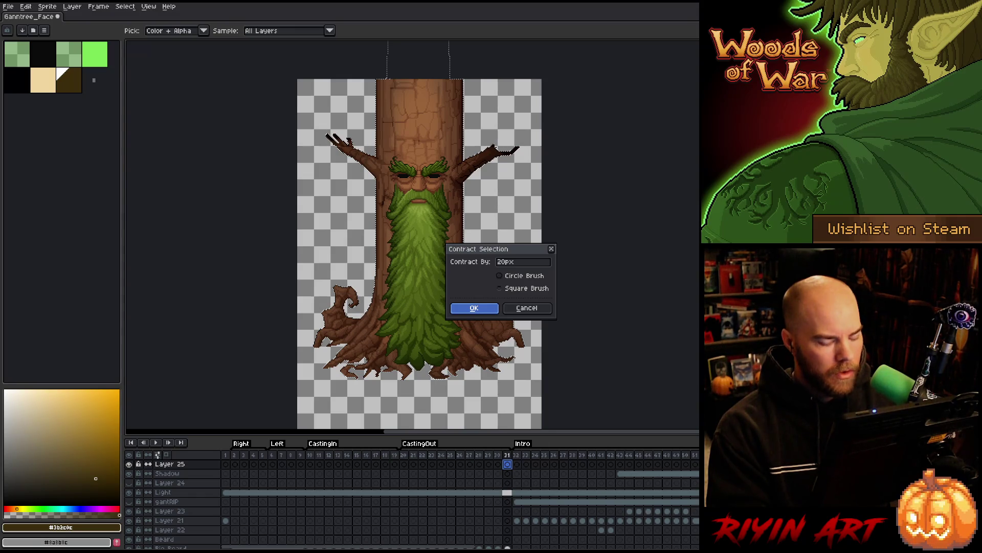
left_click(474, 308)
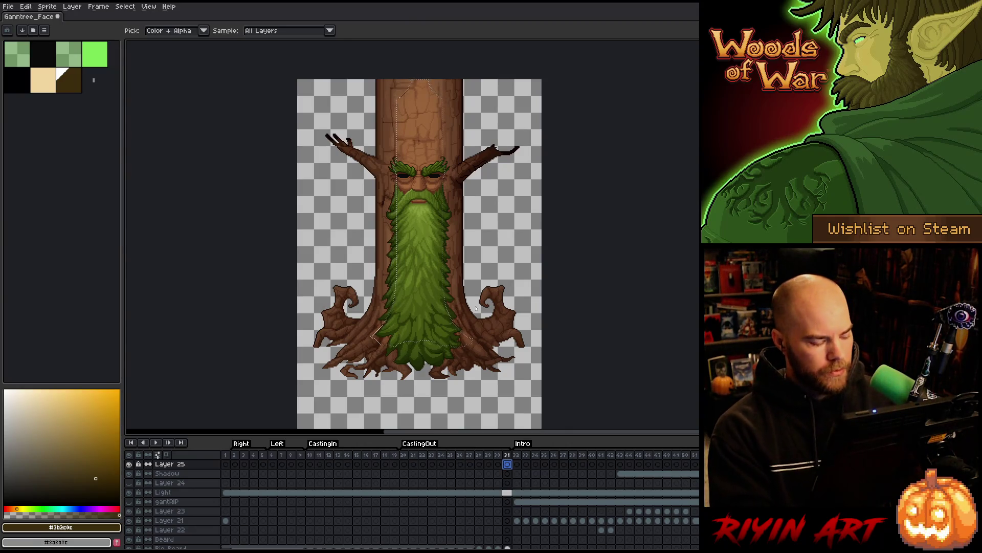
key("ctrl+z")
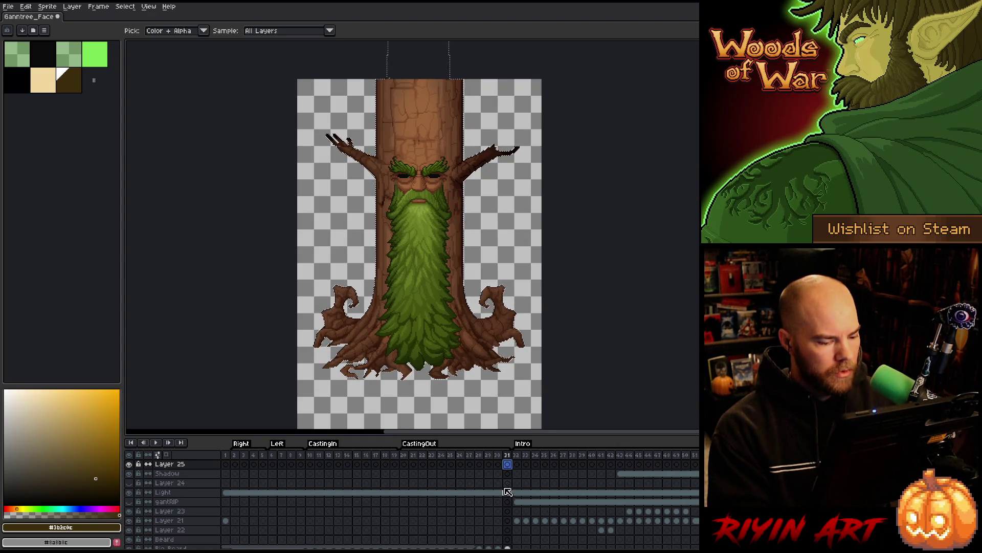
scroll(507, 491, "down", 5)
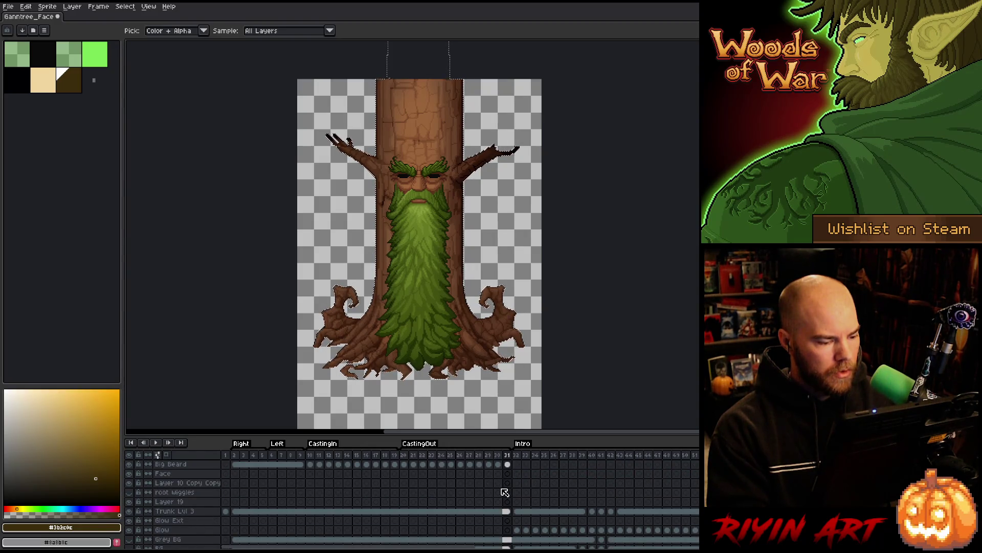
- Contract the selection by the default 15 px
scroll(505, 492, "up", 2)
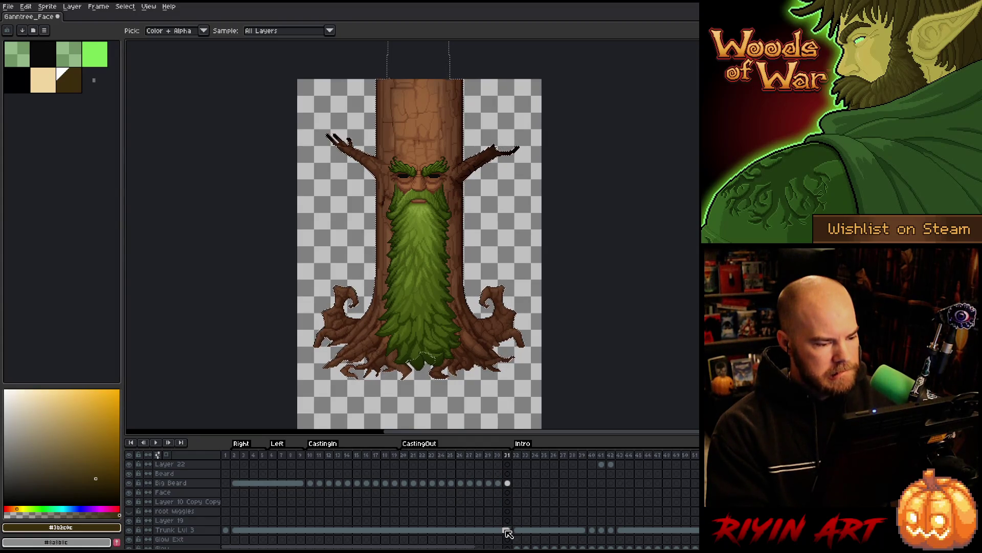
left_click(125, 6)
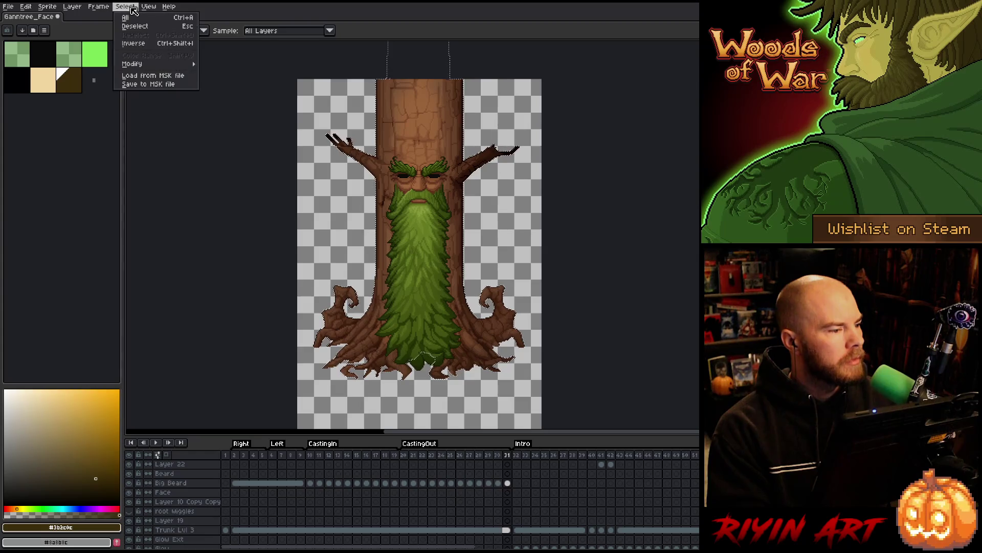
mouse_move(152, 69)
left_click(220, 82)
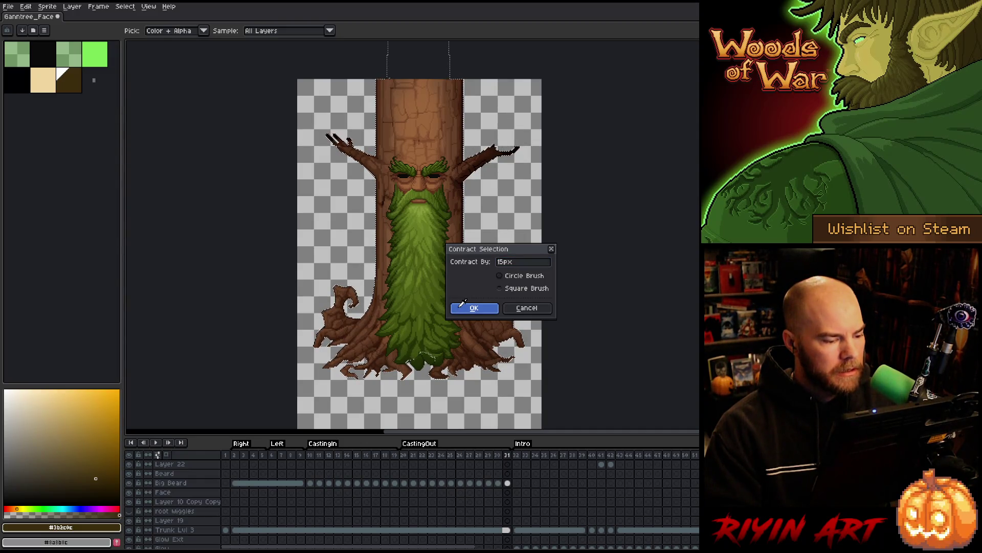
left_click(462, 306)
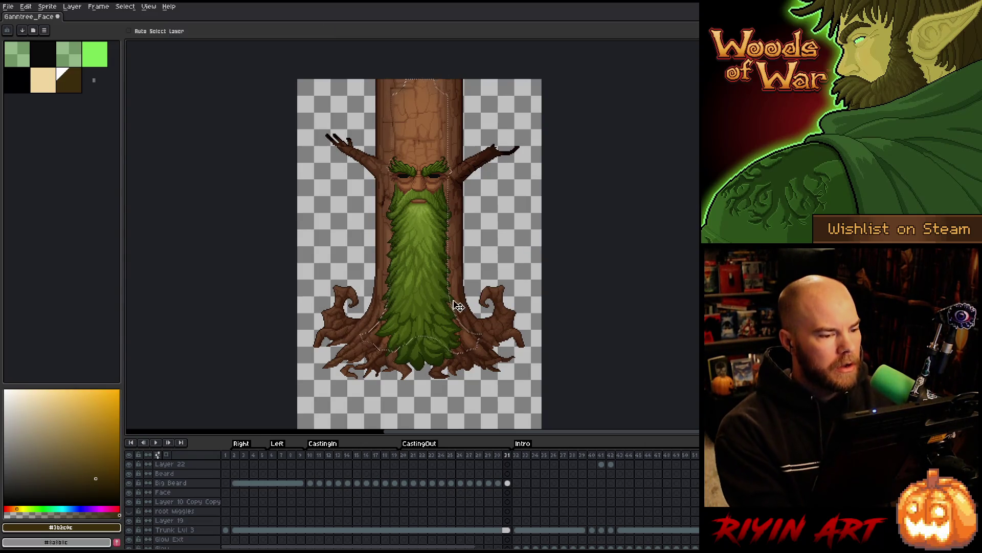
- Try contracting the selection by 10 px, then revert that shrink
left_click(125, 7)
mouse_move(149, 64)
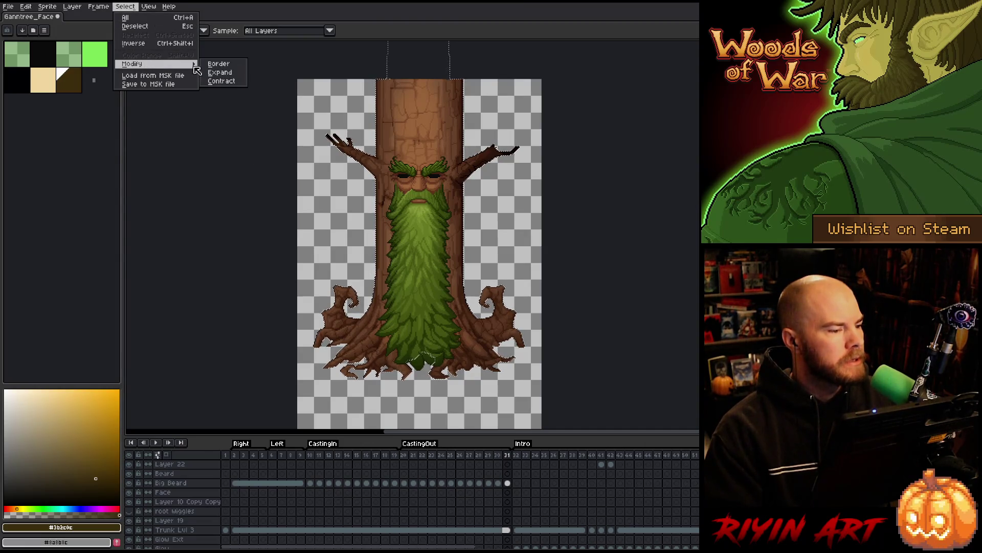
left_click(236, 83)
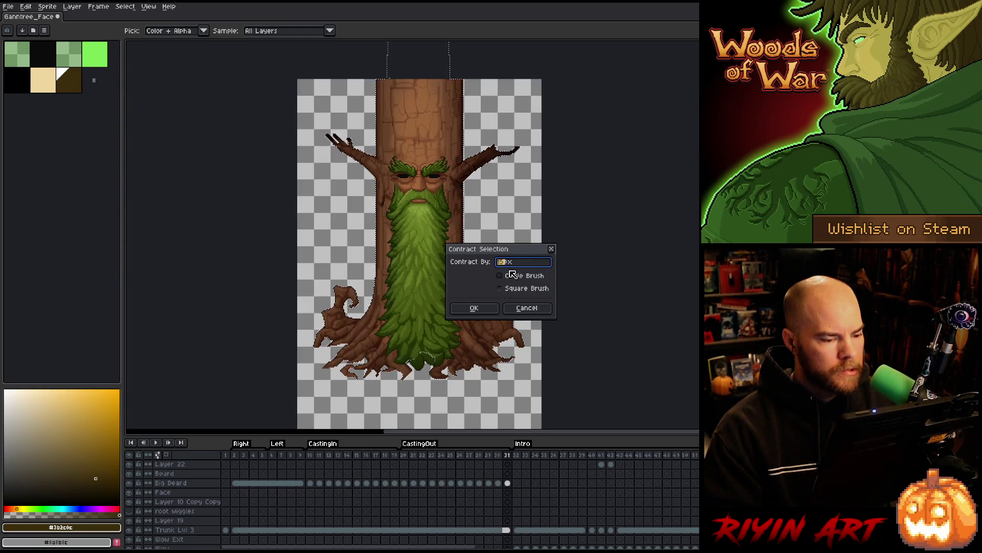
type("10")
left_click(485, 307)
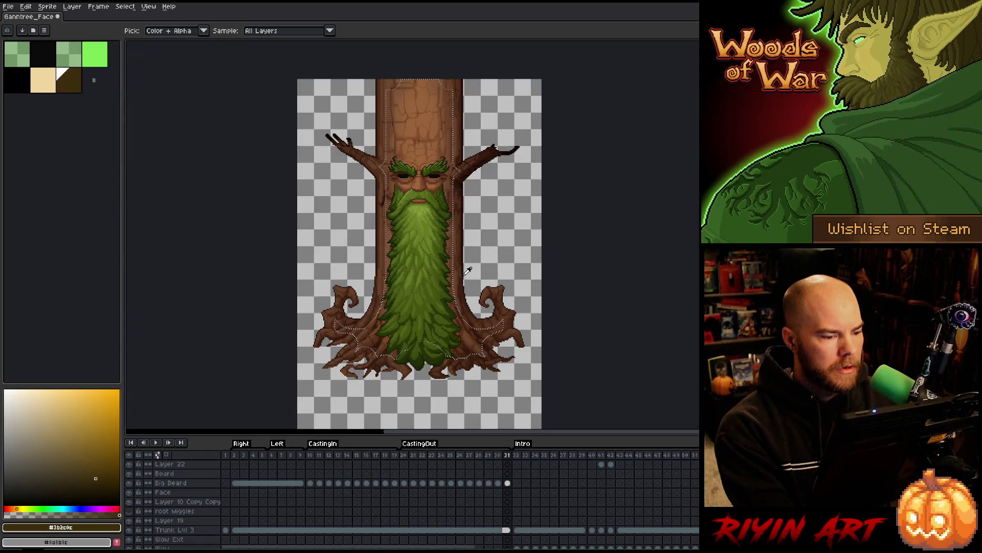
key("v")
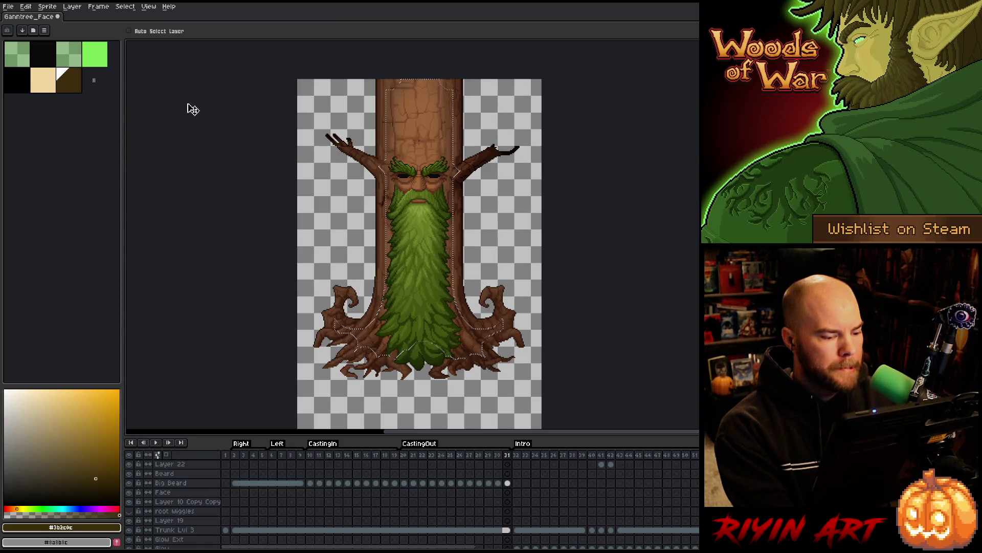
- Contract the selection by 16 px using a square shape
left_click(125, 6)
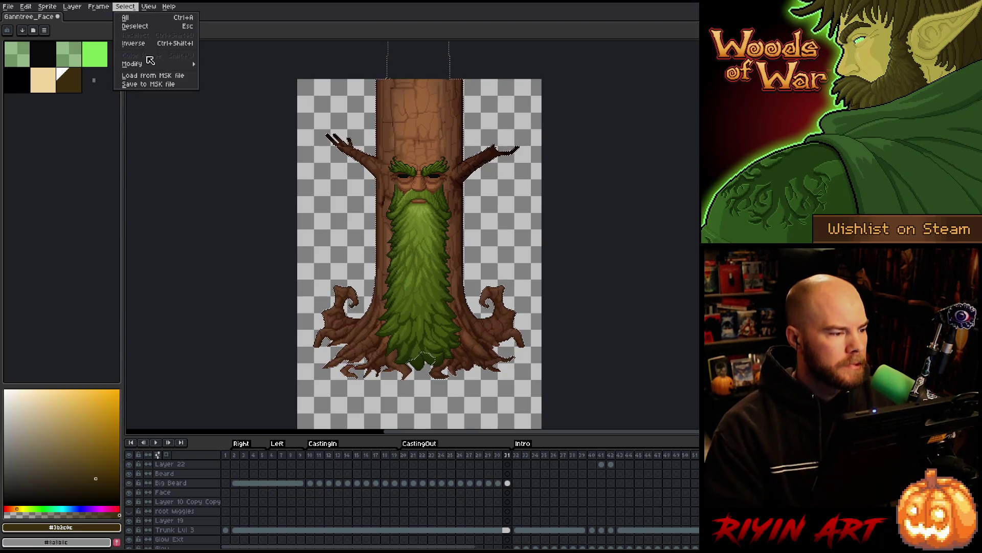
mouse_move(174, 65)
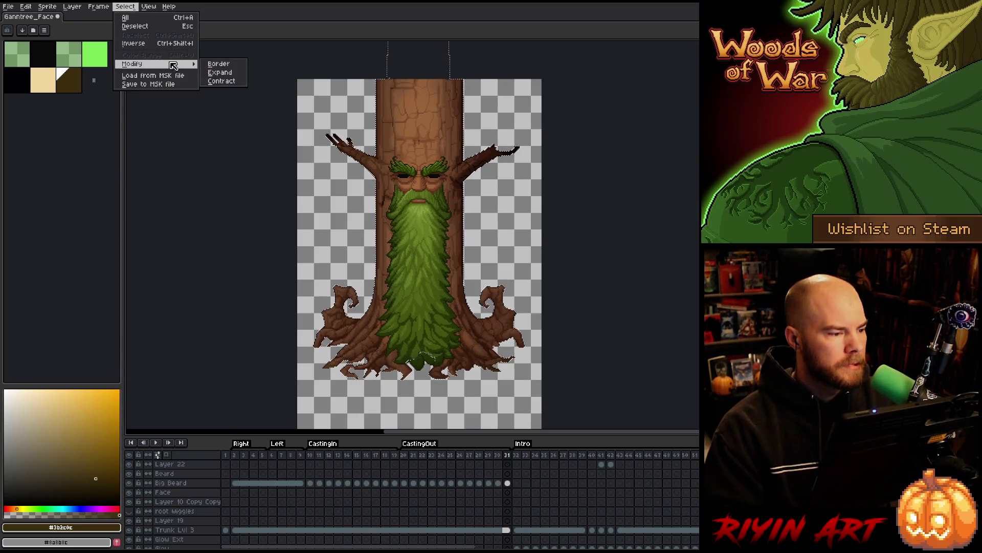
left_click(223, 82)
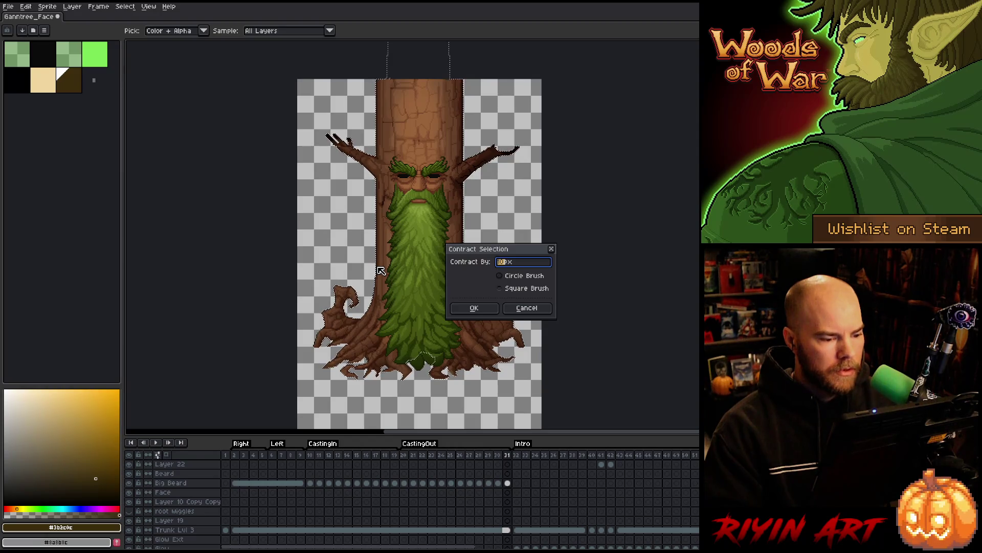
type("16")
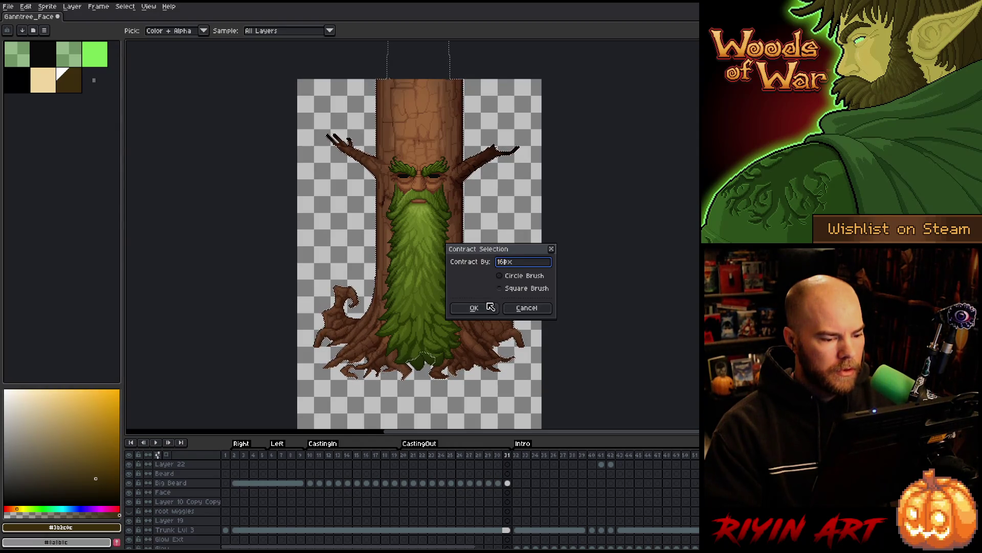
left_click(504, 290)
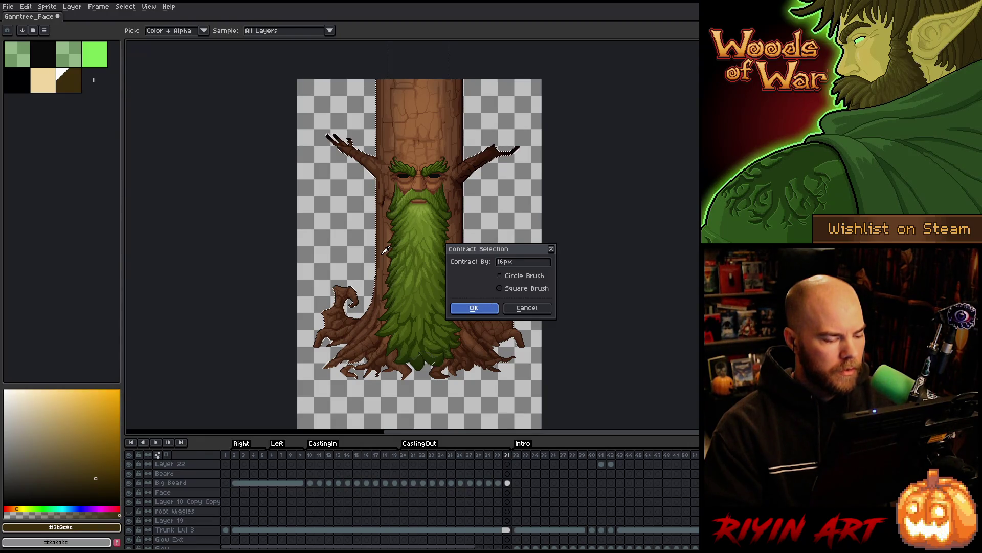
key("Return")
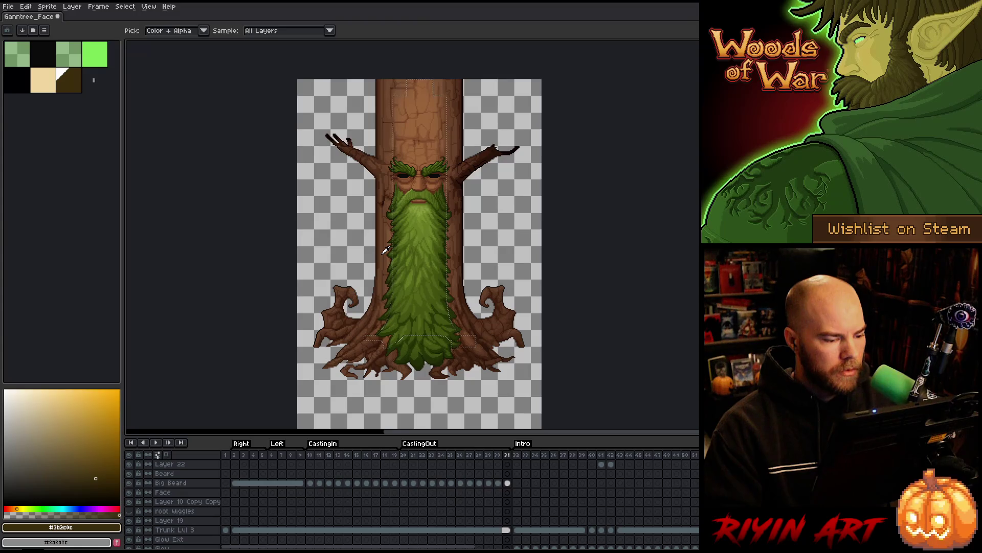
- Apply a 12 px Contract to the tree-shaped selection
left_click(149, 6)
left_click(125, 6)
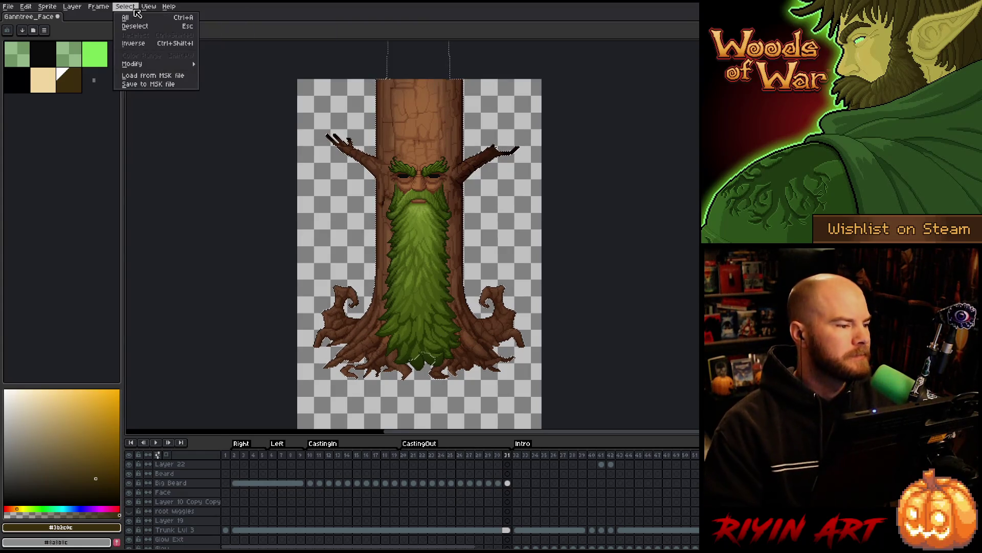
mouse_move(133, 63)
left_click(220, 82)
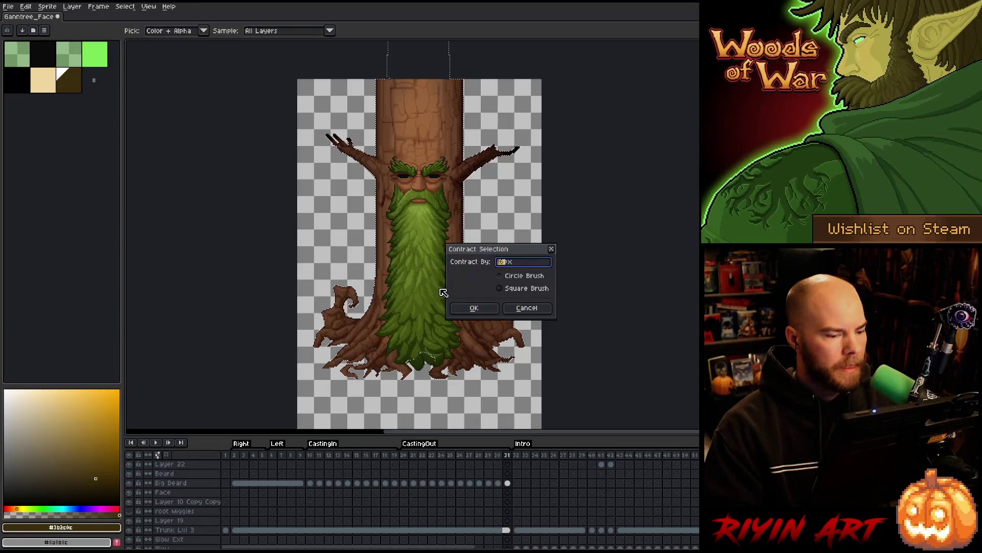
type("12")
key("Tab")
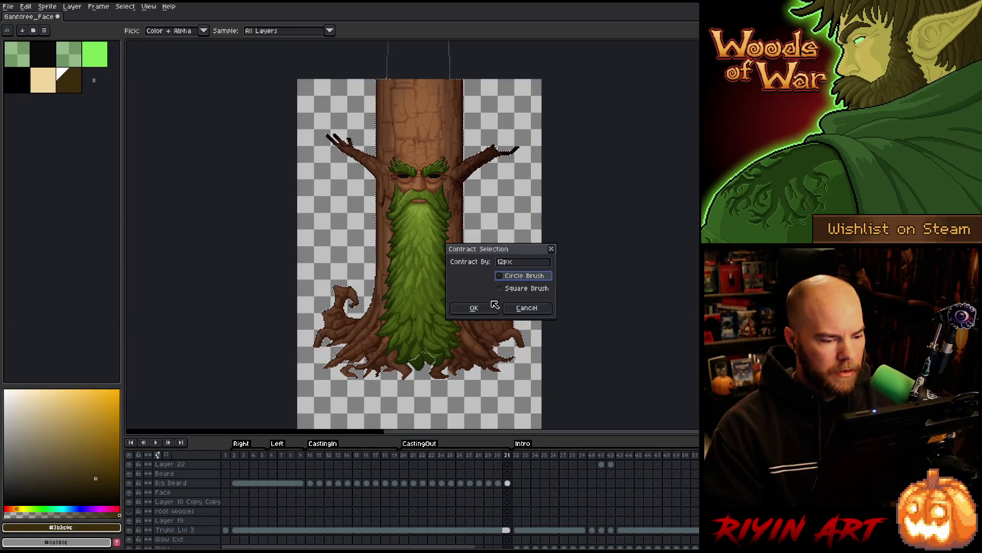
key("Tab")
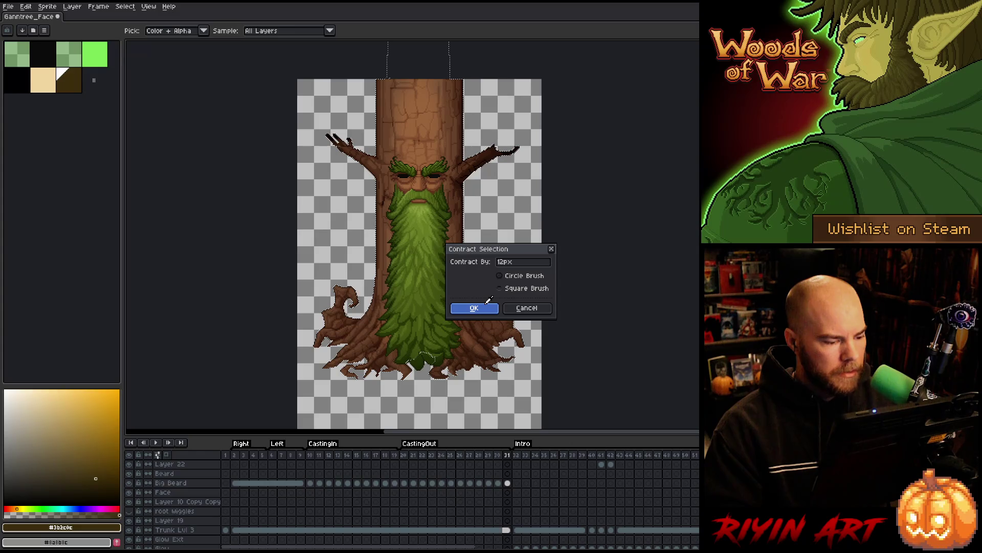
key("Return")
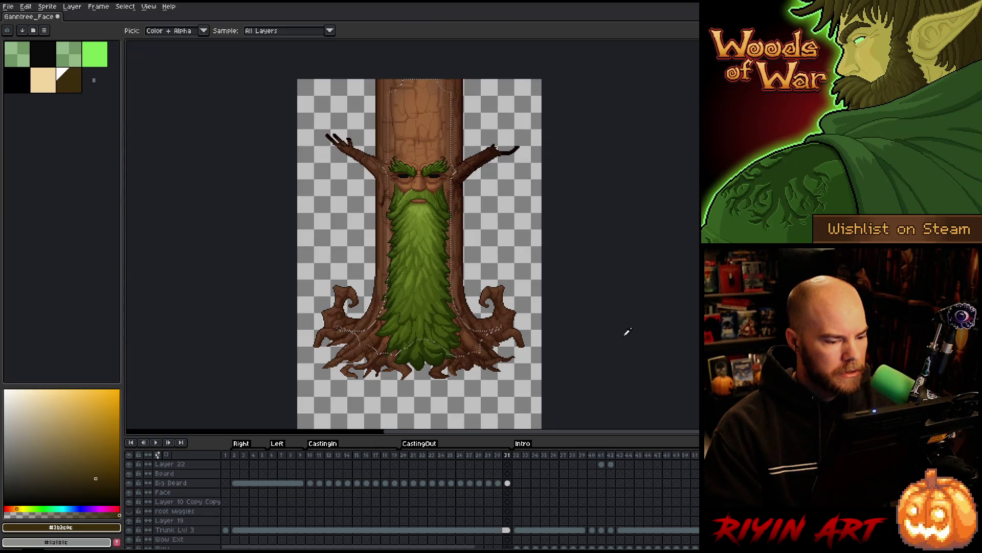
scroll(521, 486, "up", 3)
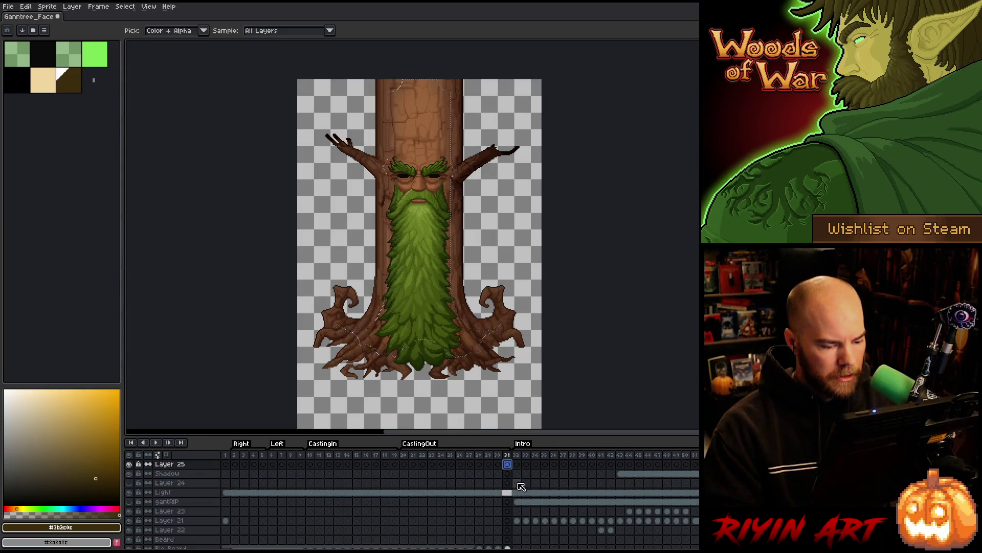
- Contract the selection a further 15 px
scroll(521, 486, "down", 3)
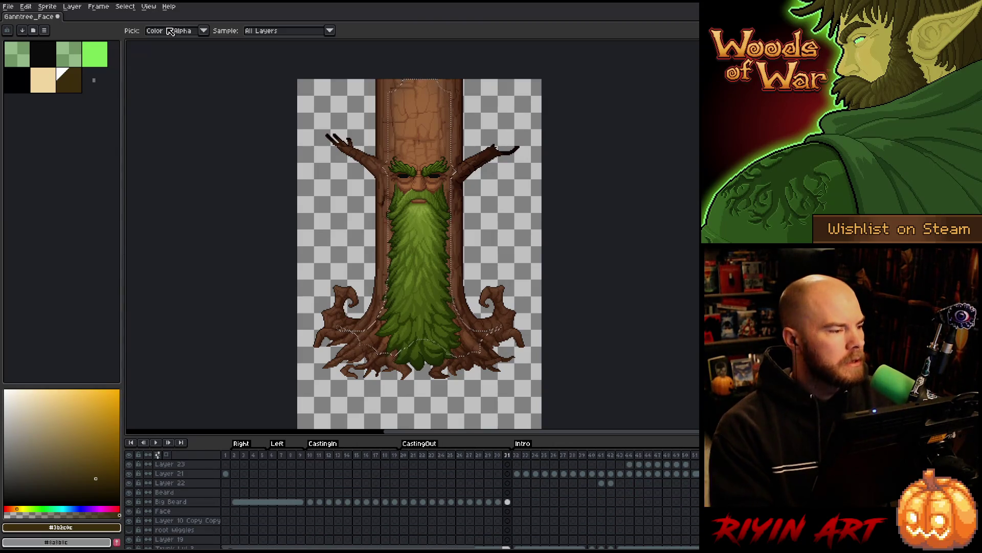
left_click(125, 6)
mouse_move(184, 64)
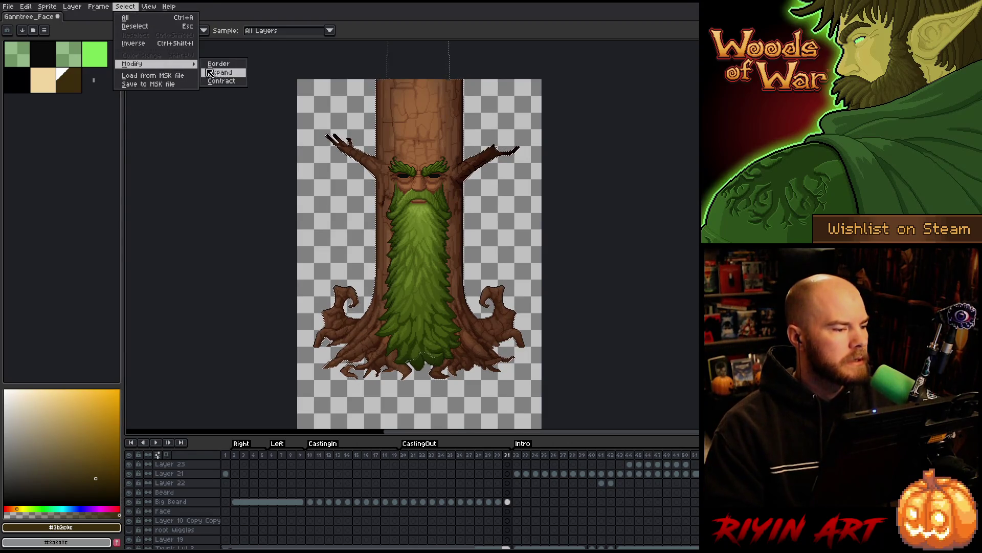
left_click(223, 82)
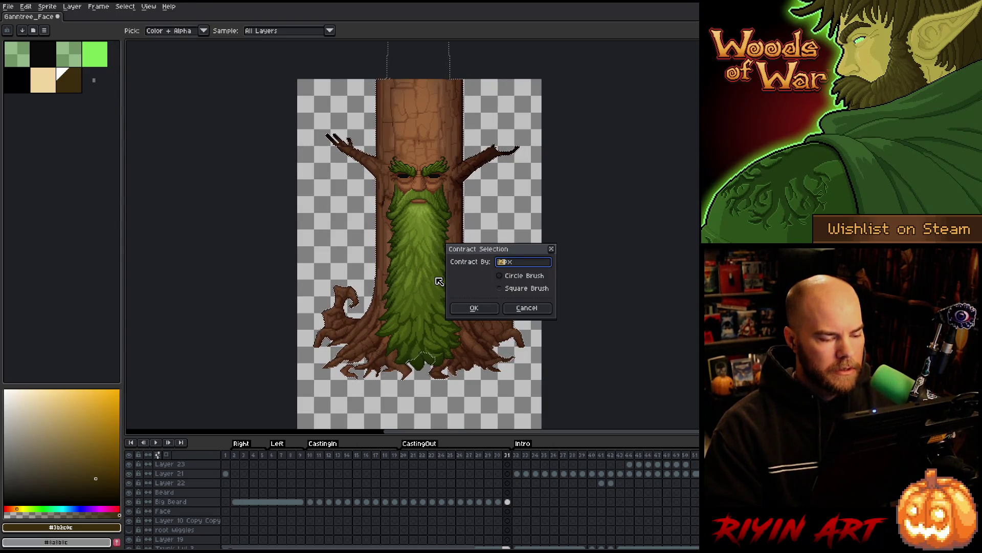
left_click(474, 307)
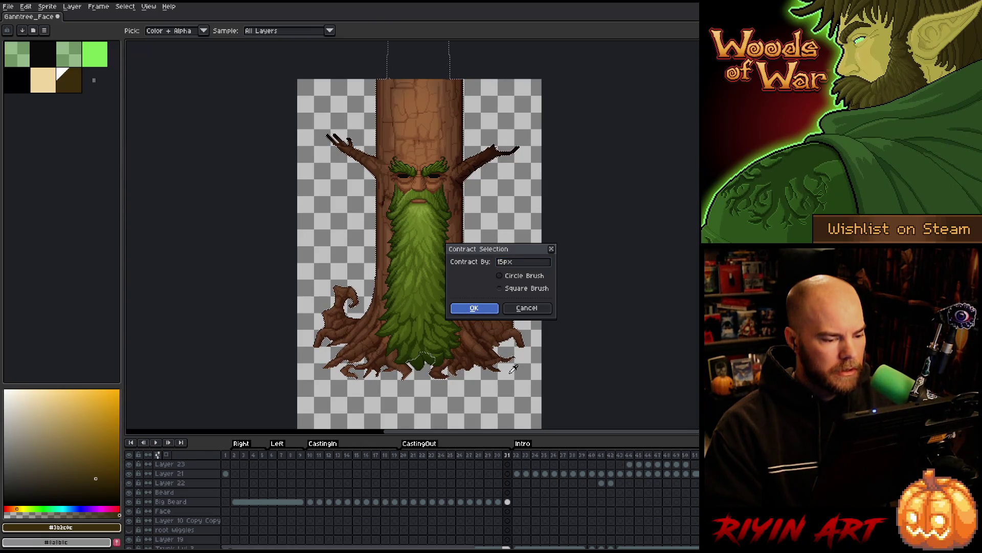
key("Return")
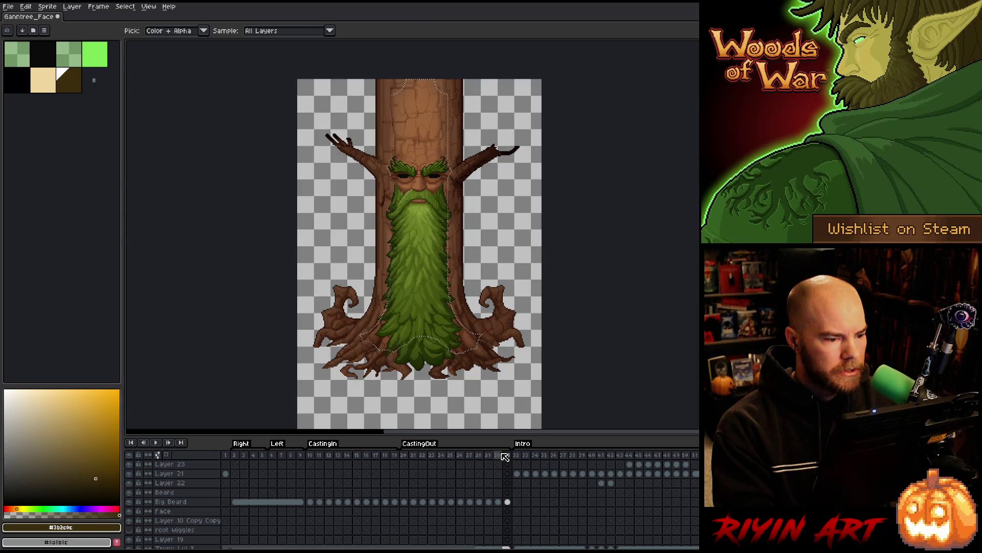
- Go to Layer 25 at frame 31 and pick the dark brown swatch
scroll(514, 501, "up", 3)
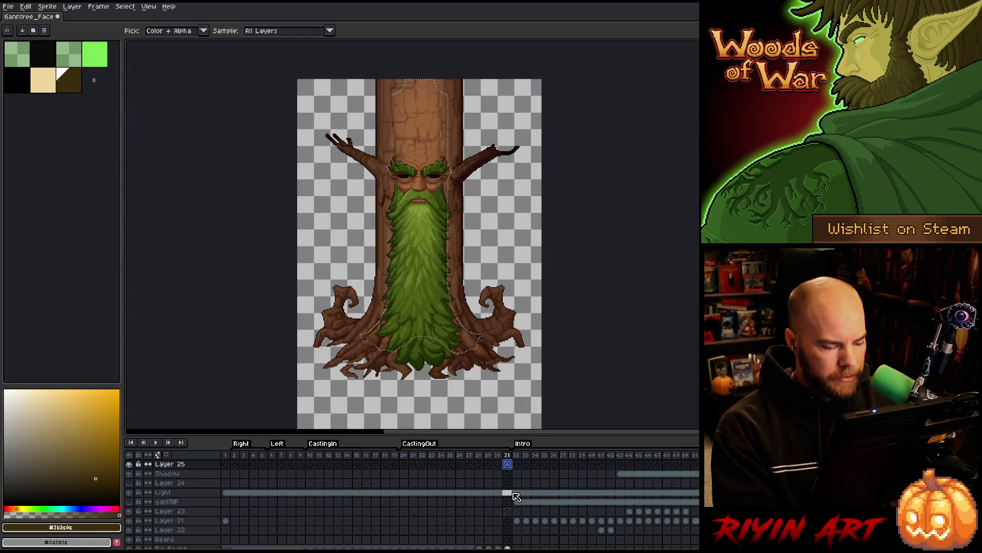
left_click(507, 463)
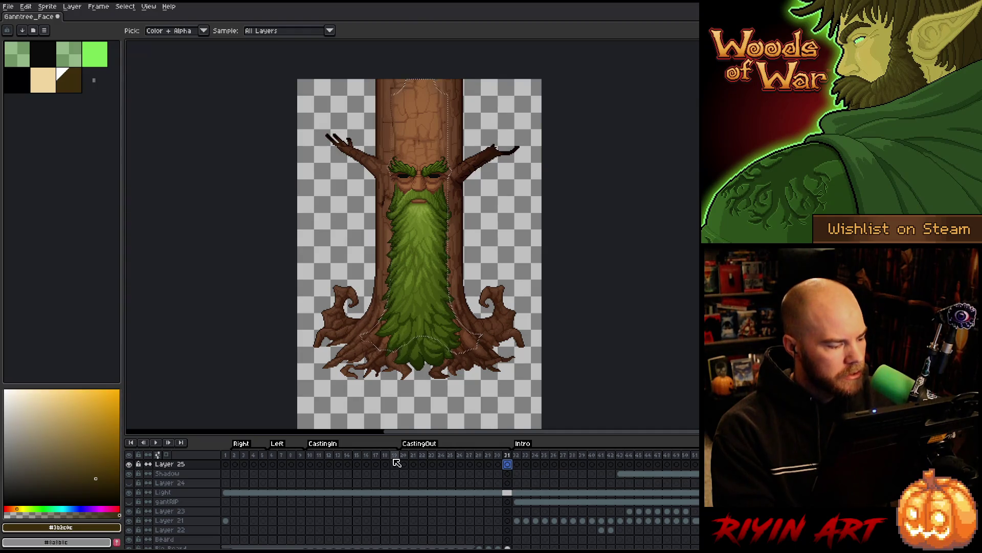
left_click(77, 83)
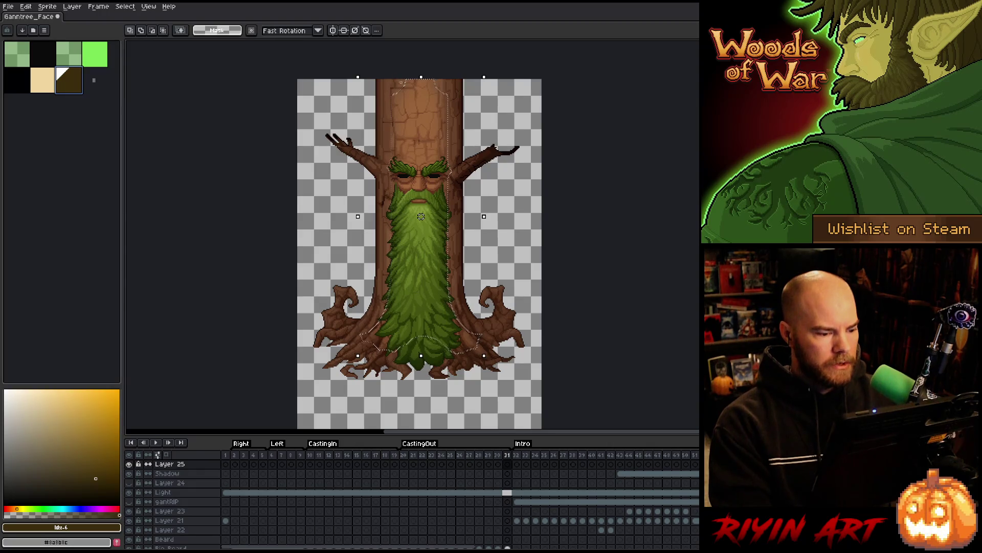
- Trim the selection's tapered top with a rectangle, then fill Layer 25 frame 31 dark brown outside it
scroll(396, 86, "up", 3)
left_click_drag(434, 125, 420, 258)
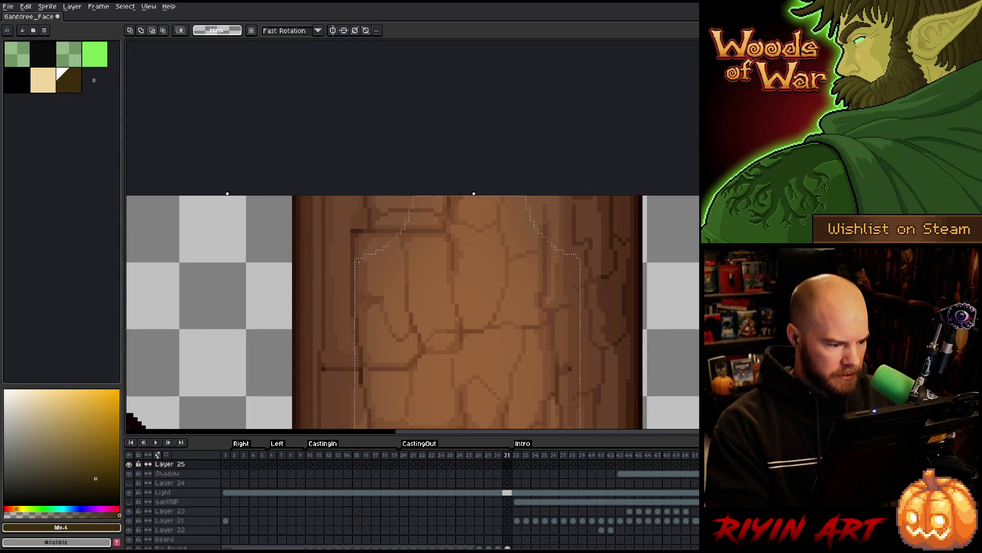
mouse_move(356, 270)
left_mouse_down()
mouse_move(436, 154)
mouse_move(581, 143)
mouse_move(570, 240)
mouse_move(402, 364)
mouse_move(357, 360)
left_mouse_up()
scroll(416, 305, "down", 4)
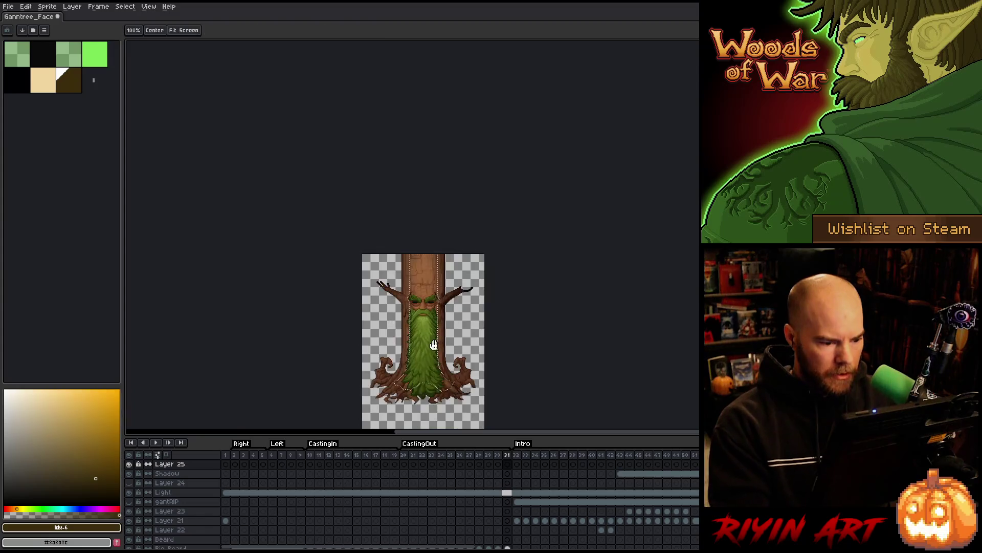
scroll(432, 345, "up", 1)
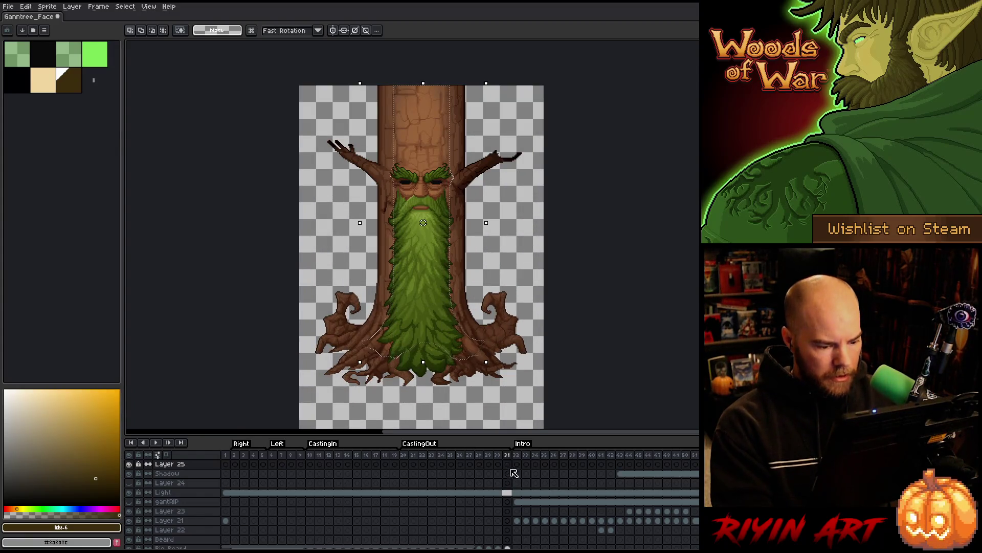
left_click(510, 467)
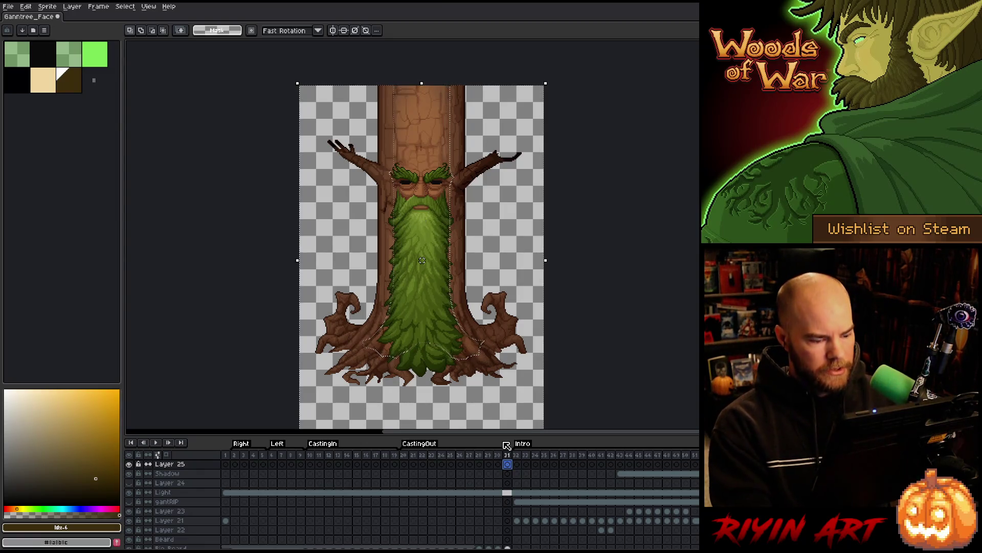
key("ctrl+a")
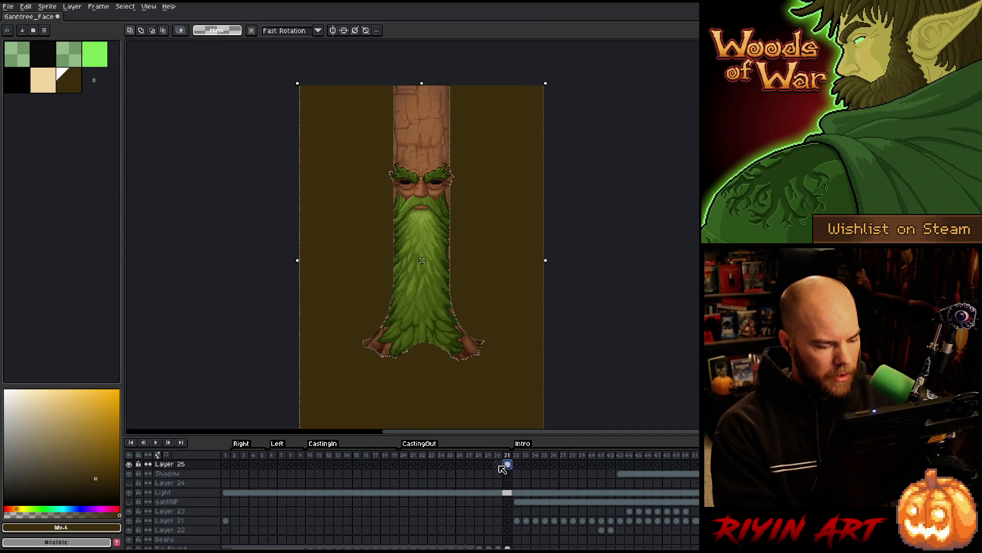
- Compare frames 30 and 31, then load the Big Beard layer's outline as the selection
left_click(499, 464)
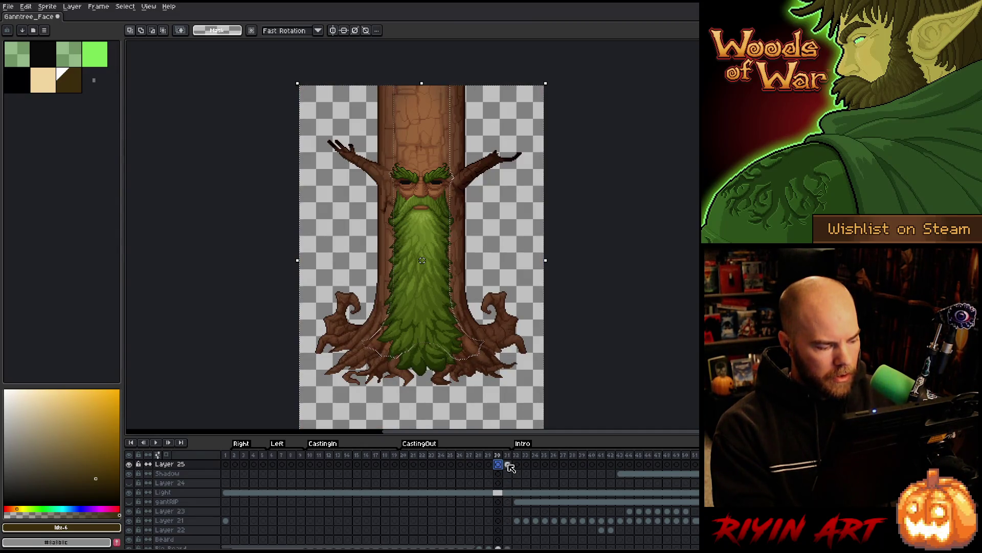
left_click(508, 464)
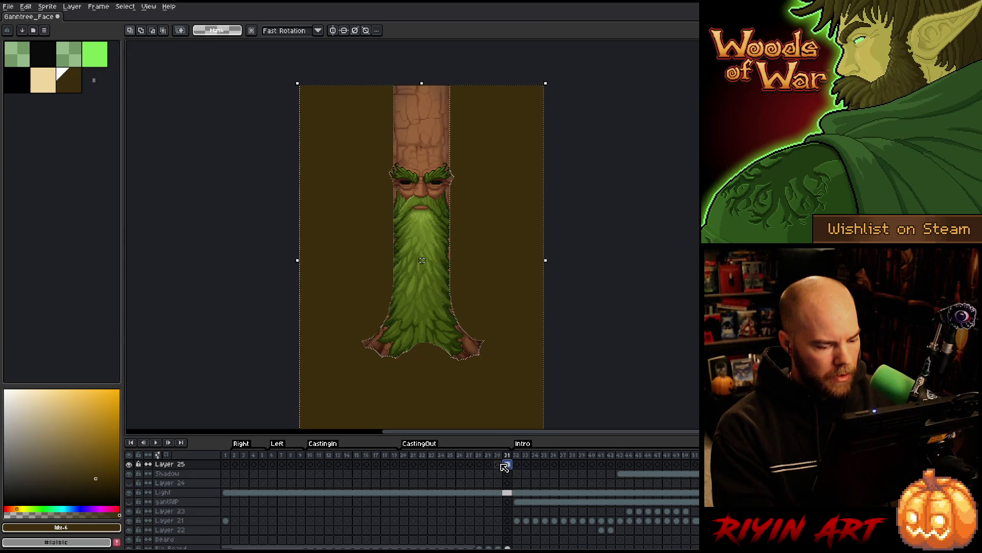
scroll(506, 466, "down", 2)
scroll(317, 492, "up", 2)
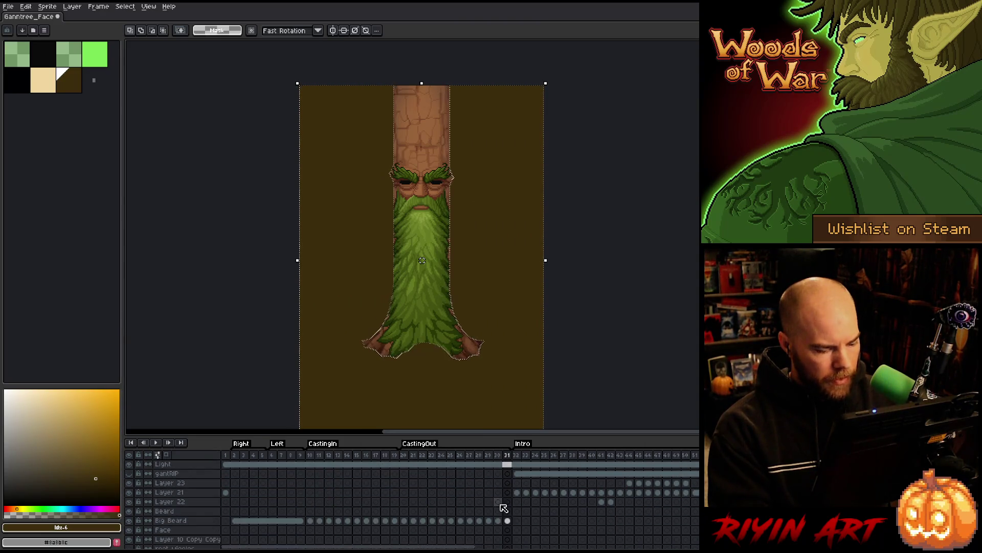
left_click(508, 521)
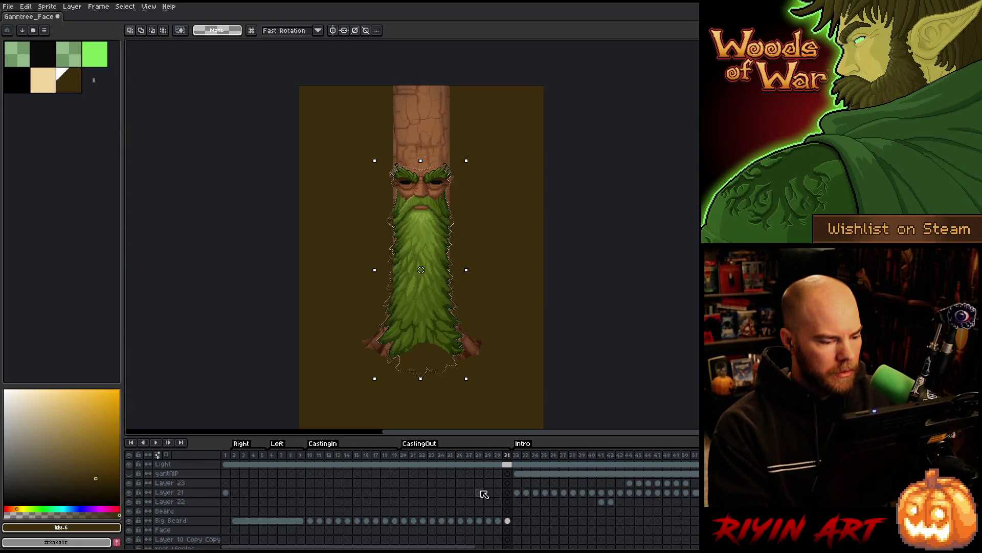
- Select Layer 25's cels across frames 2 to 31
scroll(484, 494, "up", 3)
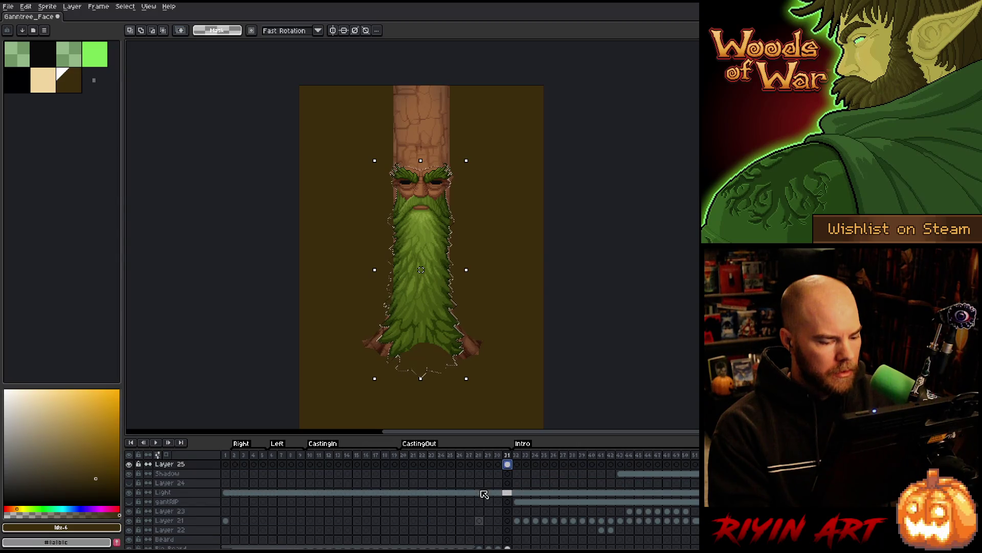
left_click(506, 464)
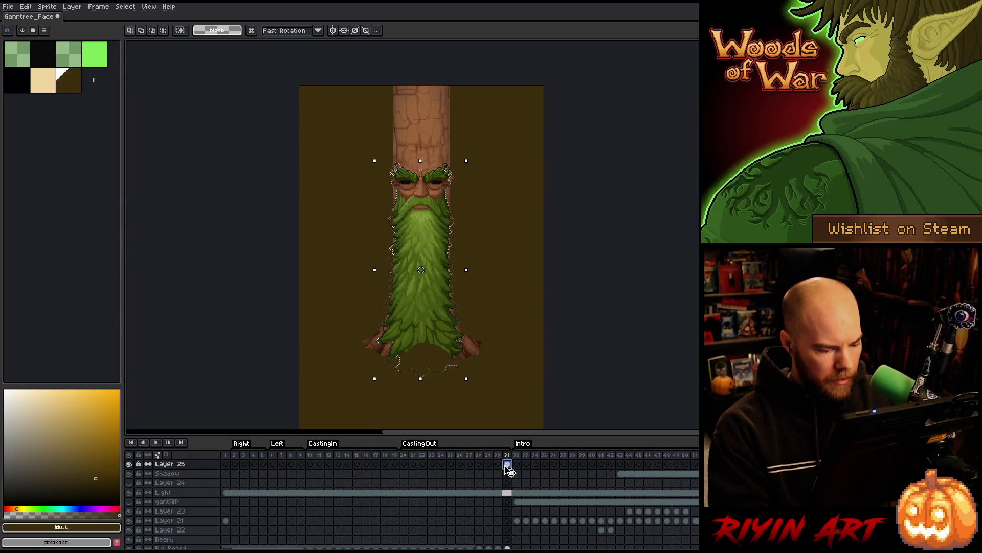
left_click(234, 465)
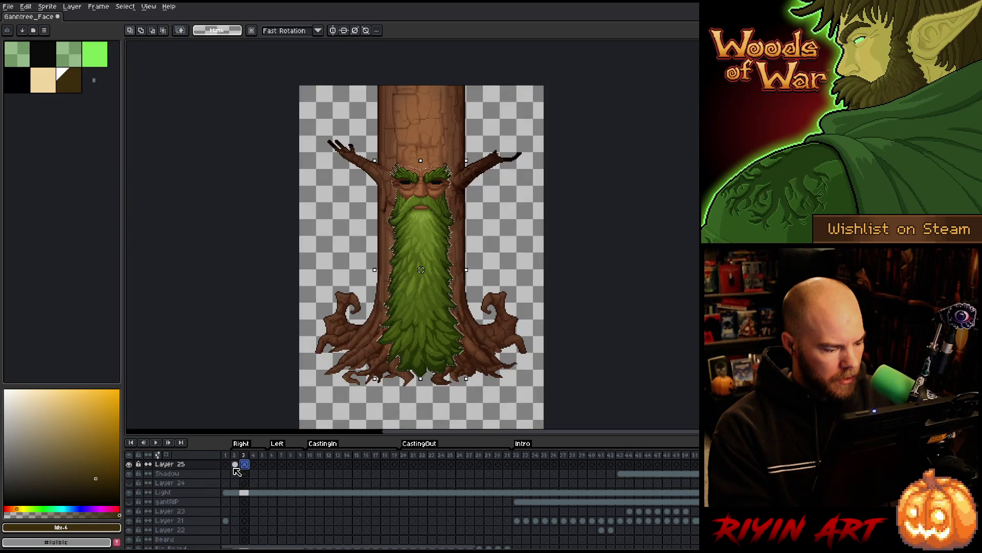
left_click_drag(235, 465, 509, 467)
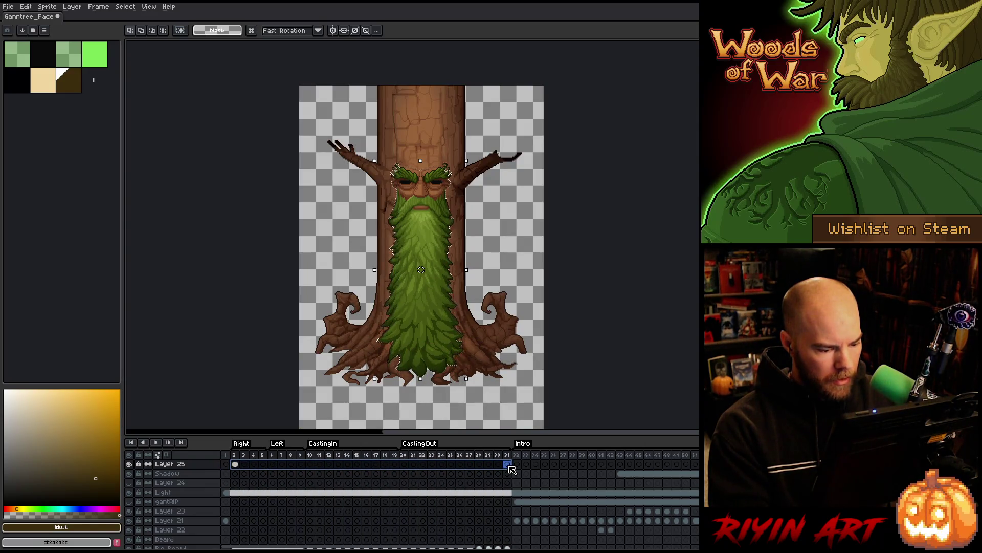
- Unlink Layer 25's selected cels so each frame is independent
right_click(511, 469)
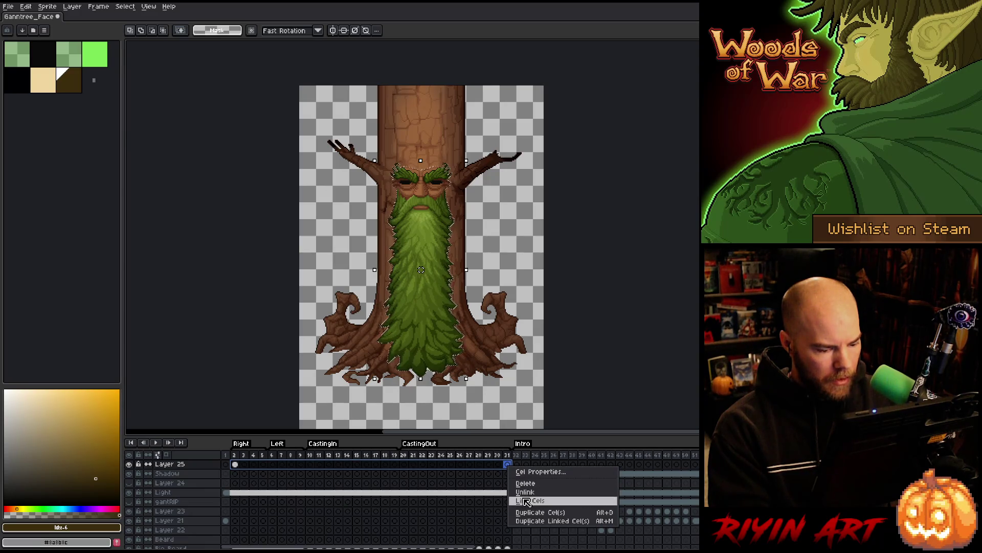
left_click(532, 497)
right_click(241, 463)
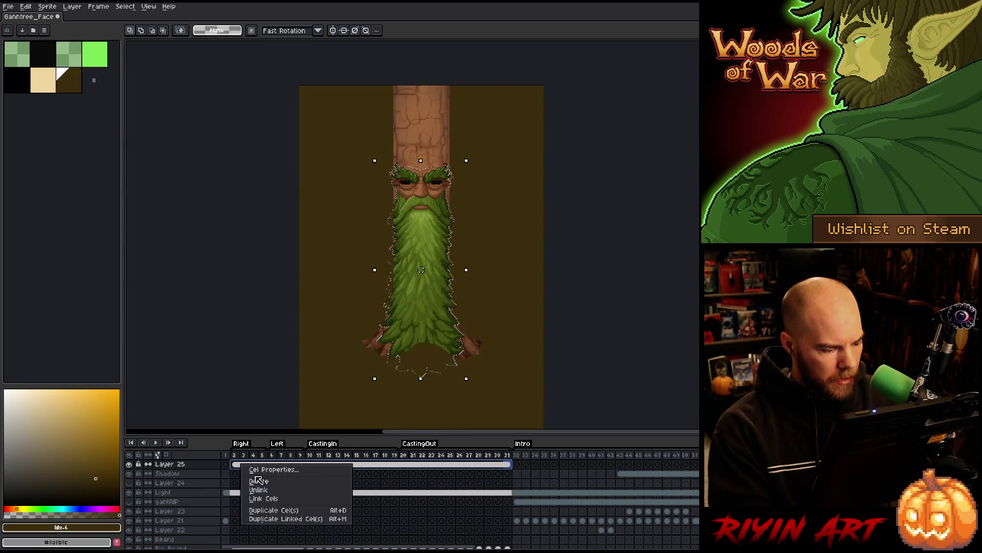
left_click(261, 490)
- Pick a frame range starting at frame 2, then jump to frame 10
left_click(236, 454)
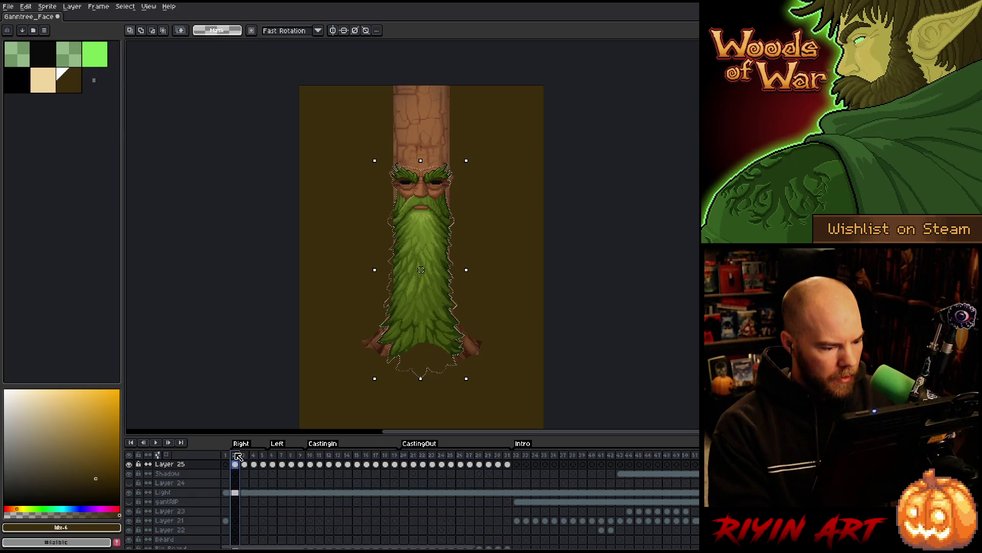
scroll(239, 468, "down", 2)
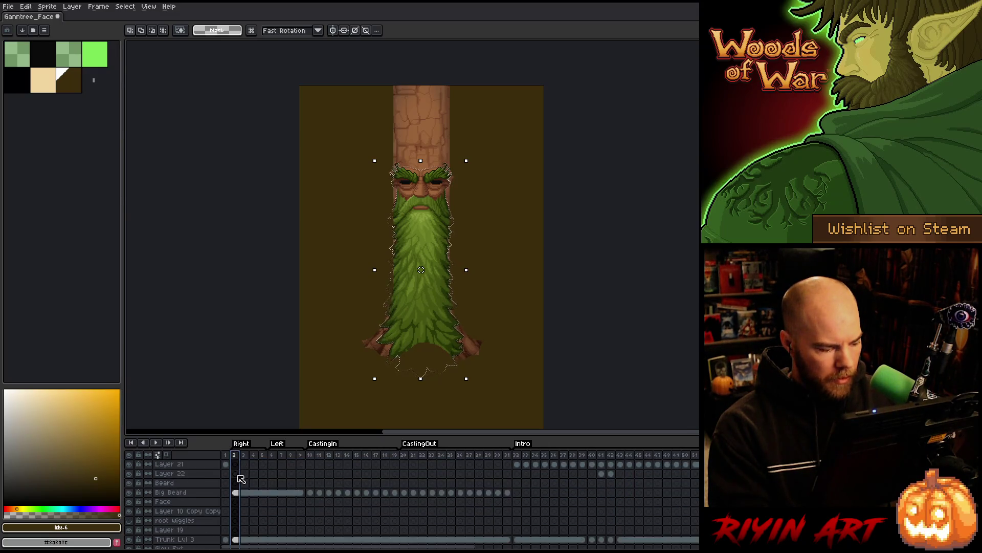
scroll(240, 494, "up", 2)
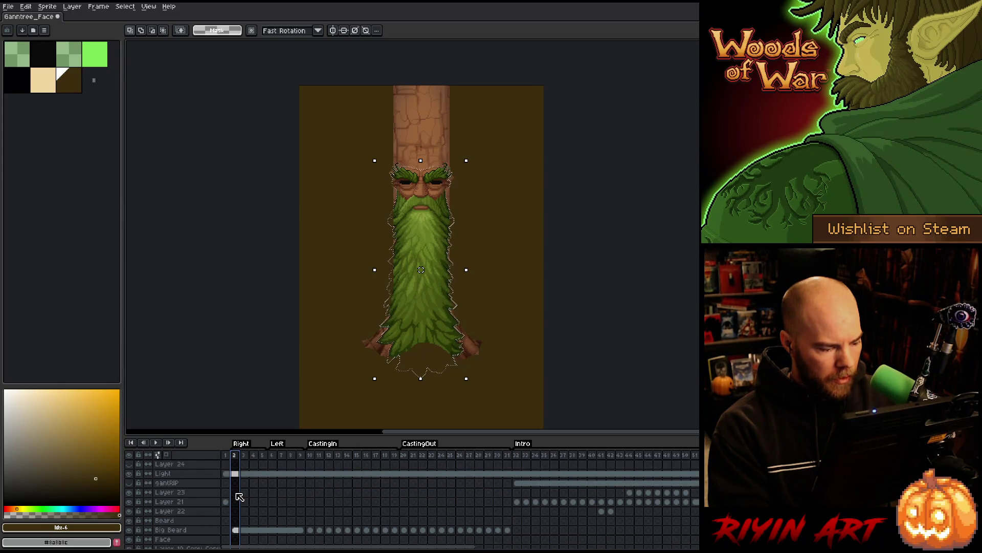
left_click(246, 455)
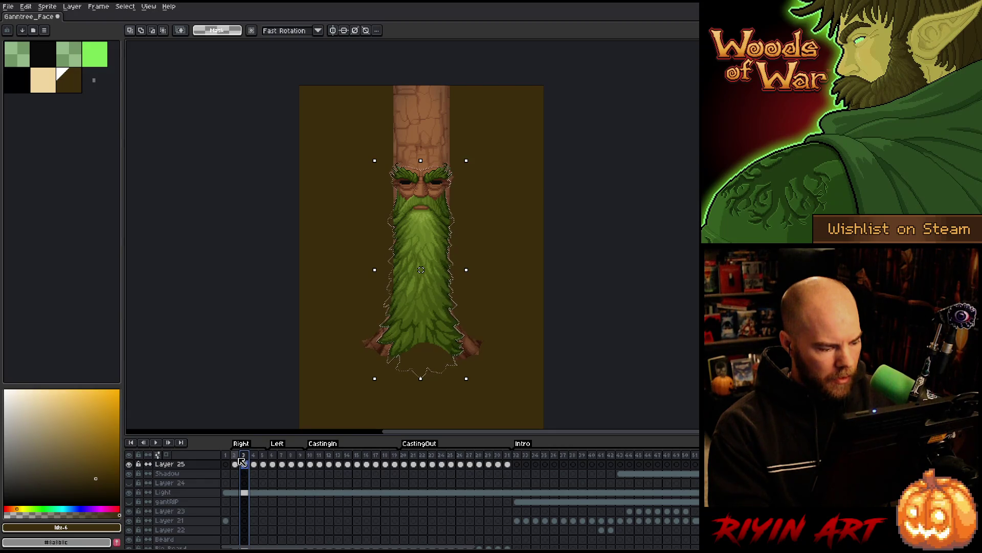
mouse_move(235, 464)
left_mouse_down()
mouse_move(356, 463)
mouse_move(314, 458)
left_mouse_up()
left_click(313, 455)
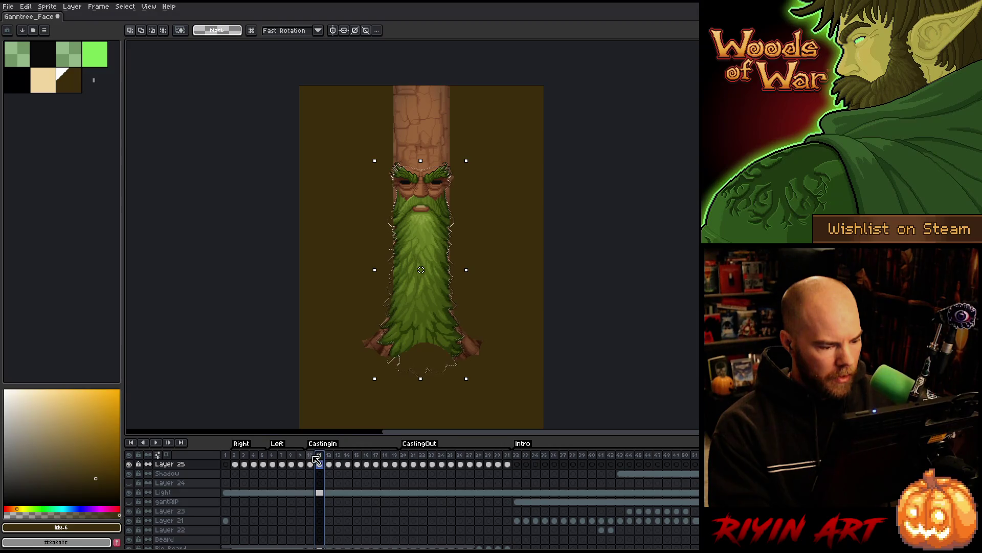
- Check the Big Beard cels on frames 10 and 12, and toggle Layer 25's visibility
scroll(315, 466, "down", 3)
left_click(311, 501)
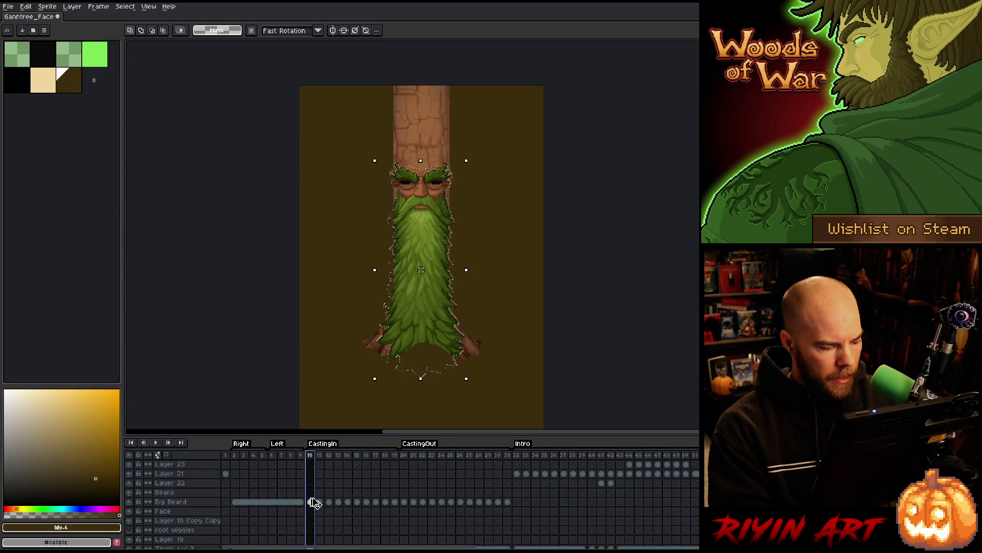
left_click(330, 502)
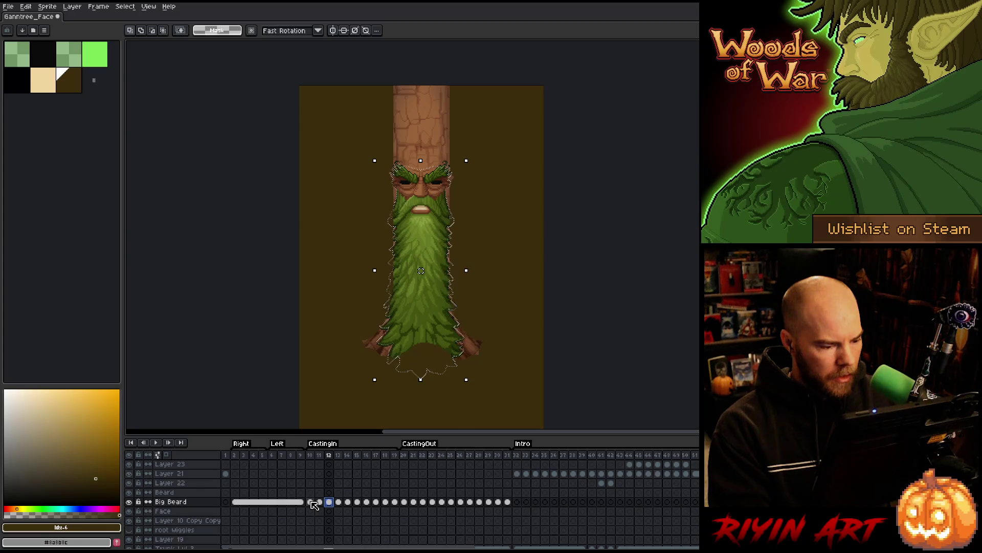
left_click(310, 502)
scroll(311, 503, "up", 3)
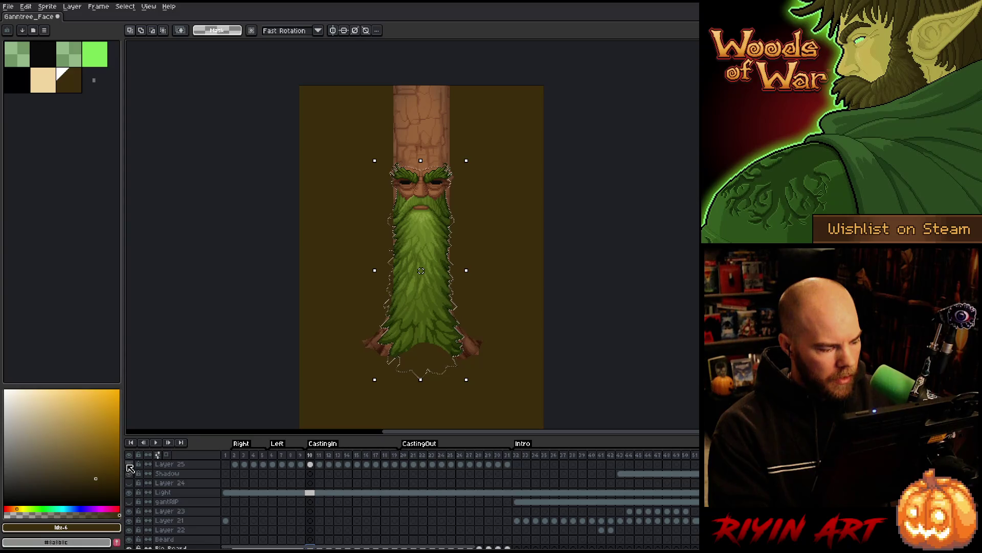
left_click(129, 465)
left_click(129, 465)
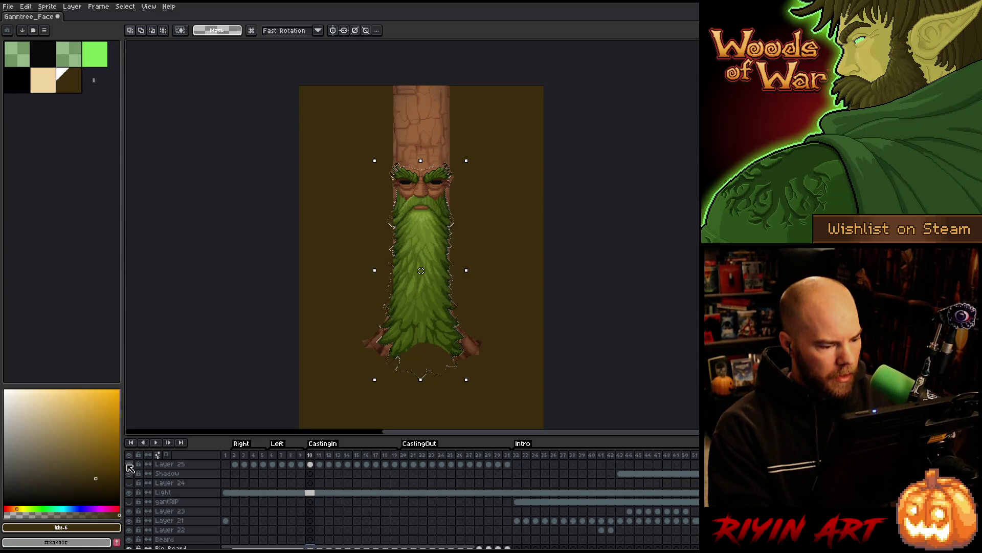
- Contract the beard selection by 8 px, make Layer 25's frame 10 cel active, then deselect
left_click(124, 6)
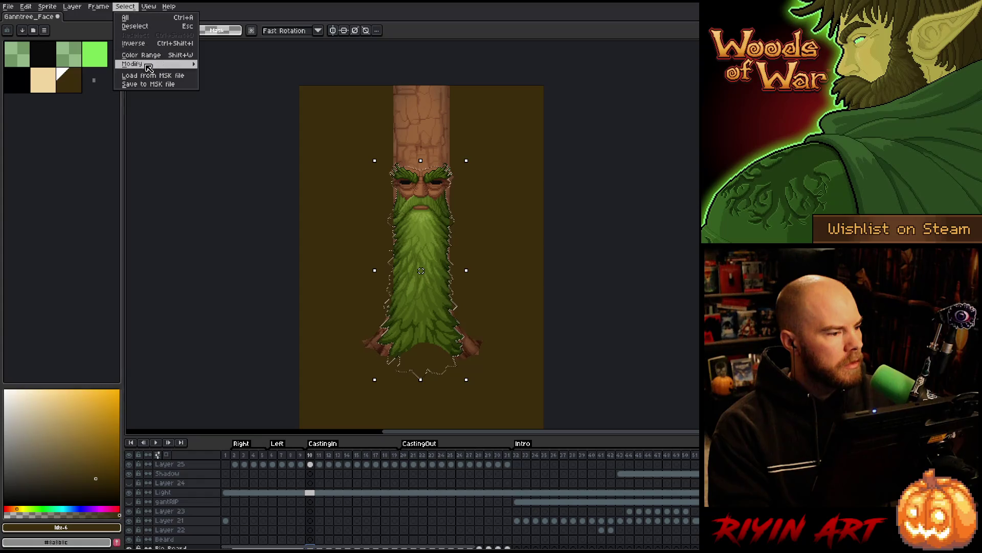
mouse_move(154, 65)
left_click(223, 82)
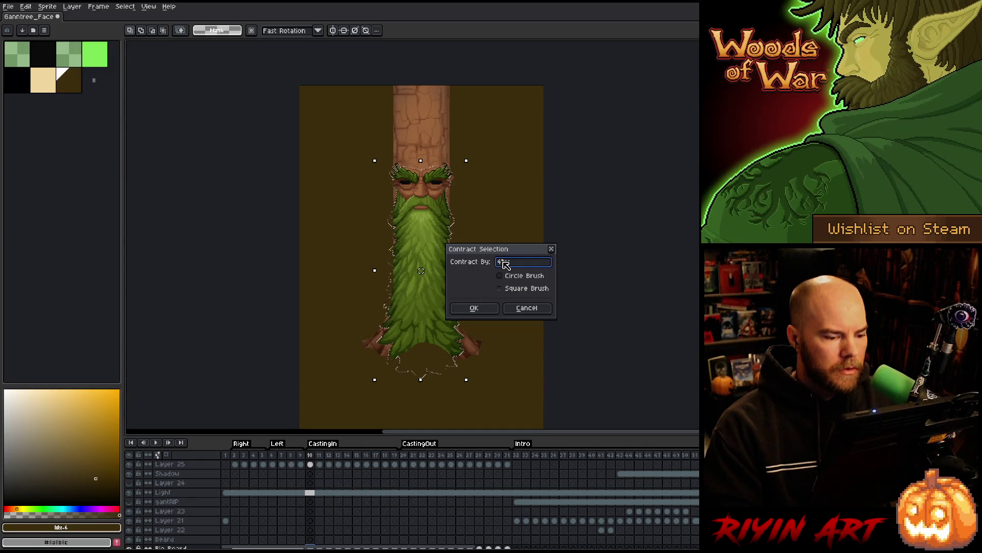
type("8")
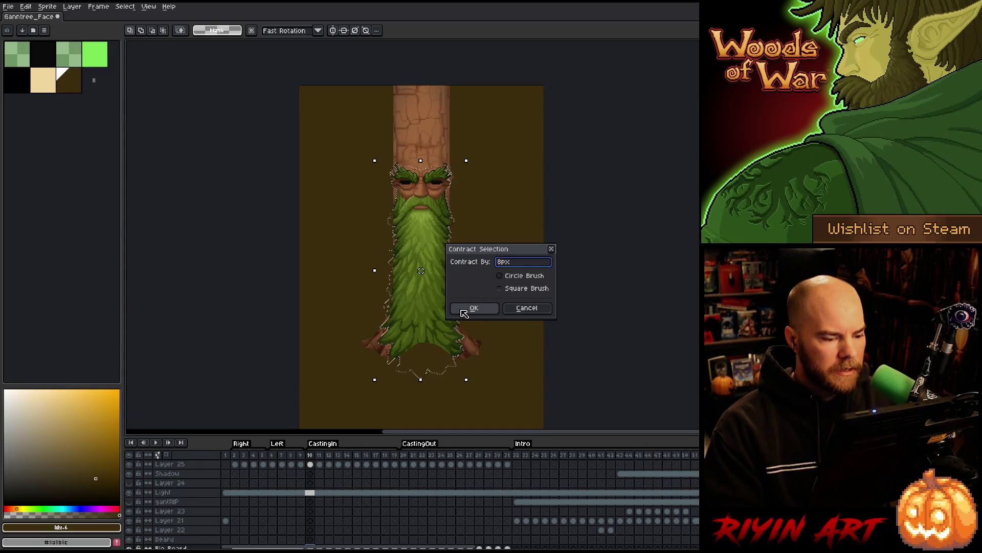
left_click(466, 308)
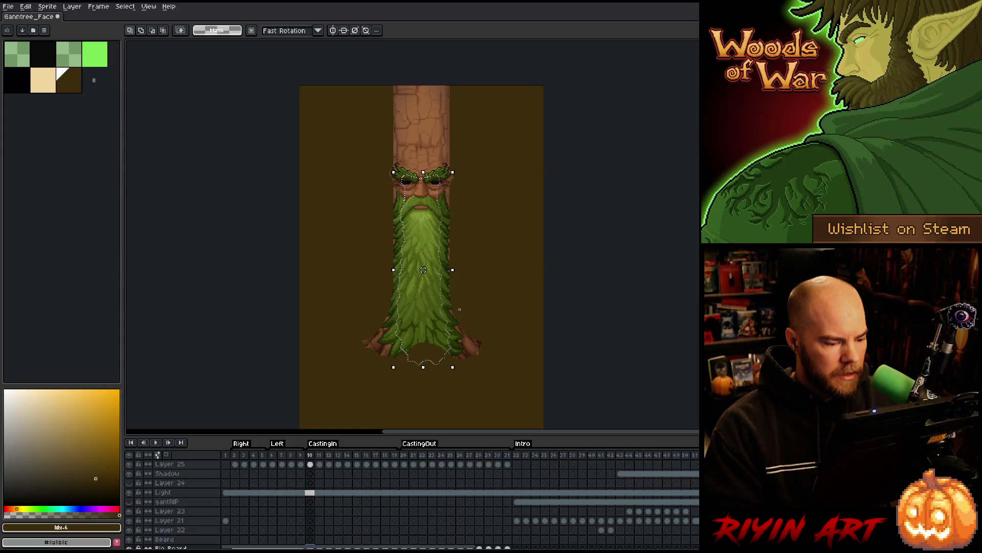
left_click(310, 464)
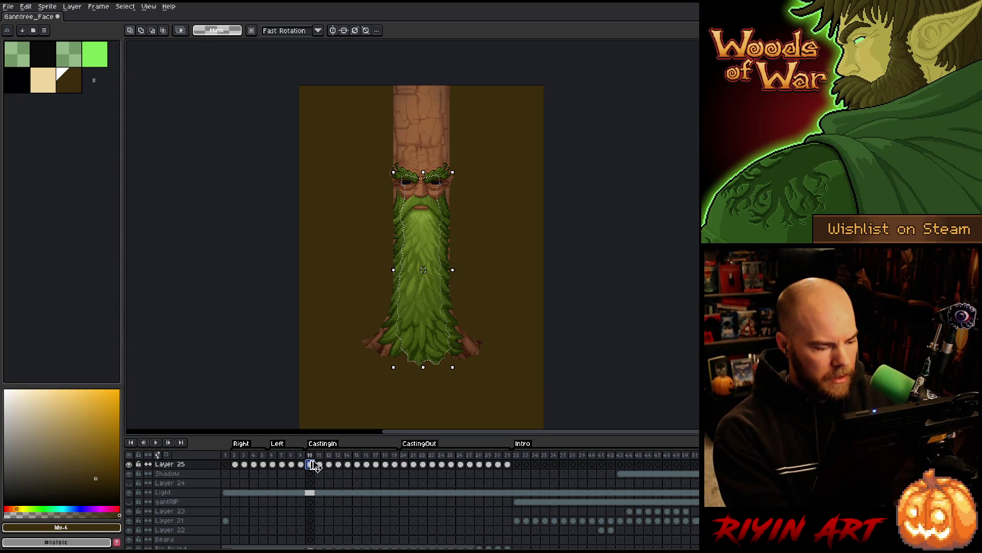
key("ctrl+d")
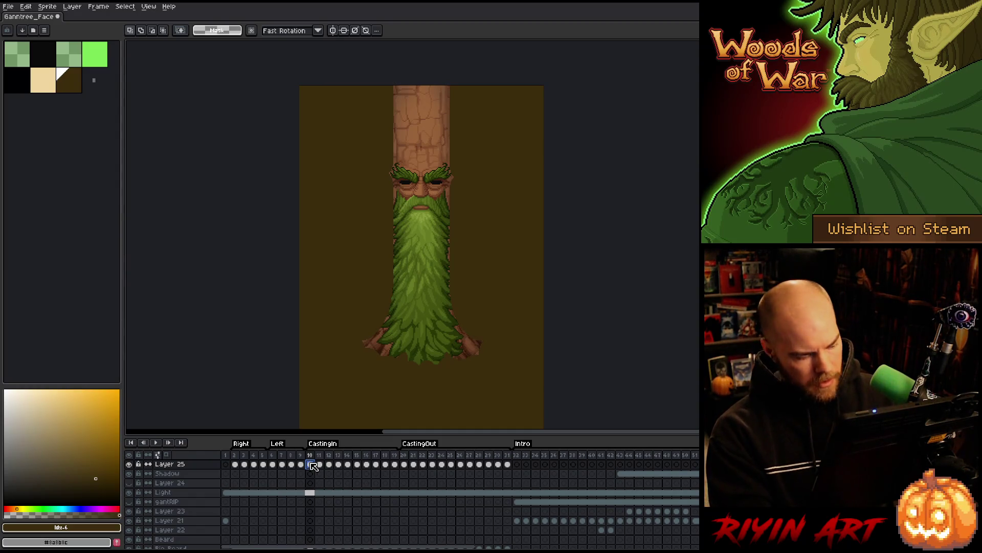
- Add a new layer and copy Layer 25's frame 10 cel onto it
key("shift+n")
left_click(312, 471)
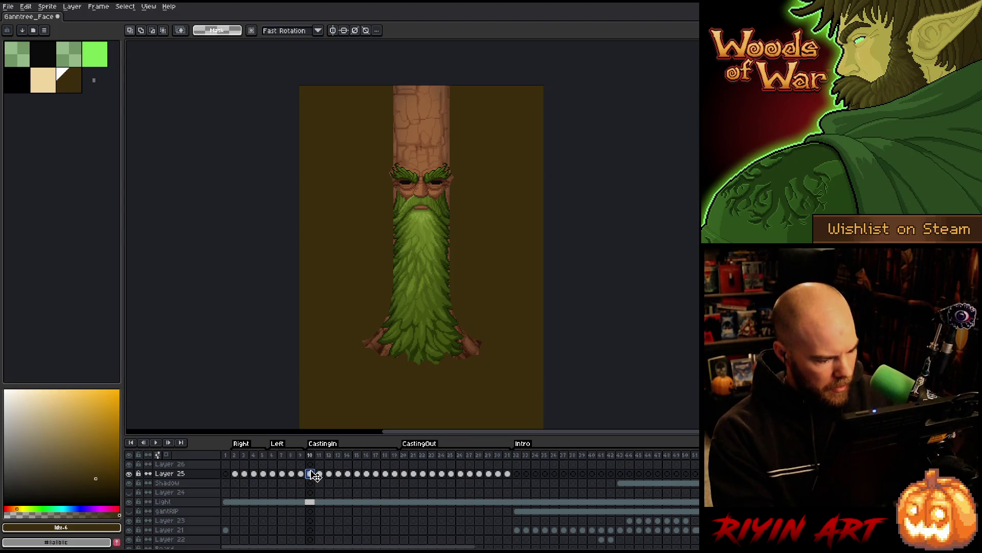
left_click(311, 465)
left_click_drag(314, 469, 311, 465)
left_click(311, 474)
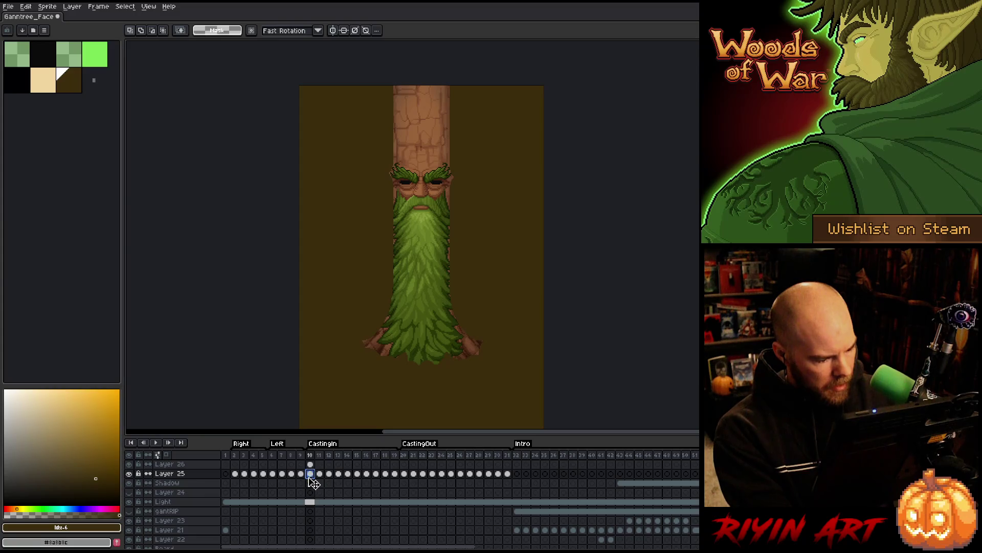
- Rename the new layer to 'final shadow' and Layer 25 to 'edit shadow'
double_click(171, 465)
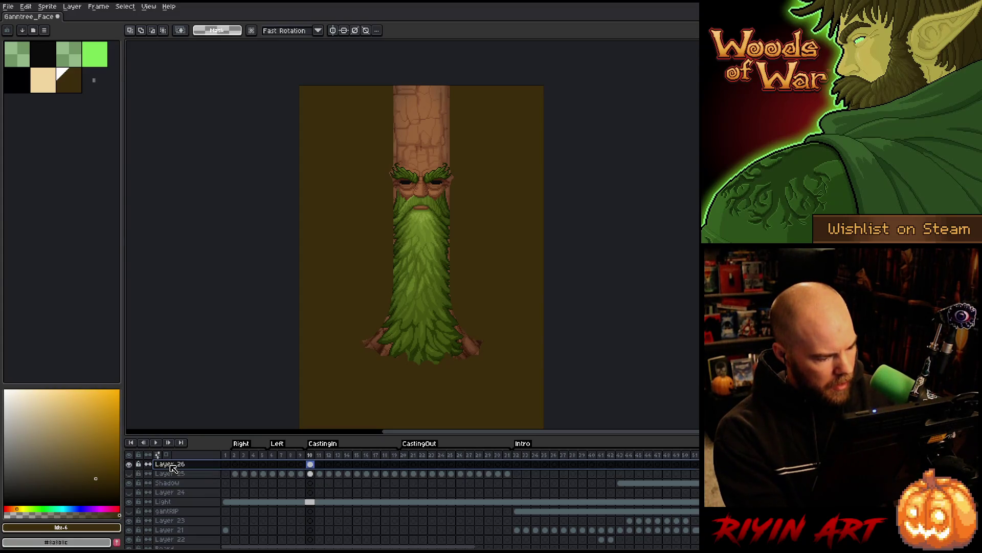
type("final shadow")
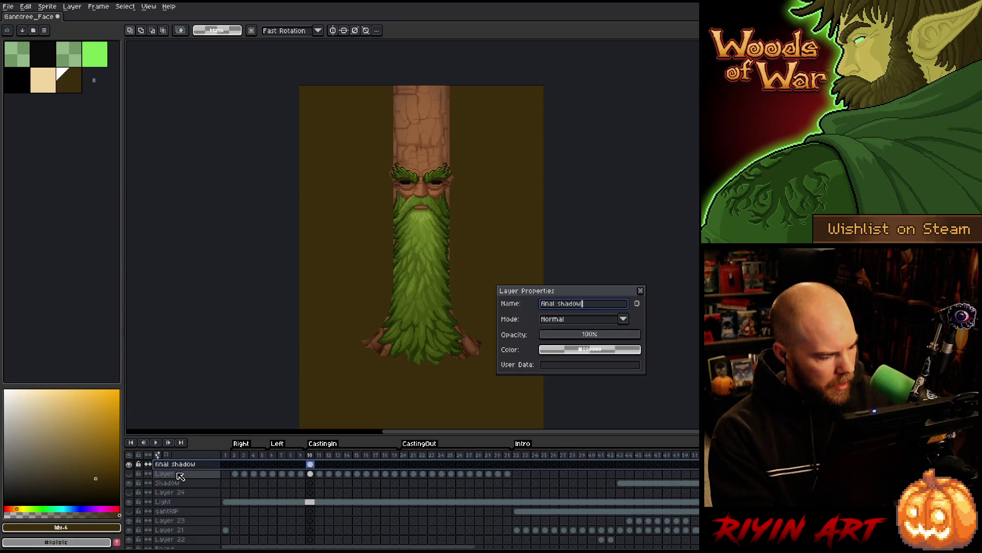
double_click(179, 474)
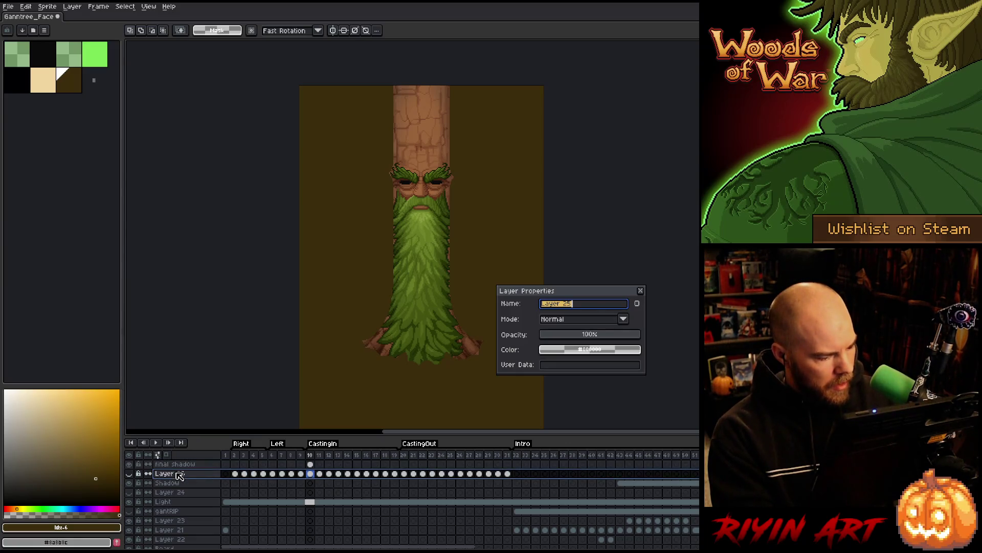
type("edit shad")
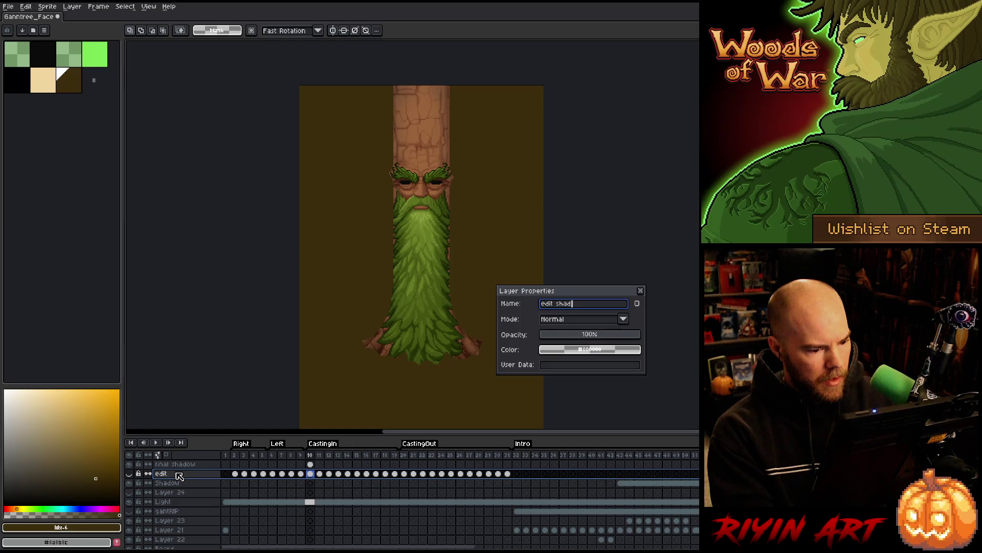
type("ow")
key("Return")
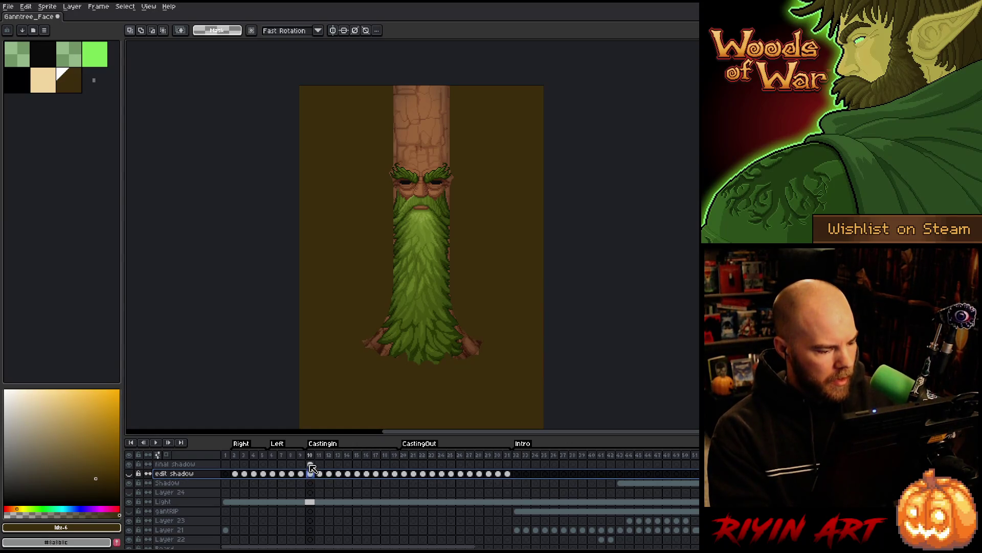
left_click(310, 464)
- Apply the blur-17x17 convolution matrix twice to final shadow's frame 10, then reselect the tree outline
key("F9")
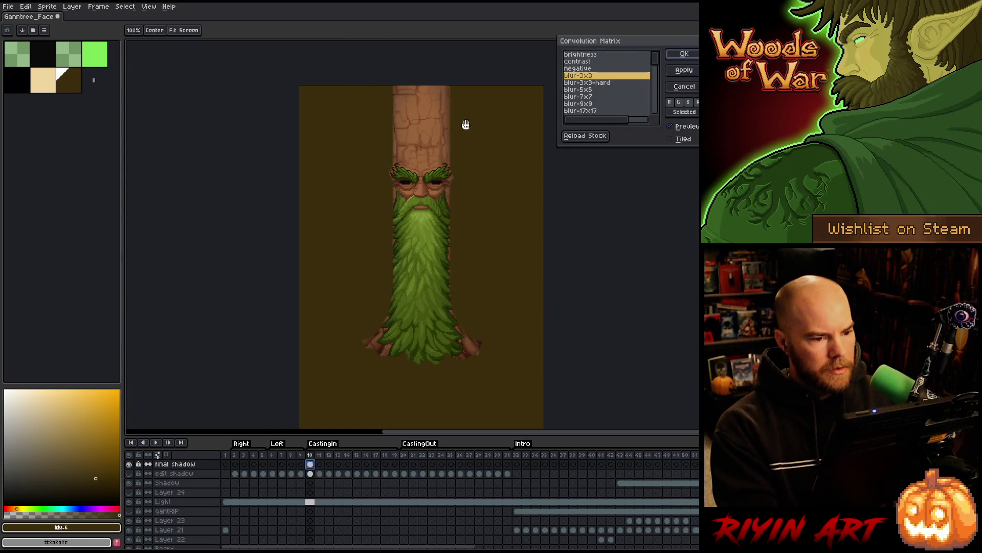
left_click(589, 111)
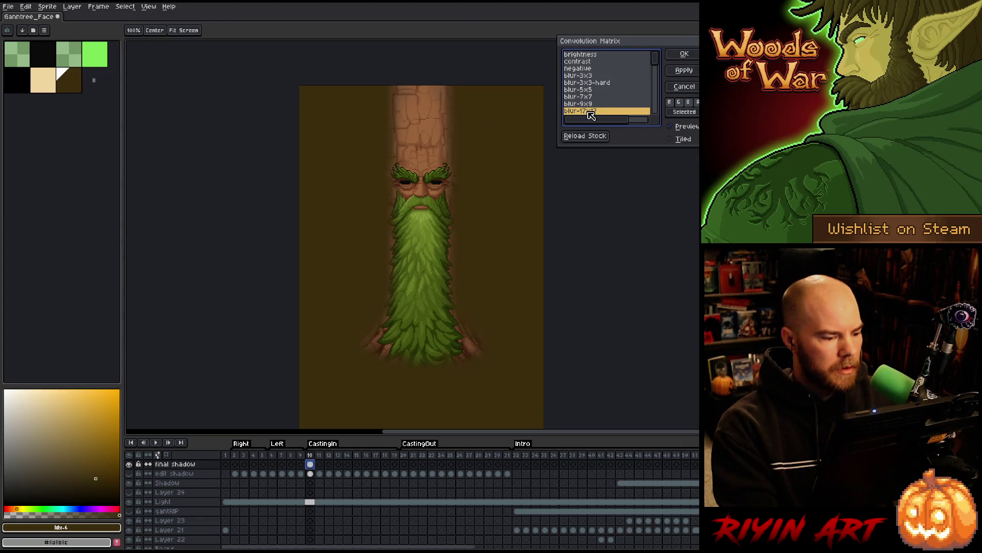
key("Return")
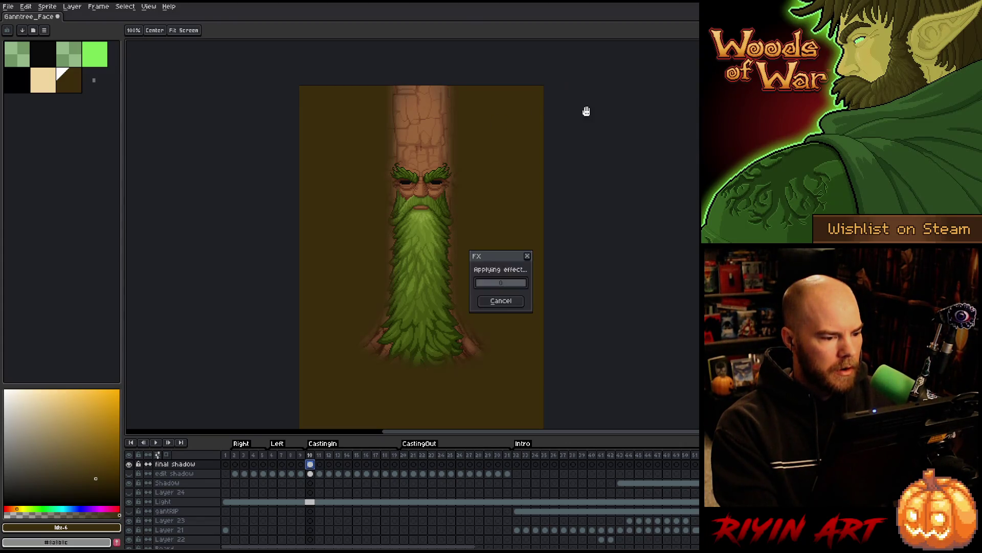
key("F9")
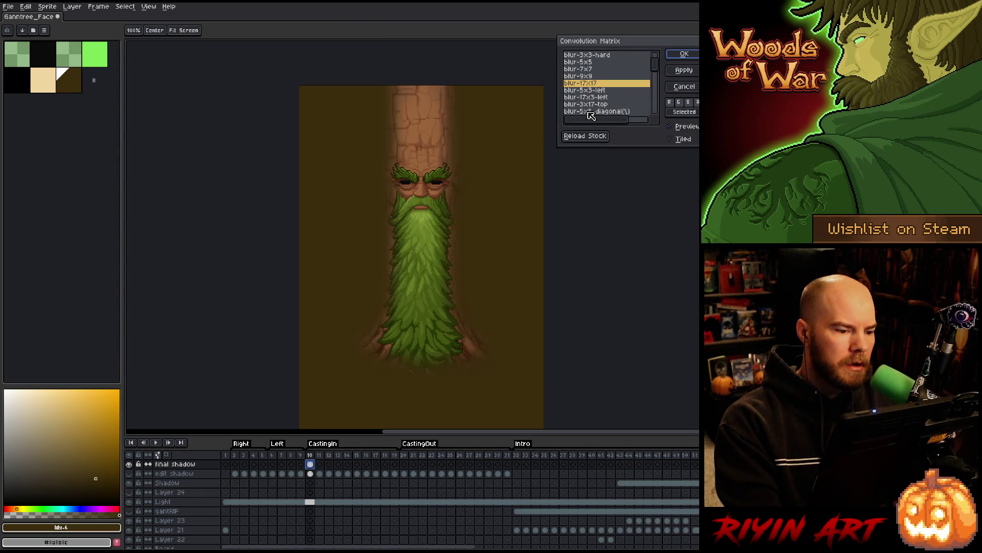
key("Return")
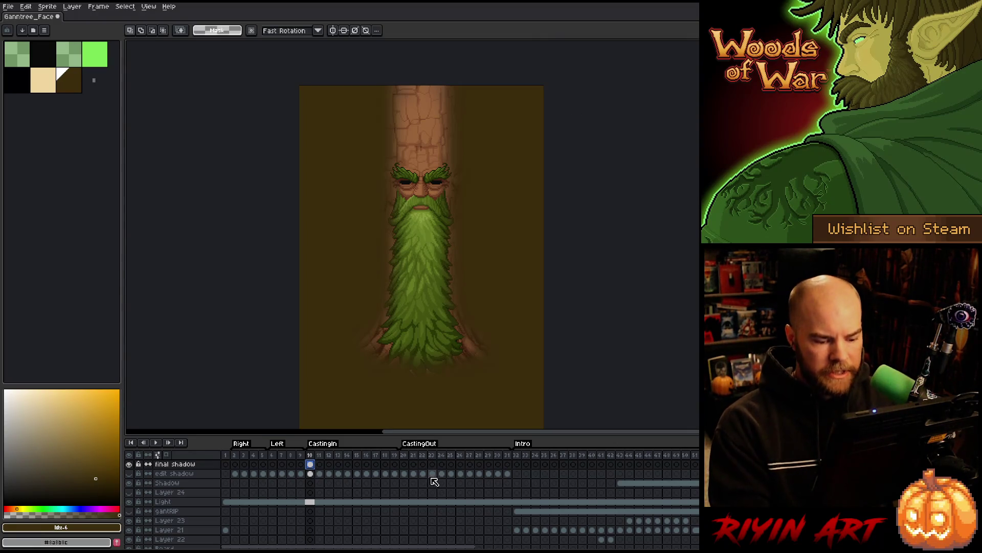
key("ctrl+shift+d")
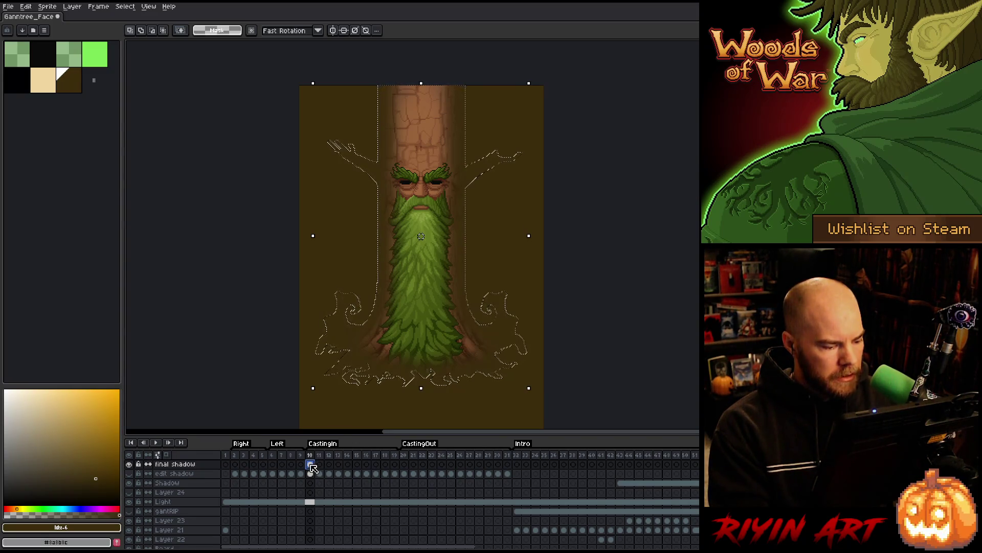
- Delete the brown fill outside the inverted selection, deselect, and toggle the Shadow layer to compare
key("ctrl+shift+i")
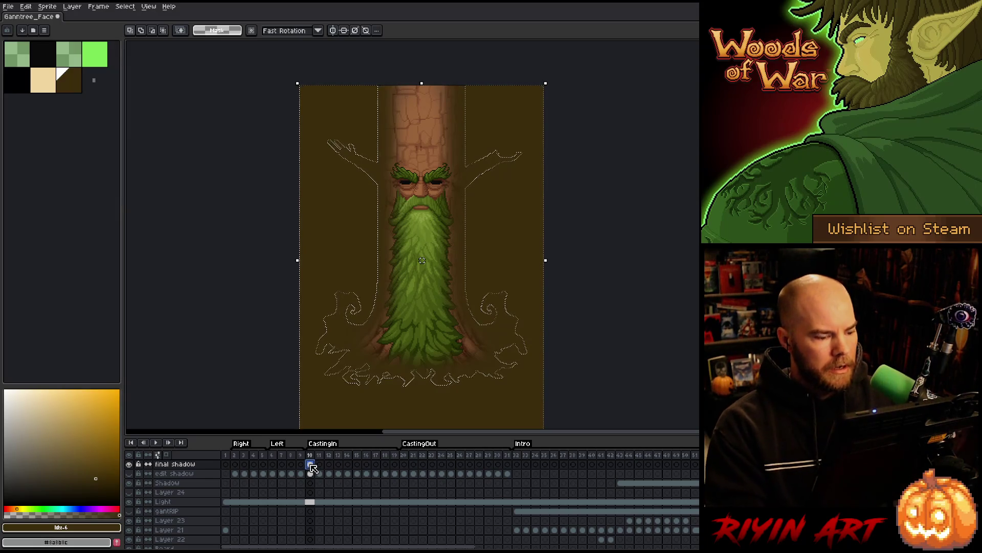
key("Delete")
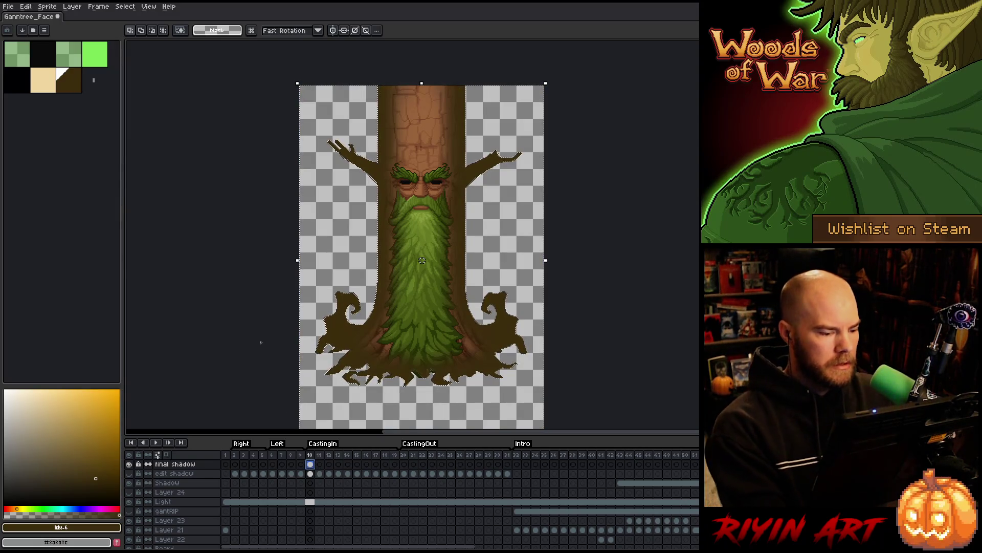
key("ctrl+d")
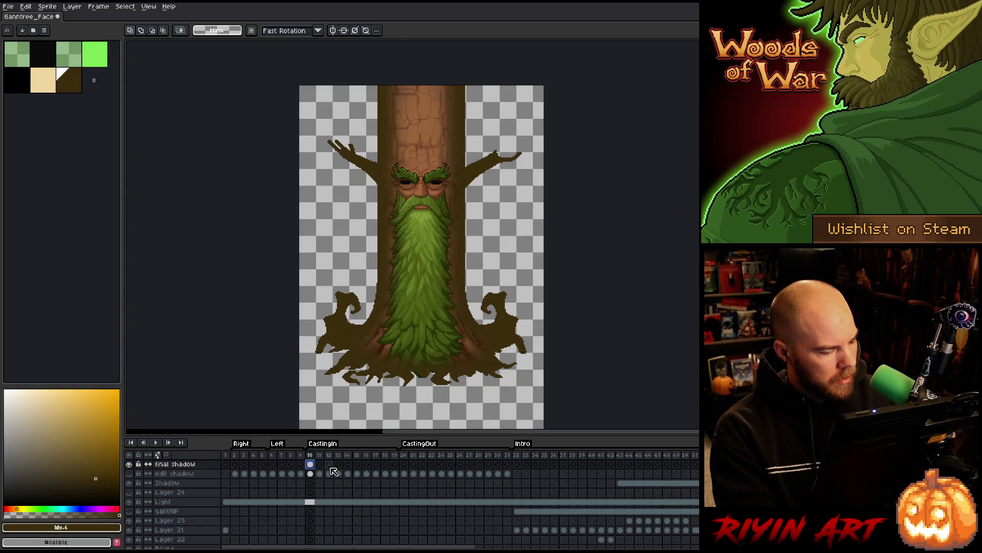
left_click(310, 482)
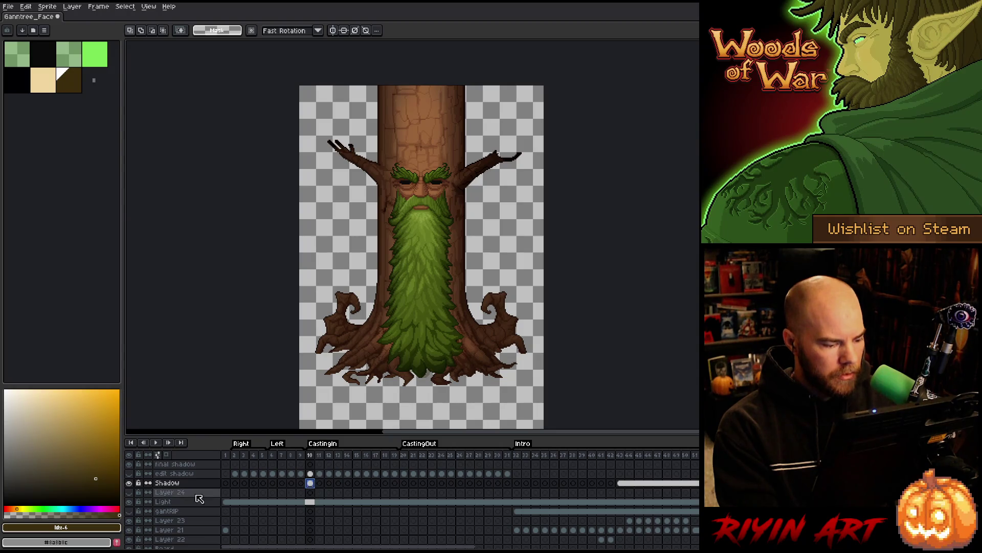
left_click(130, 484)
left_click(132, 485)
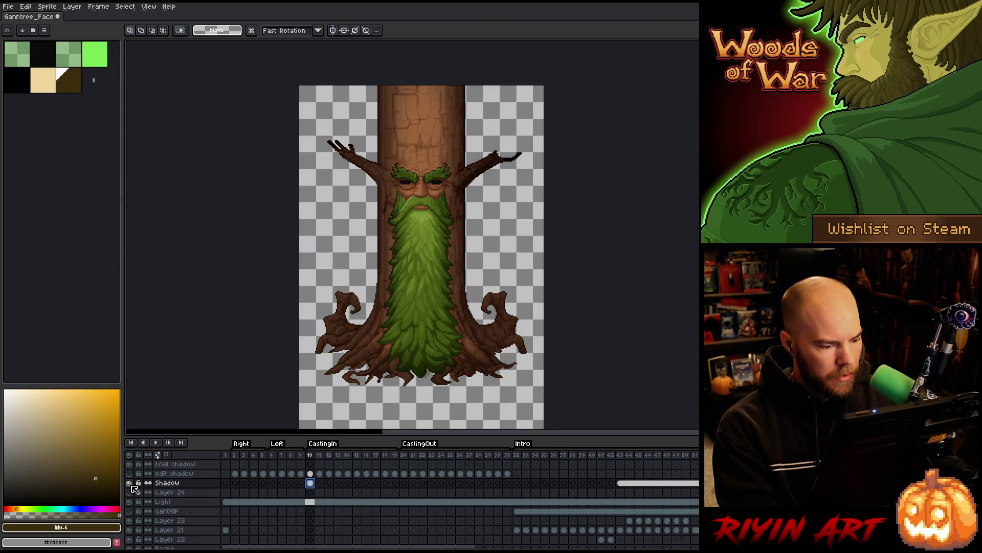
left_click(130, 483)
left_click(130, 483)
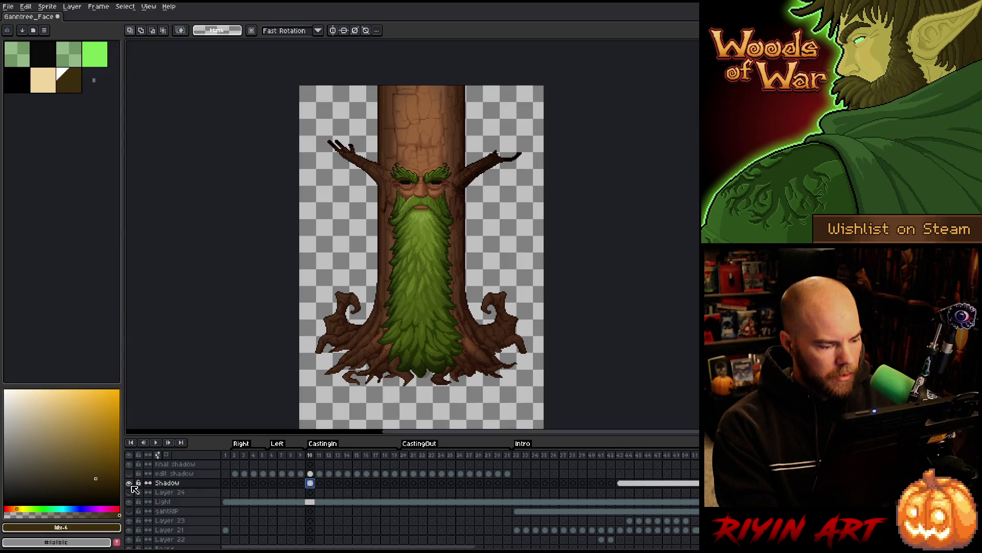
- Compare edit shadow and Shadow cels on frames 10 and 11, then paste onto final shadow frame 10
left_click(312, 474)
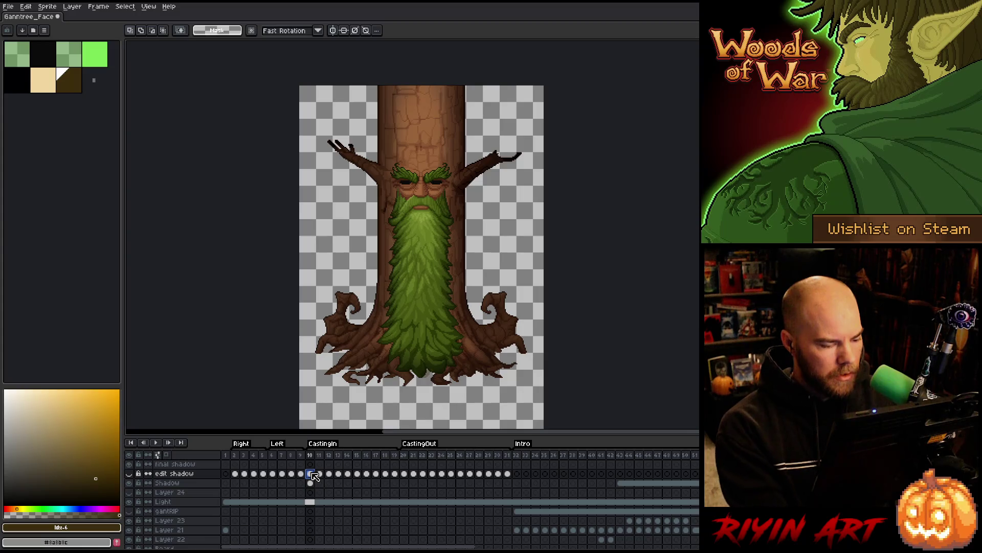
left_click(321, 474)
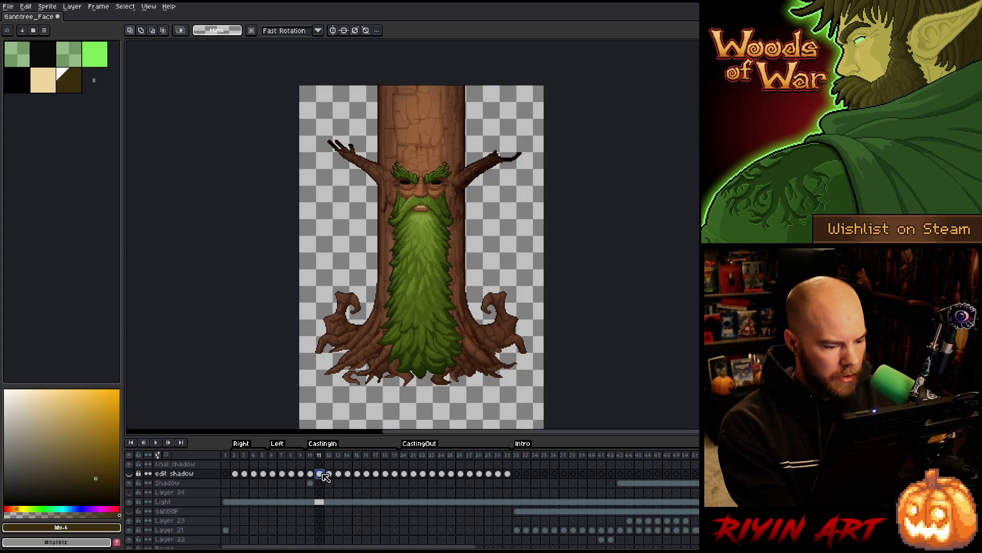
left_click(311, 482)
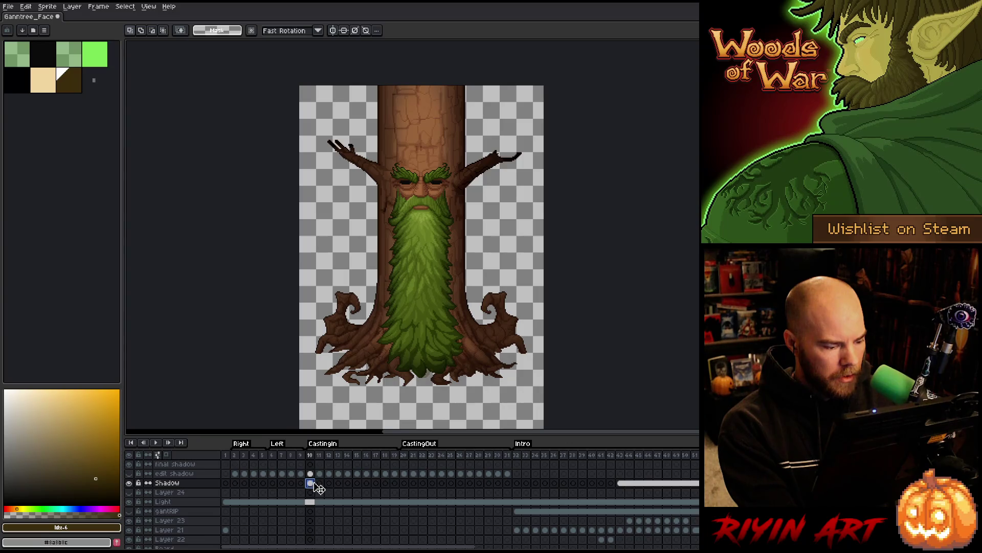
left_click(322, 483)
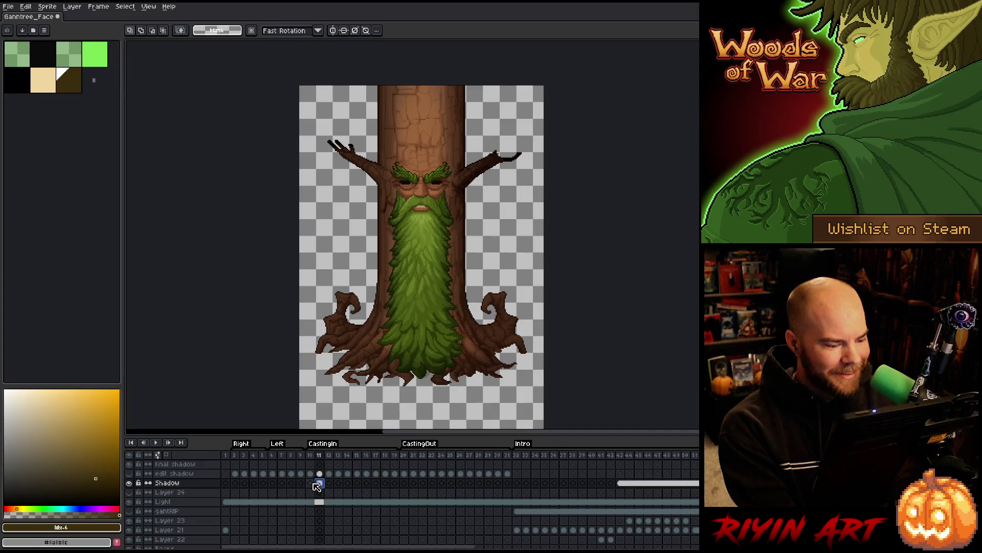
left_click(312, 484)
key("Up")
key("Up")
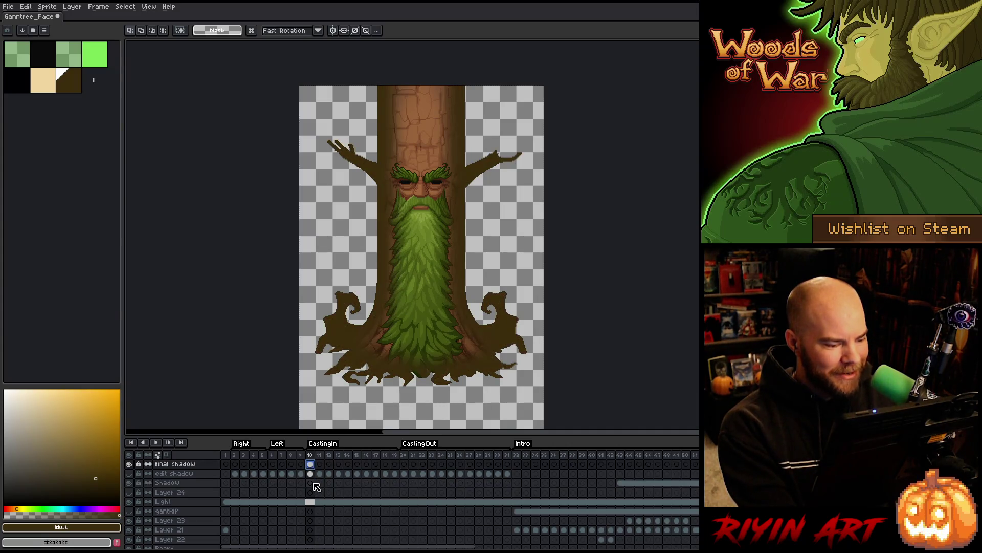
key("ctrl+v")
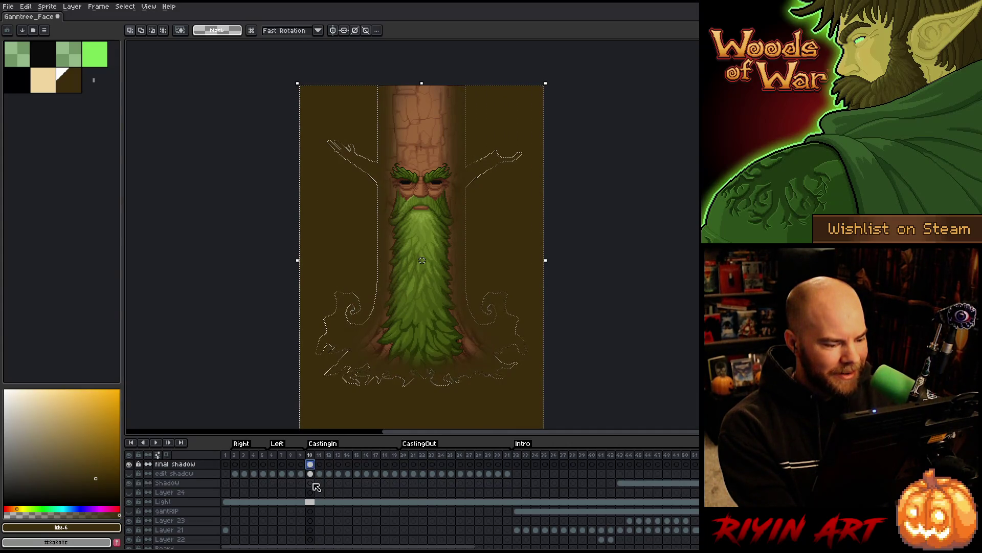
- Commit the pasted brown shadow fill and drop the selection
key("Return")
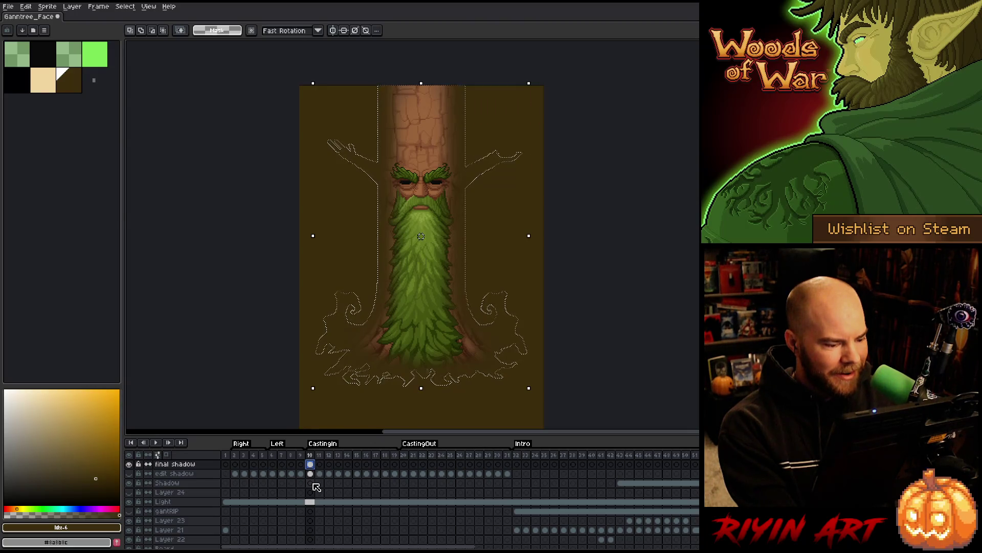
key("ctrl+d")
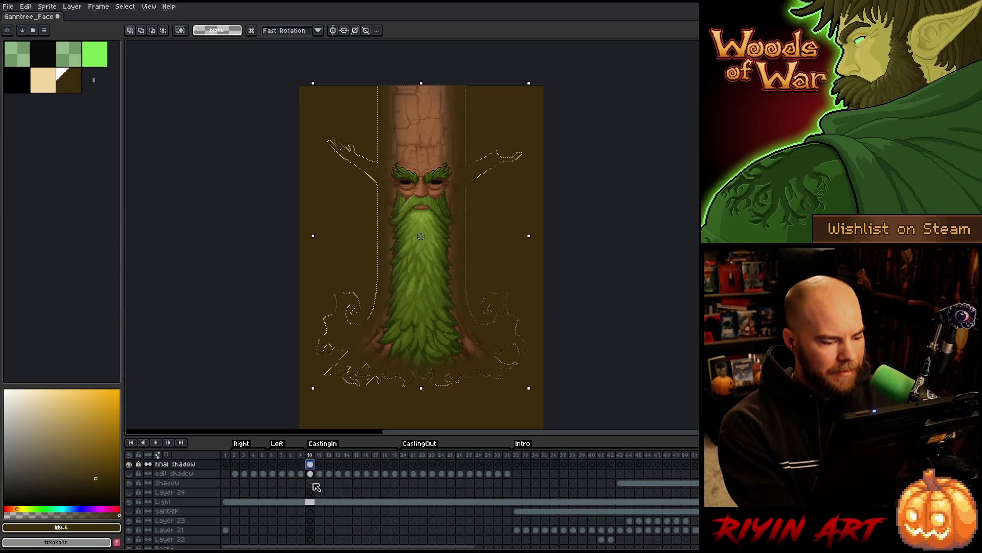
scroll(314, 485, "down", 2)
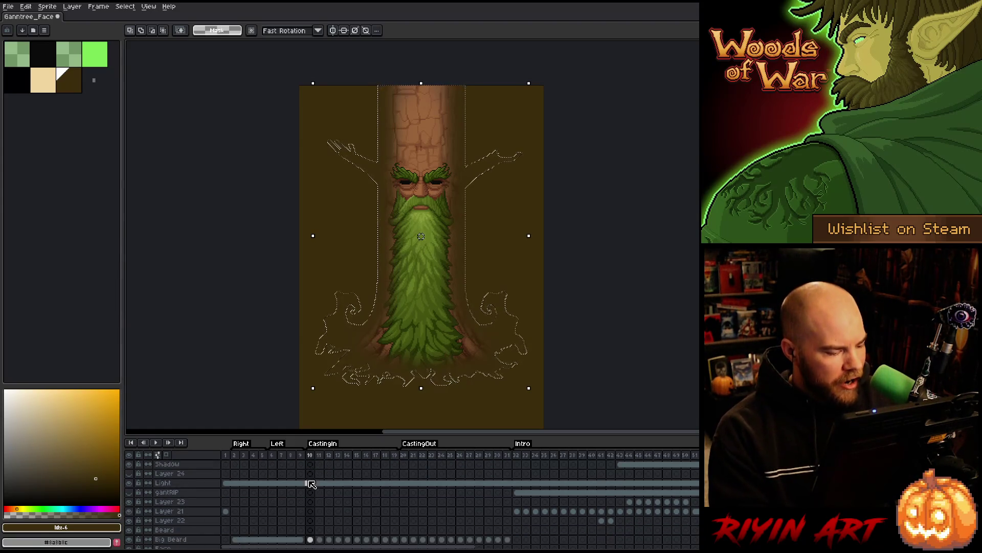
scroll(312, 484, "up", 2)
scroll(312, 483, "down", 4)
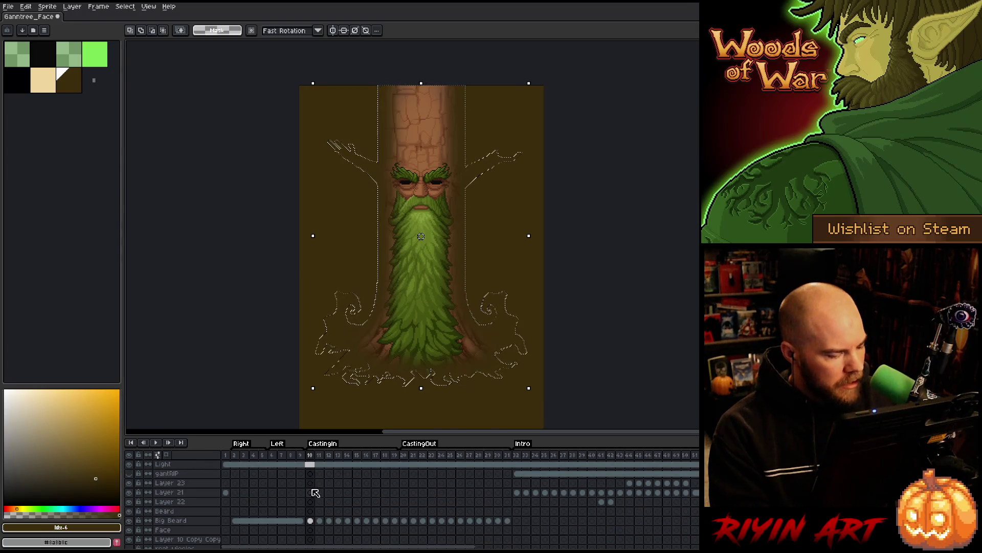
- On frame 10, invert the Big Beard selection and clear the brown fill outside the tree on the final shadow layer
left_click(312, 521)
scroll(313, 524, "down", 4)
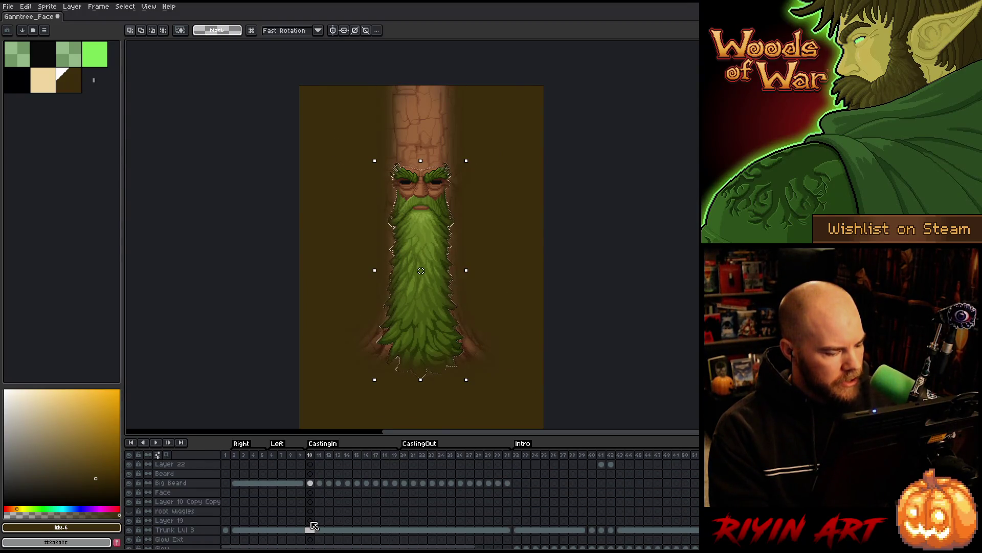
scroll(313, 524, "down", 1)
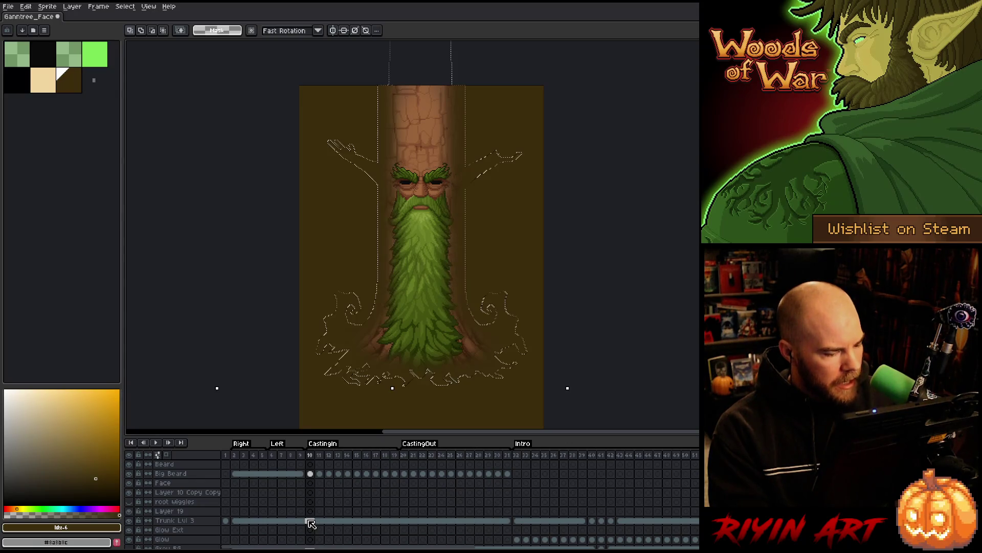
scroll(311, 523, "up", 9)
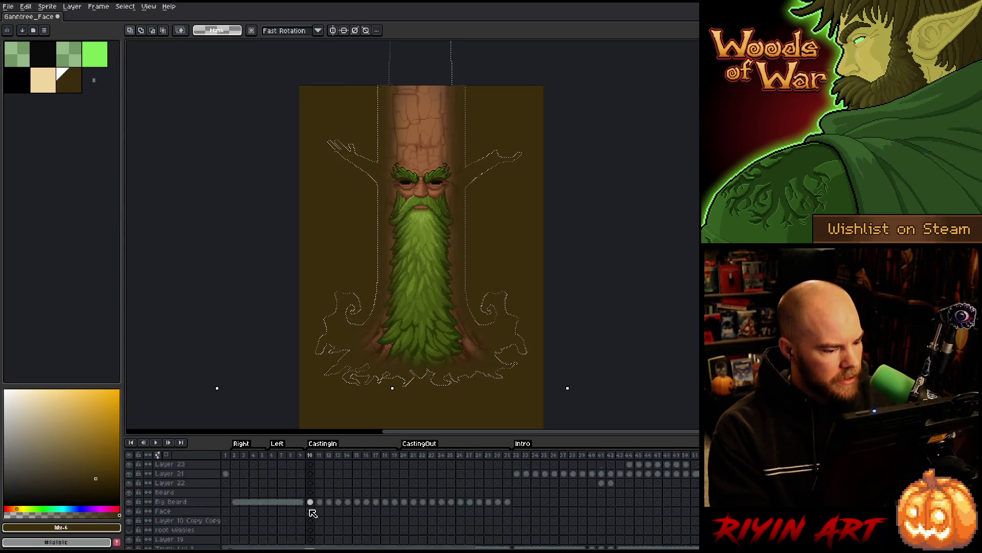
left_click(310, 464)
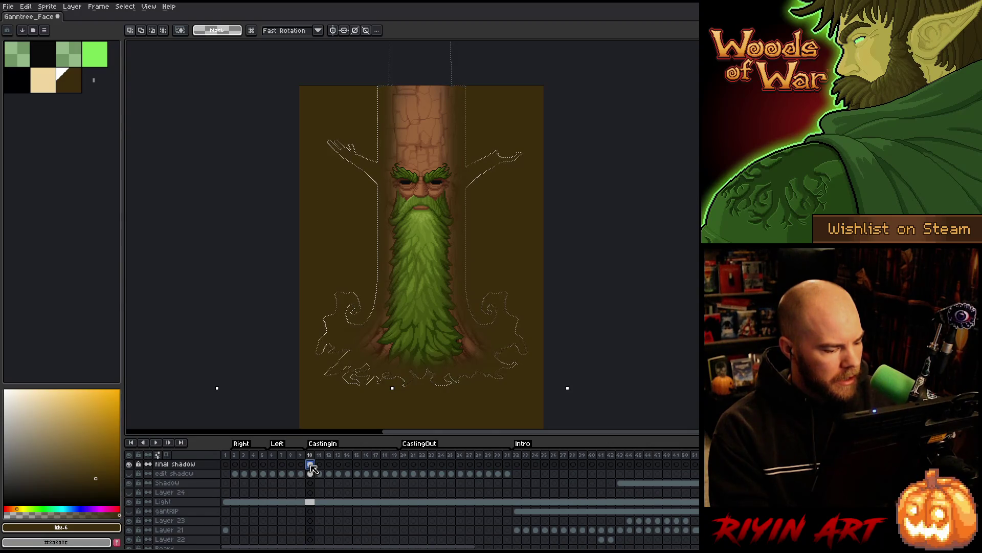
key("ctrl+shift+i")
key("Delete")
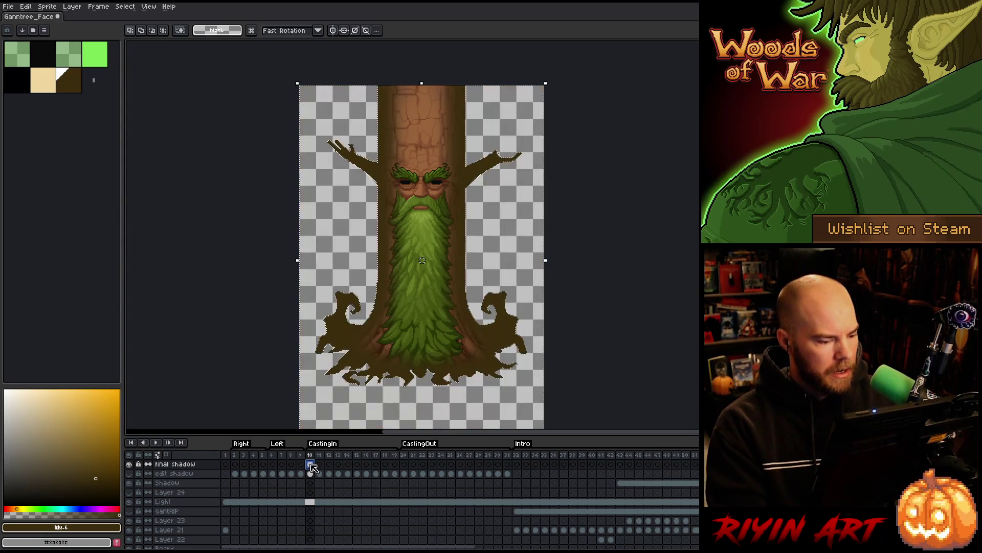
left_click(312, 483)
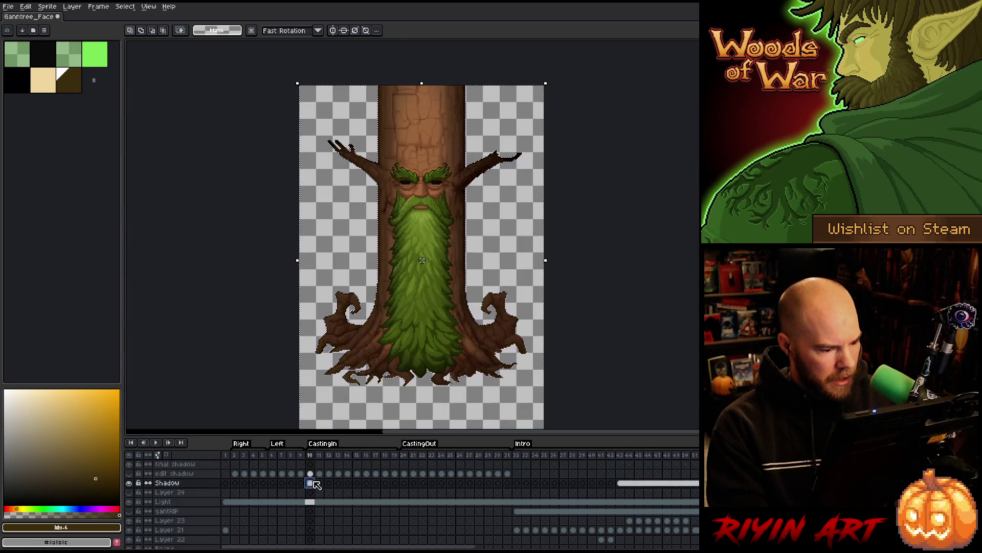
key("ctrl+d")
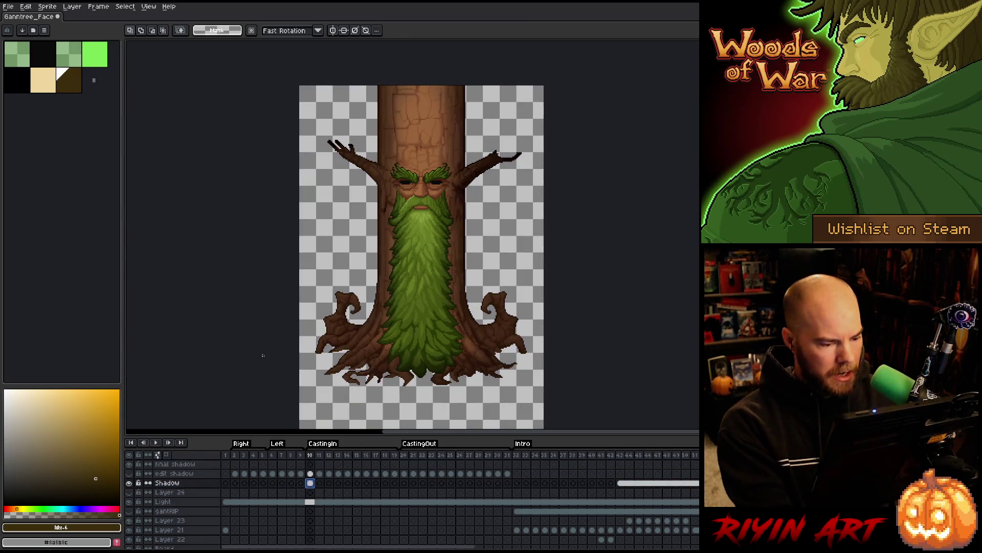
left_click(130, 484)
left_click(130, 485)
left_click(130, 484)
left_click(130, 485)
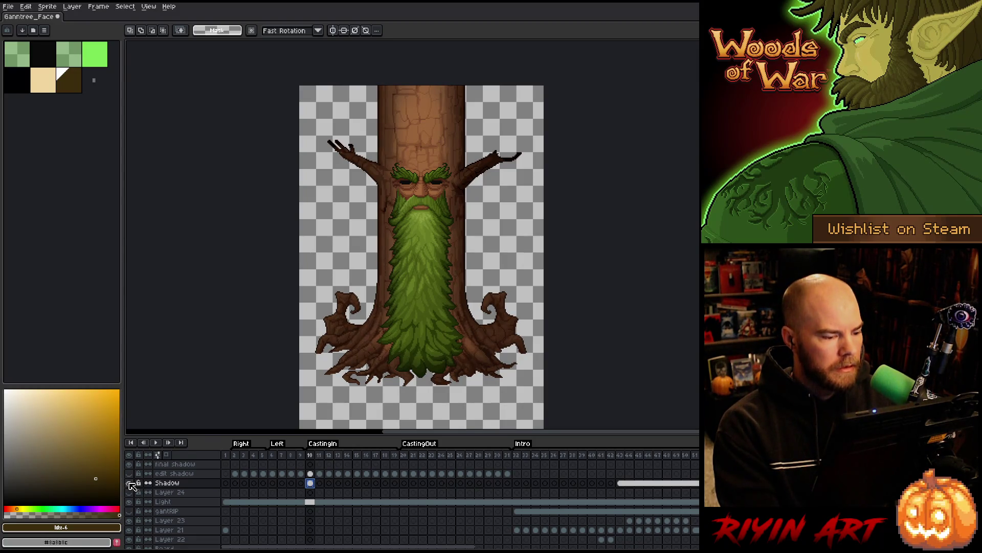
left_click(131, 485)
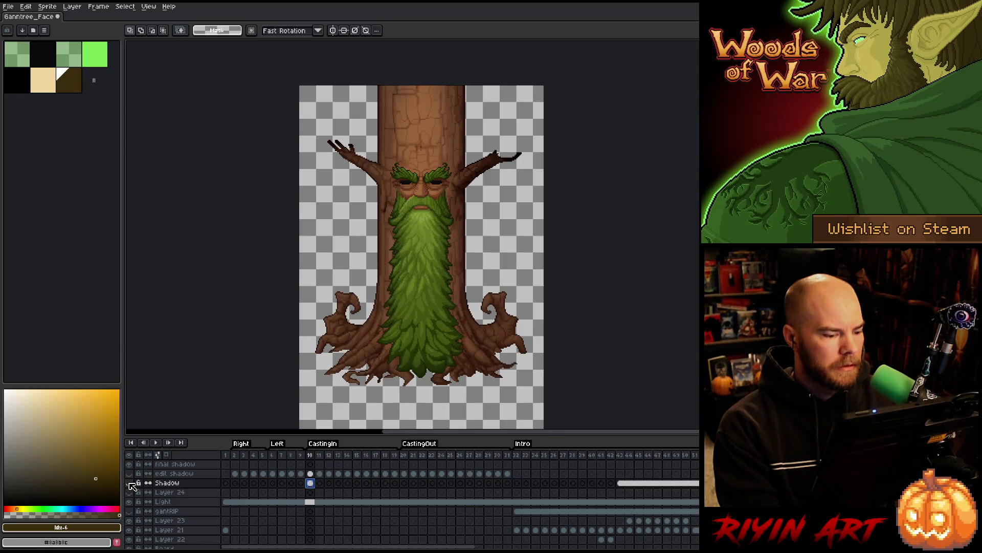
left_click(130, 484)
left_click(643, 455)
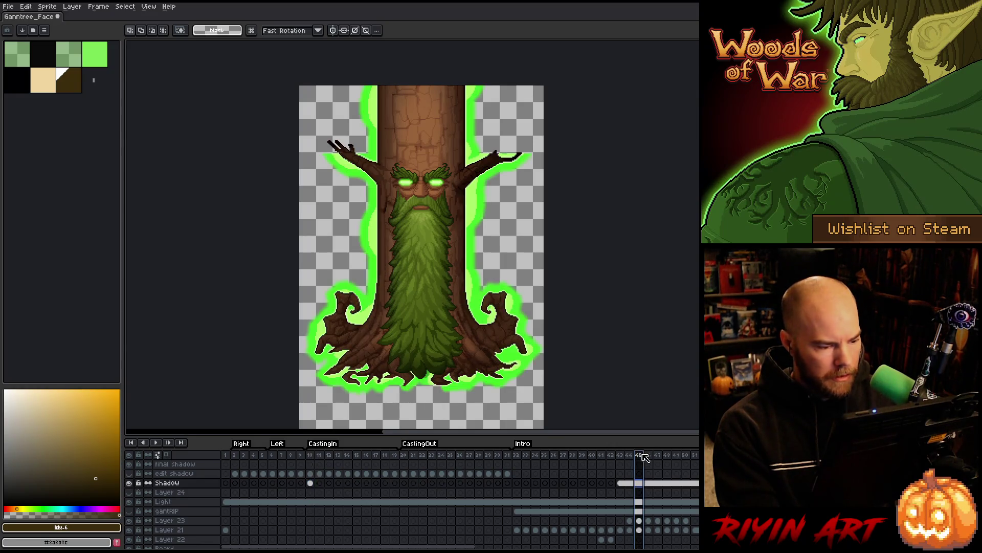
left_click(312, 455)
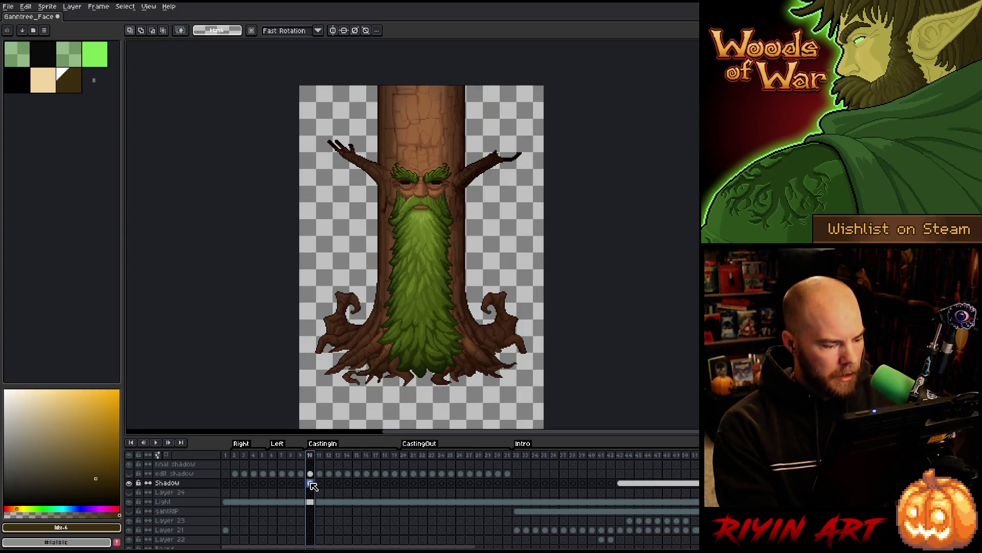
left_click(311, 484)
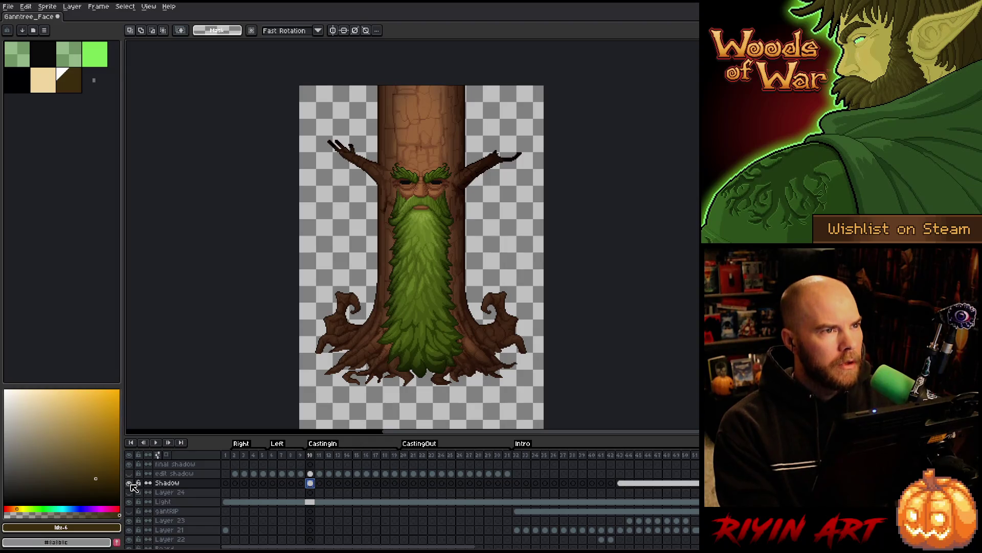
left_click(131, 483)
left_click(131, 483)
left_click(131, 483)
left_click(131, 483)
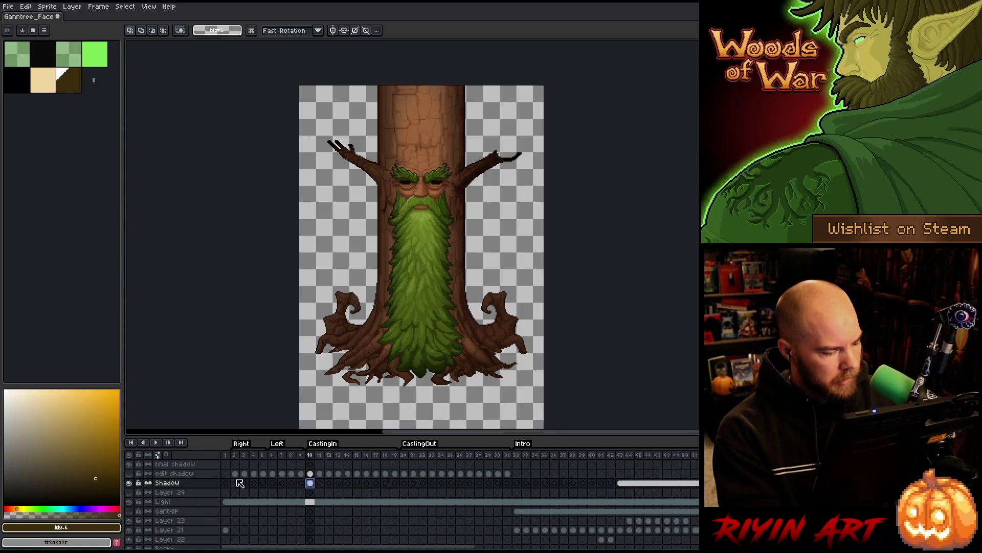
key("Up")
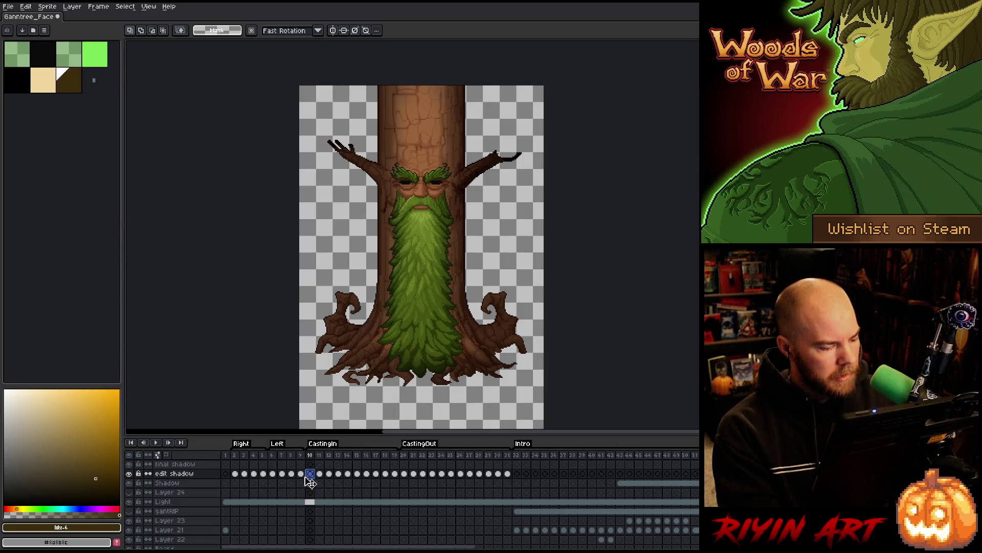
- Load the Big Beard outline on edit shadow frame 11 and contract the selection
left_click(321, 473)
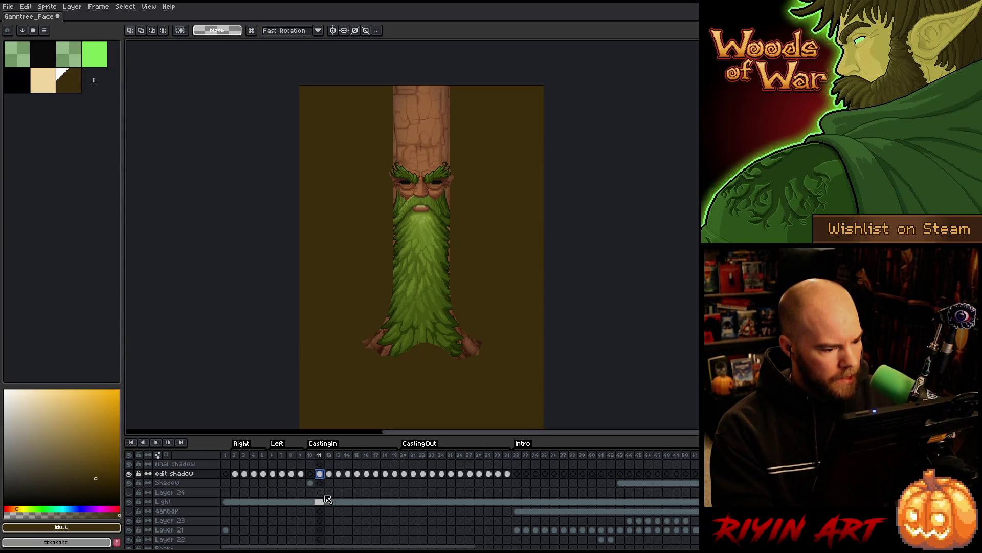
scroll(324, 499, "down", 4)
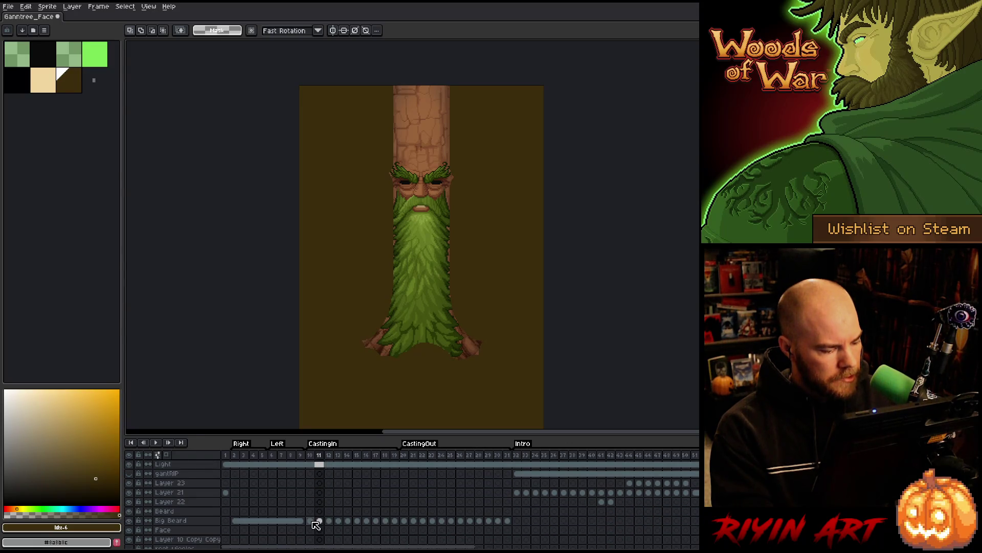
left_click(311, 521)
scroll(323, 526, "up", 1)
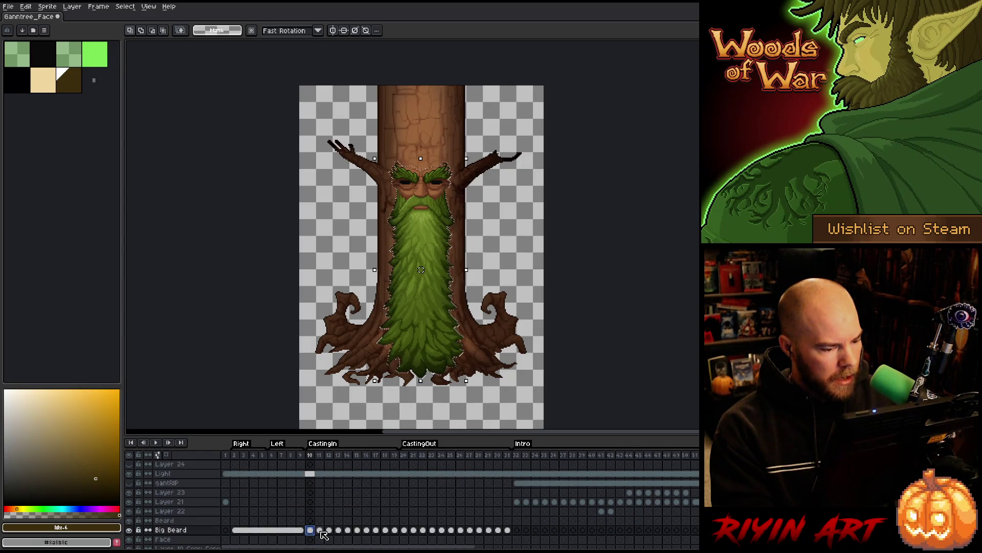
scroll(325, 534, "up", 3)
left_click(320, 473)
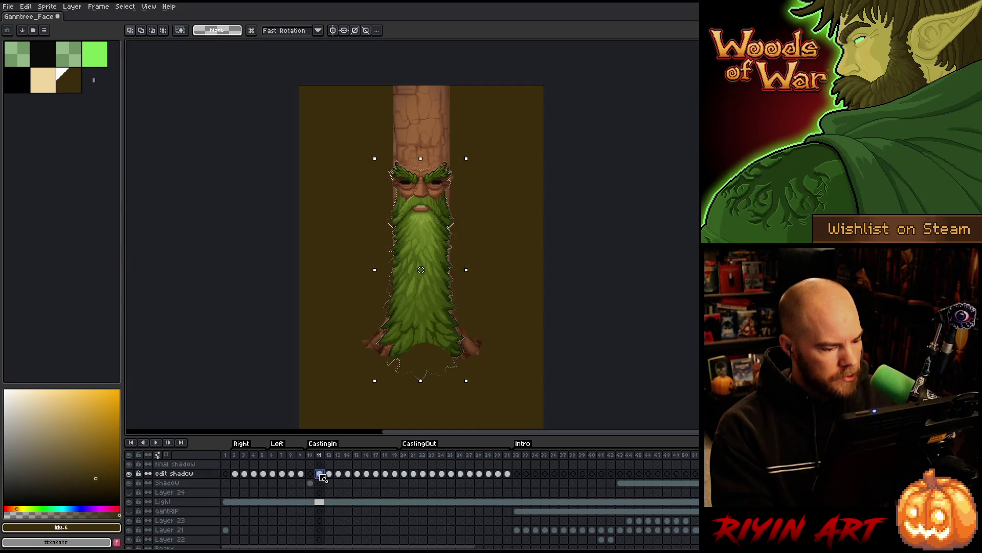
left_click(125, 6)
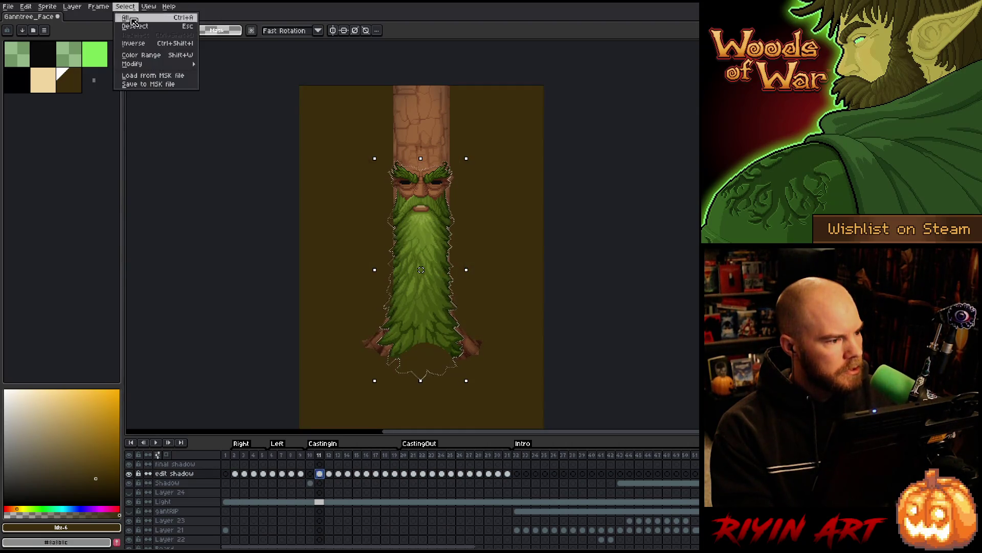
mouse_move(151, 66)
left_click(221, 82)
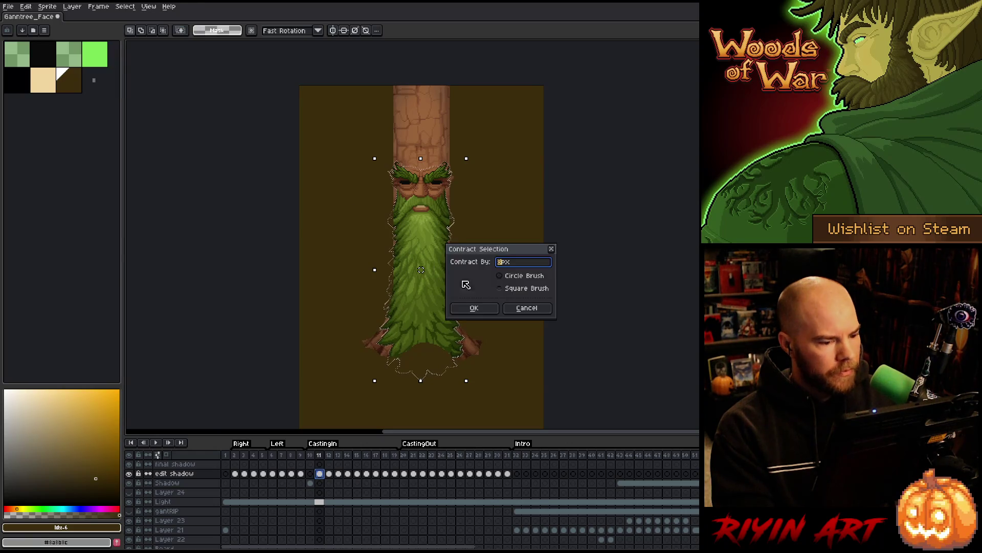
left_click(474, 308)
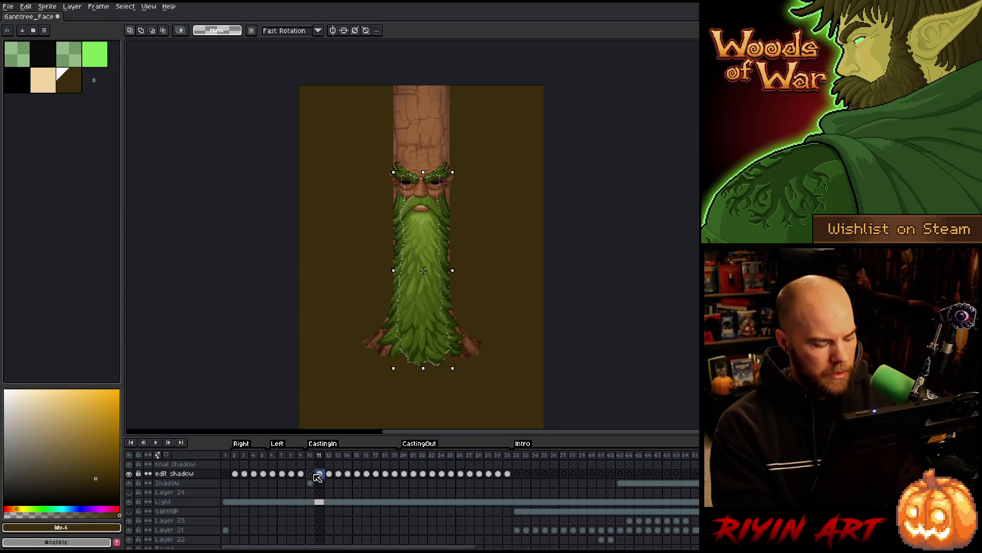
- Deselect and apply the blur-17x17 Convolution Matrix to frame 11's shadow
key("ctrl+d")
key("F9")
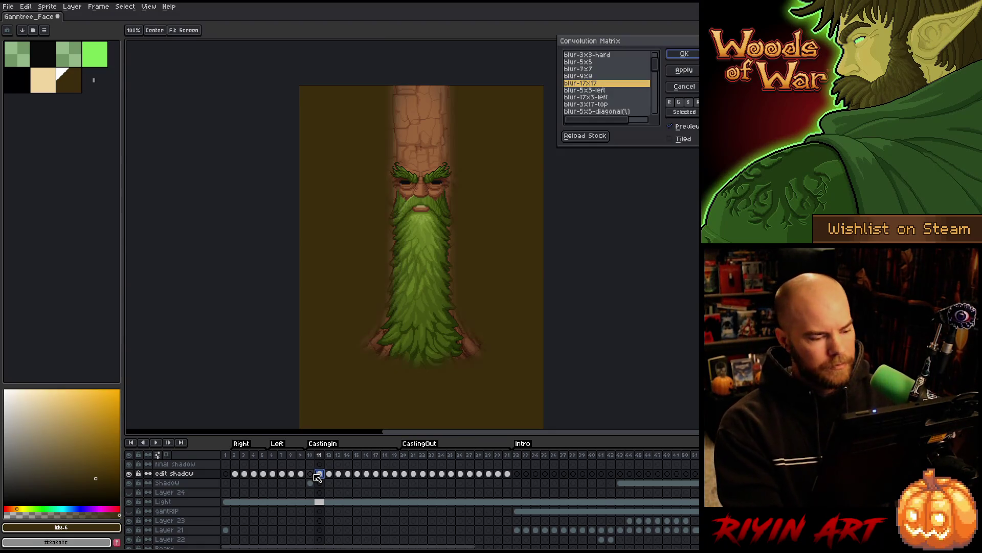
key("Return")
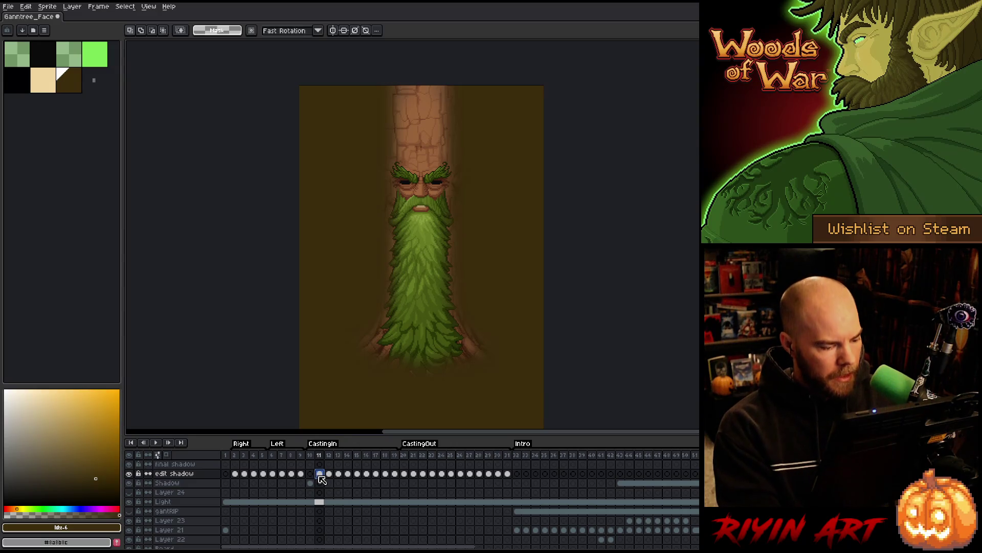
- Delete the dark overlay from the Shadow layer's frame 11 cel
left_click(320, 482)
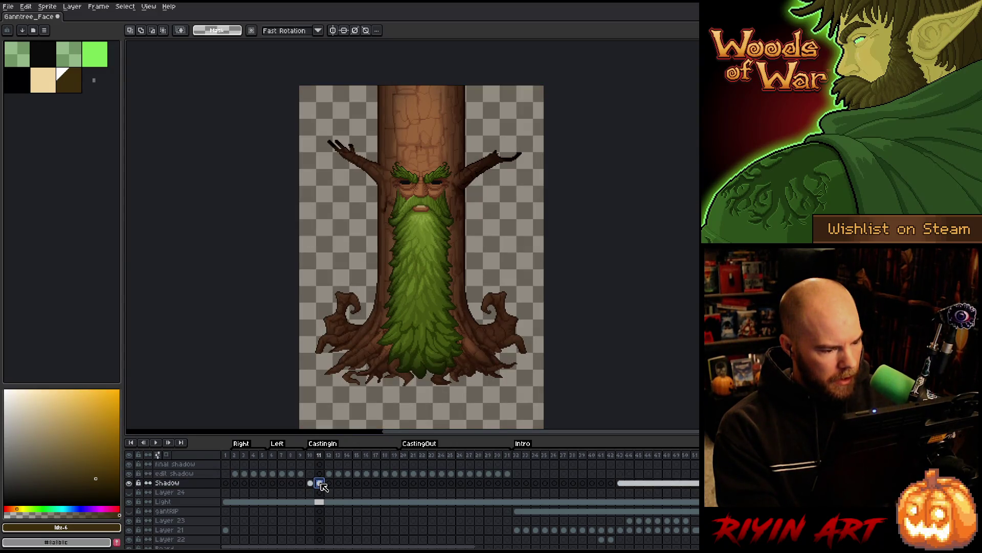
scroll(323, 487, "down", 2)
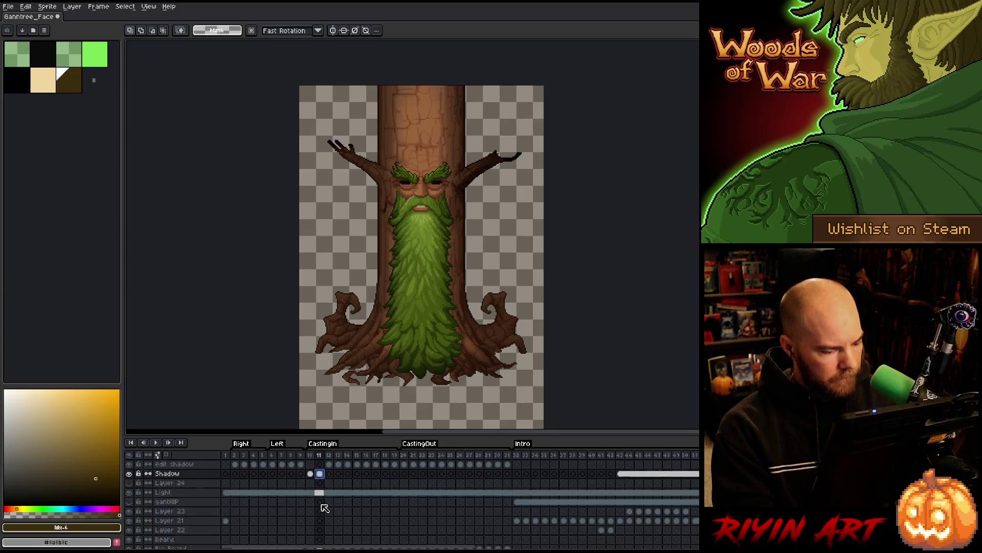
scroll(323, 526, "down", 2)
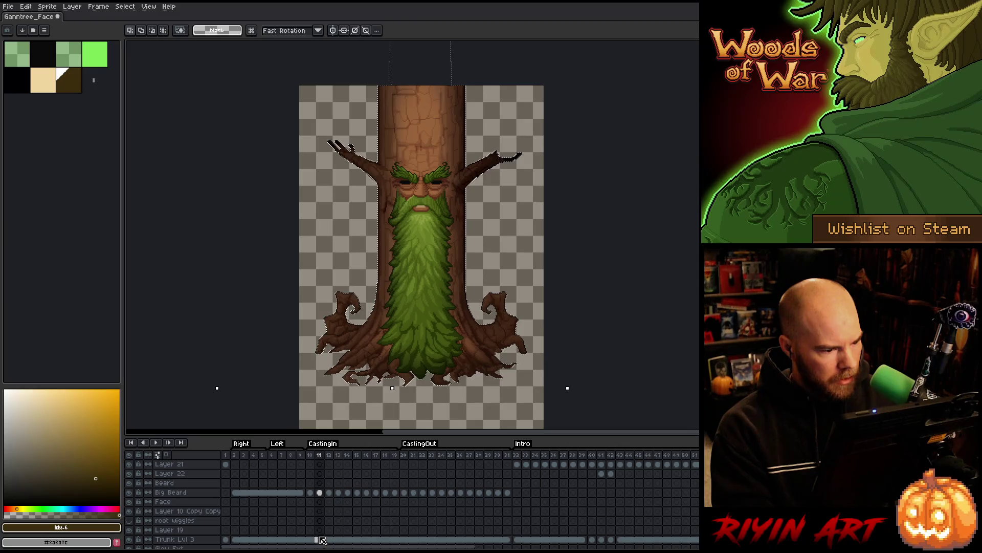
scroll(321, 526, "up", 4)
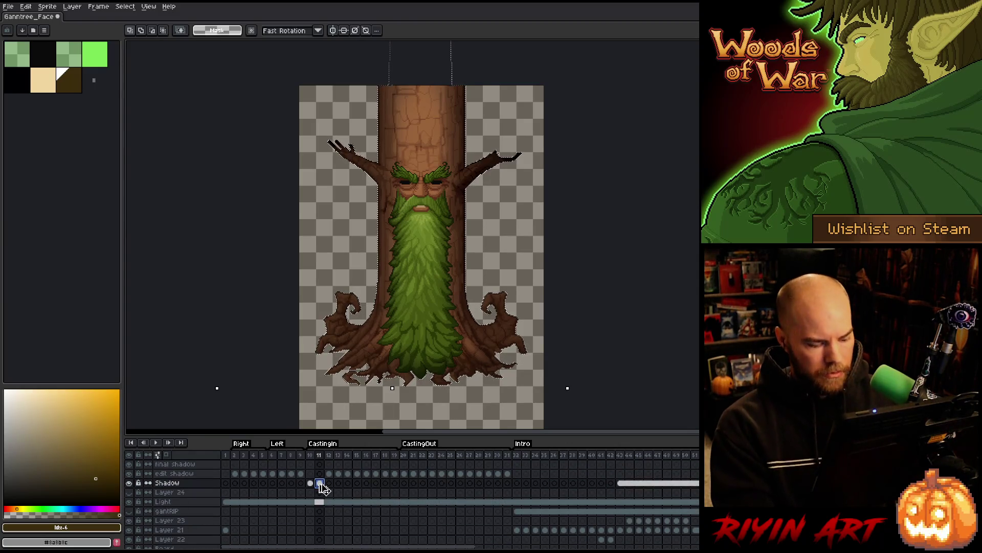
key("Delete")
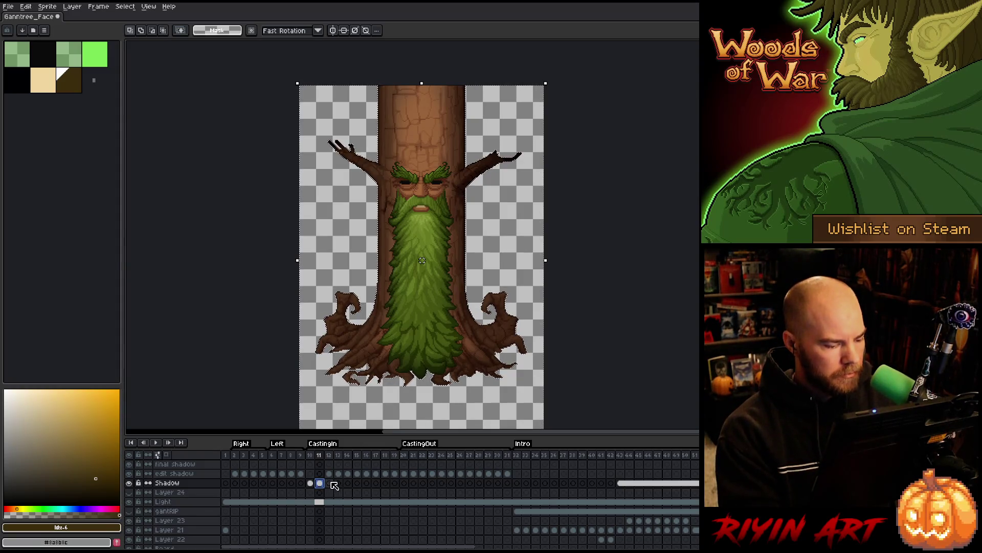
- Go to edit shadow frame 12 and load the Big Beard outline as a selection
left_click(331, 477)
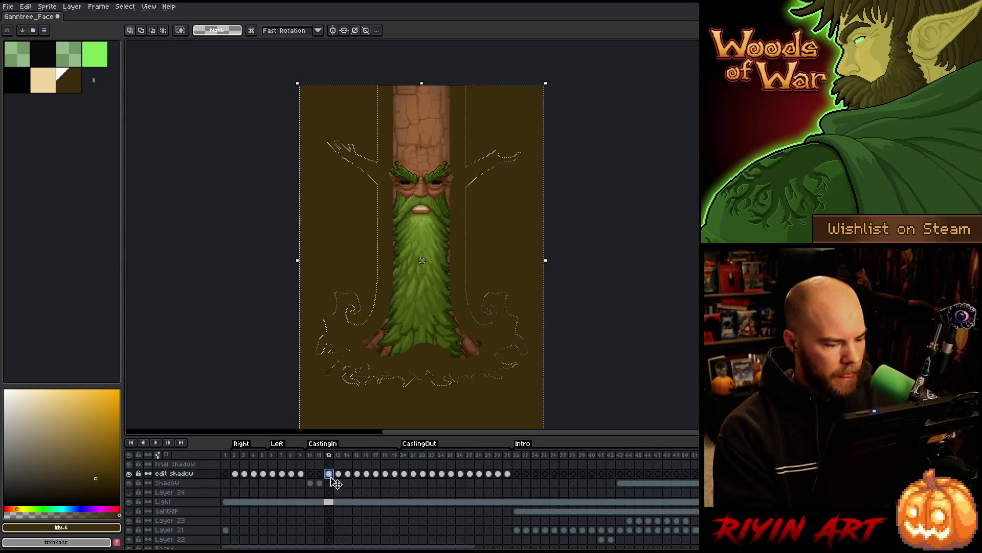
scroll(334, 491, "down", 2)
left_click(330, 520, "ctrl")
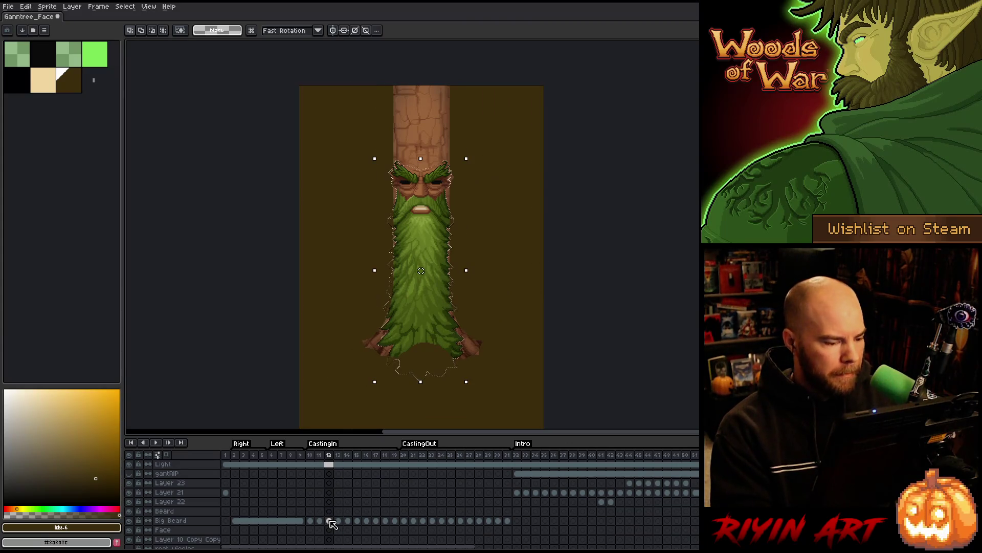
- Toggle the edit shadow layer's visibility to compare, then contract the frame 12 beard selection
scroll(332, 523, "up", 2)
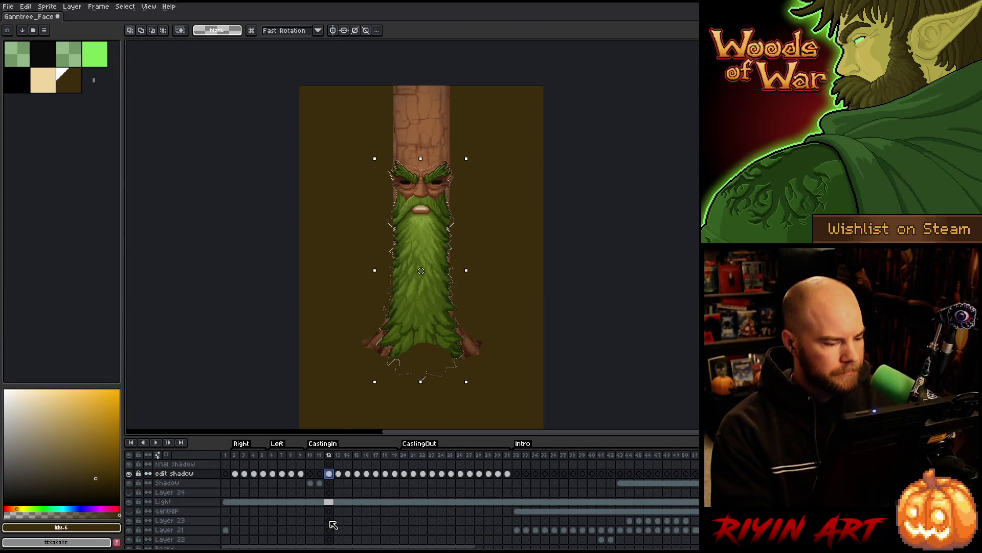
scroll(335, 496, "down", 2)
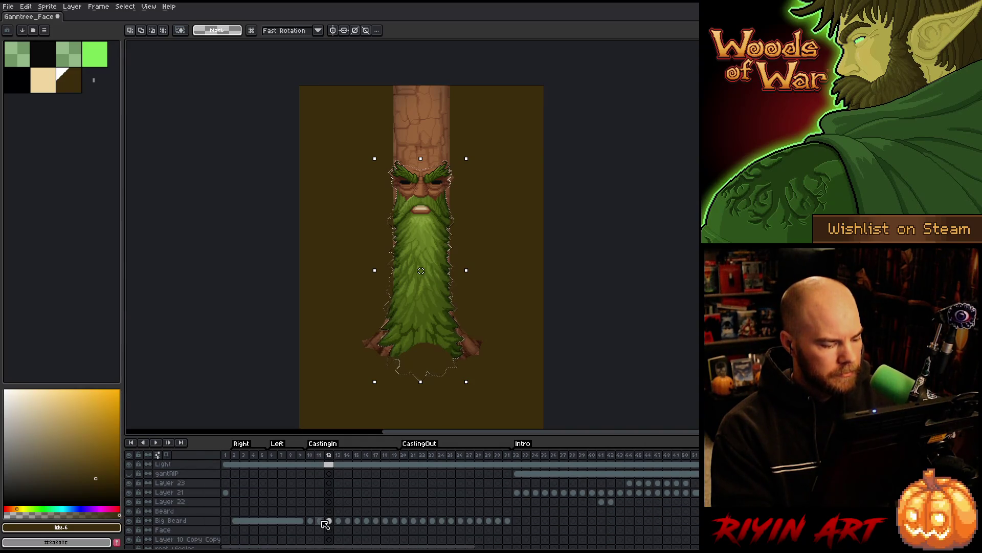
scroll(321, 483, "up", 2)
left_click(129, 473)
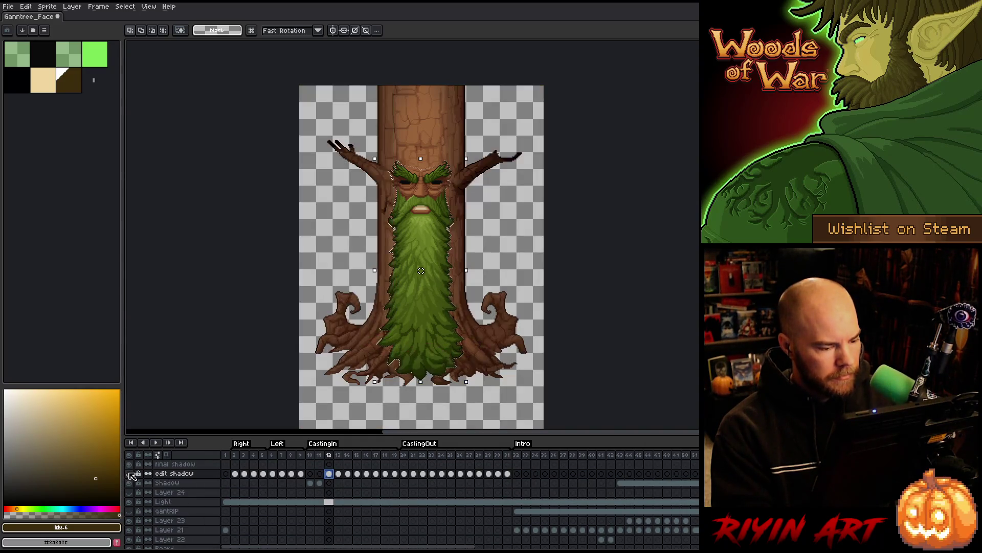
left_click(130, 474)
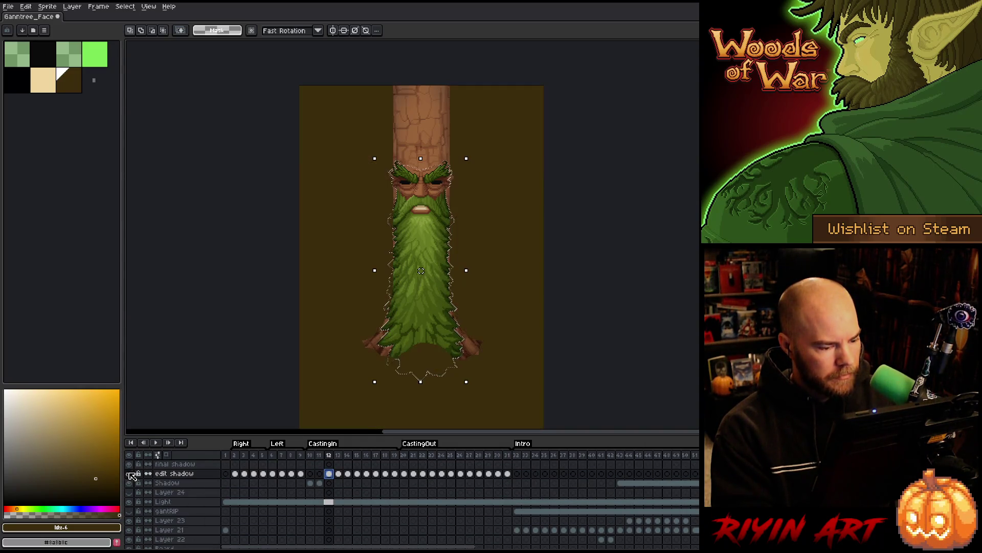
left_click(125, 6)
mouse_move(154, 64)
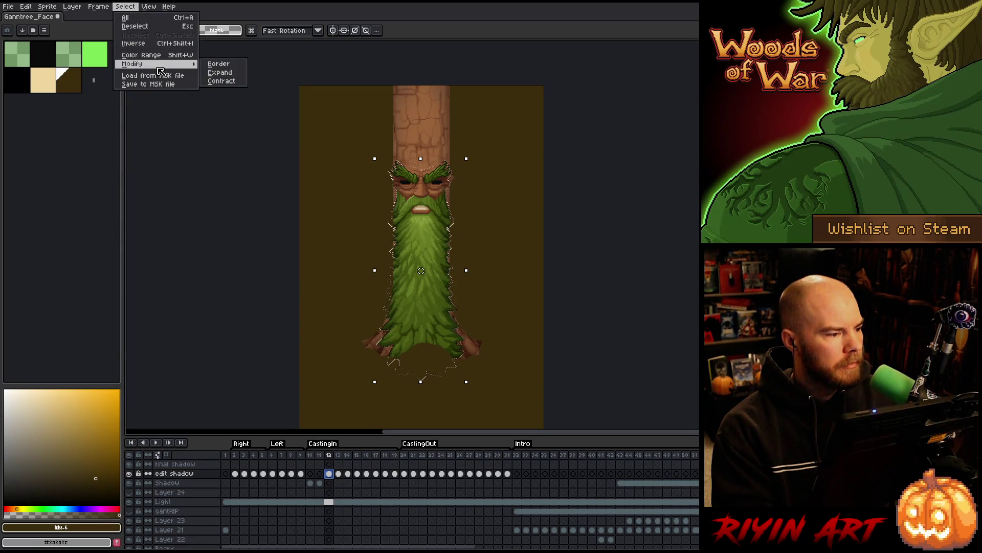
left_click(228, 82)
left_click(491, 308)
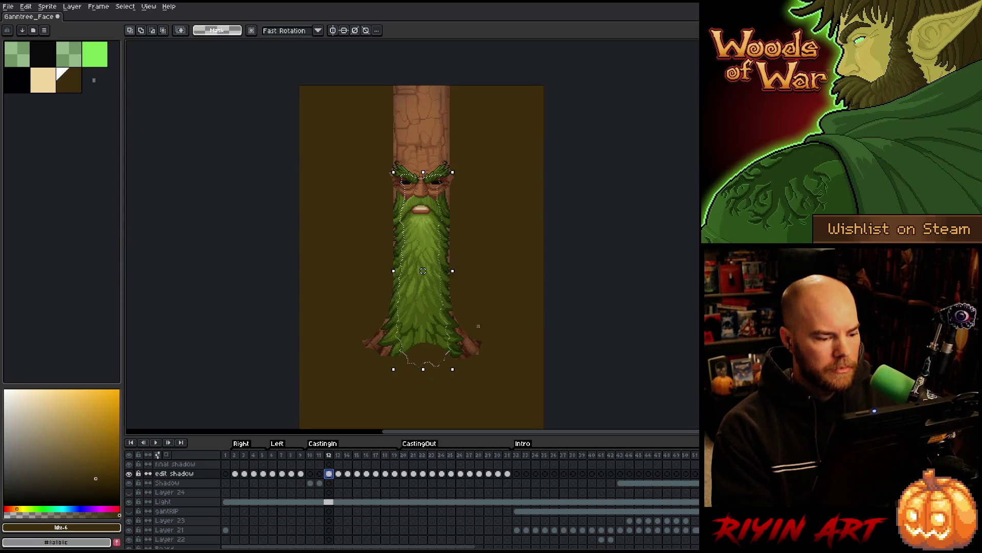
- Apply the 17x17 blur to the Shadow layer on frame 12
left_click(330, 482)
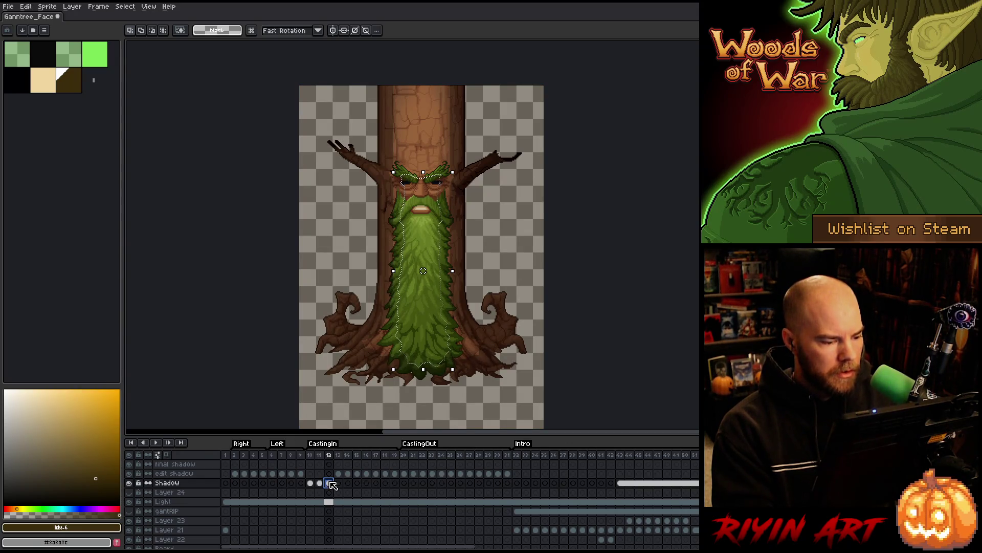
key("F9")
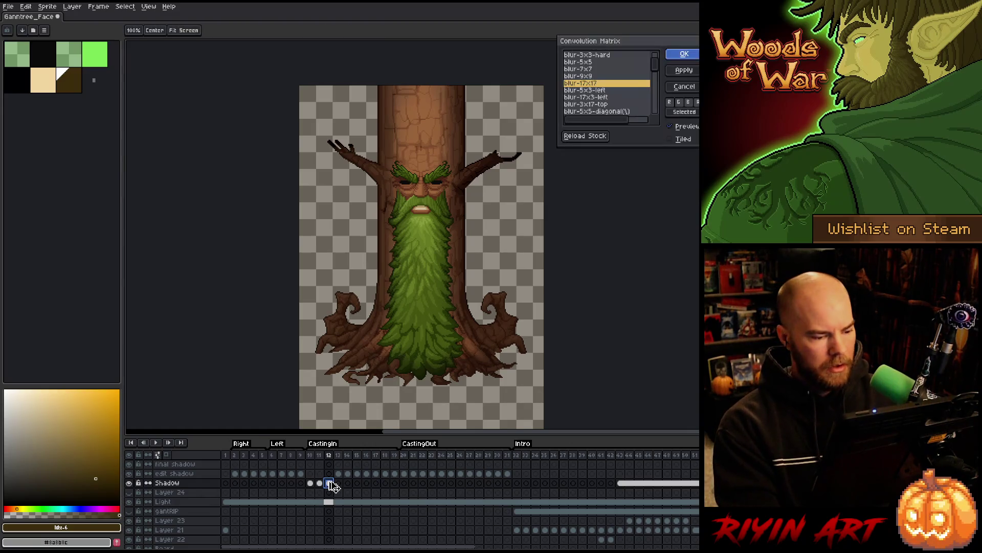
key("Return")
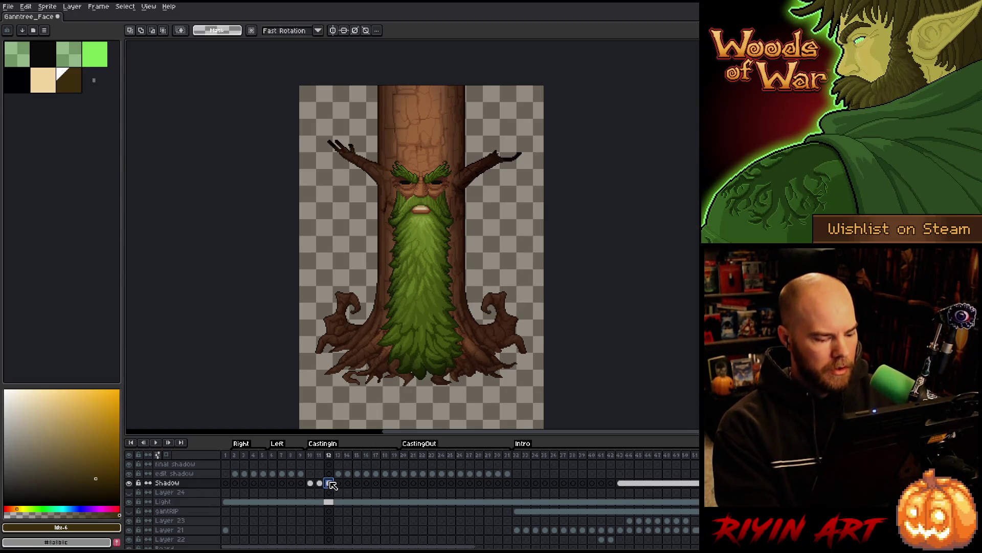
- Clear the dark overlay from the frame 12 Shadow cel and step back to frame 11 to compare
scroll(345, 524, "down", 4)
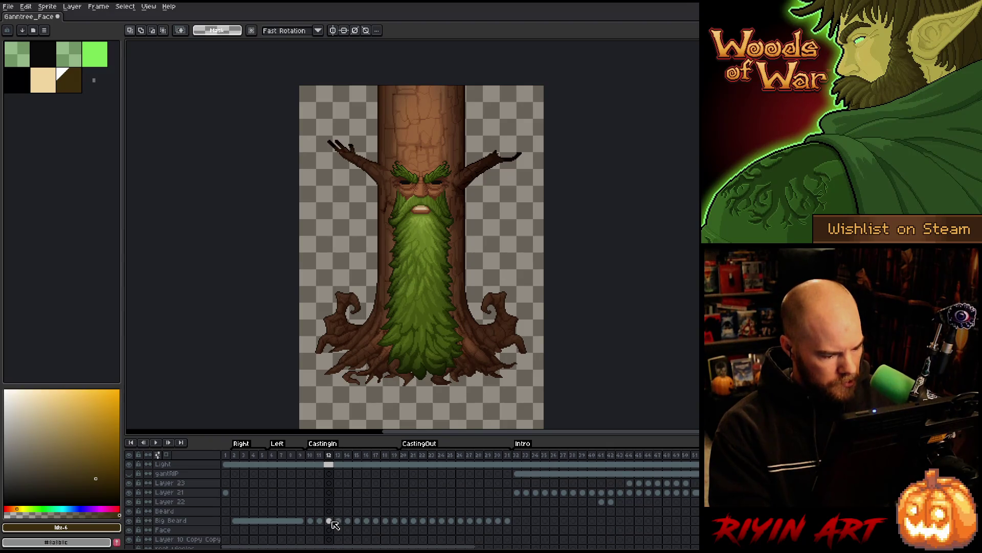
scroll(334, 525, "down", 4)
left_click(335, 530)
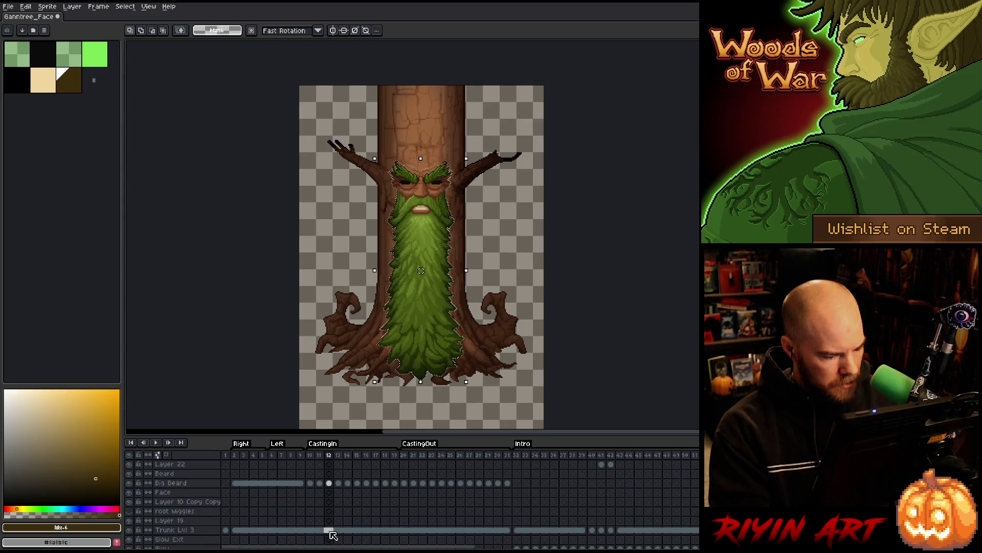
scroll(330, 527, "up", 8)
left_click(329, 484)
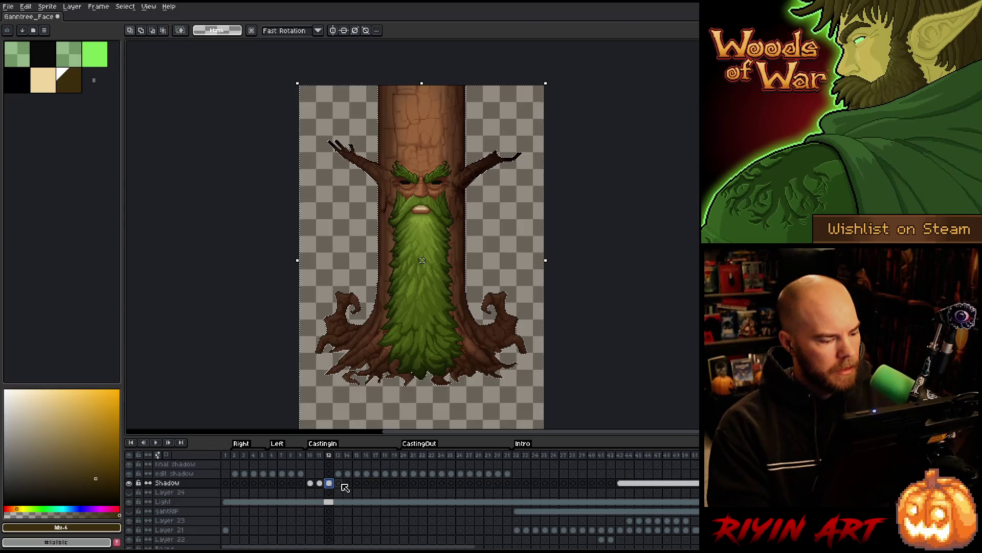
key("Delete")
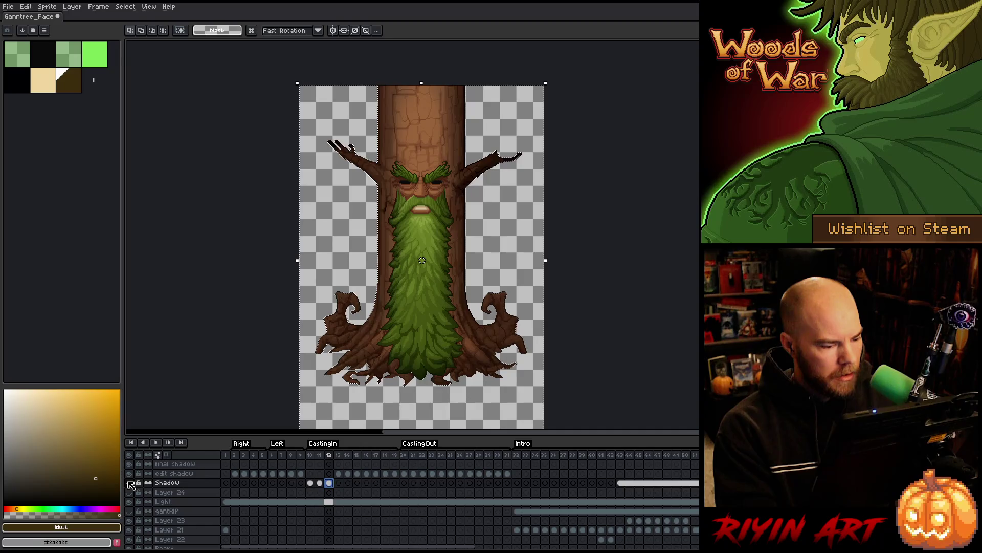
key("Left")
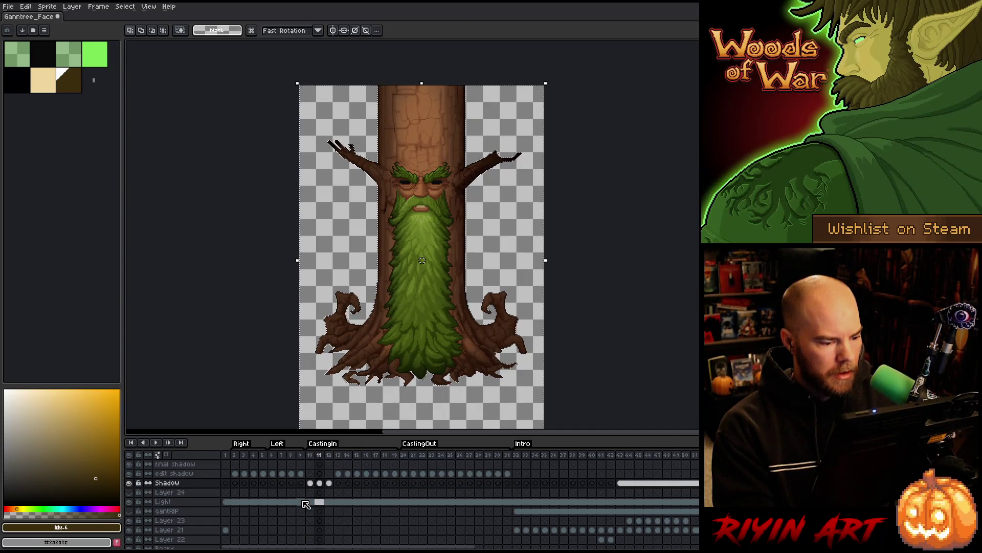
- Pick up the Big Beard outline and return to the edit shadow cel on frame 13
key("Right")
left_click(340, 473)
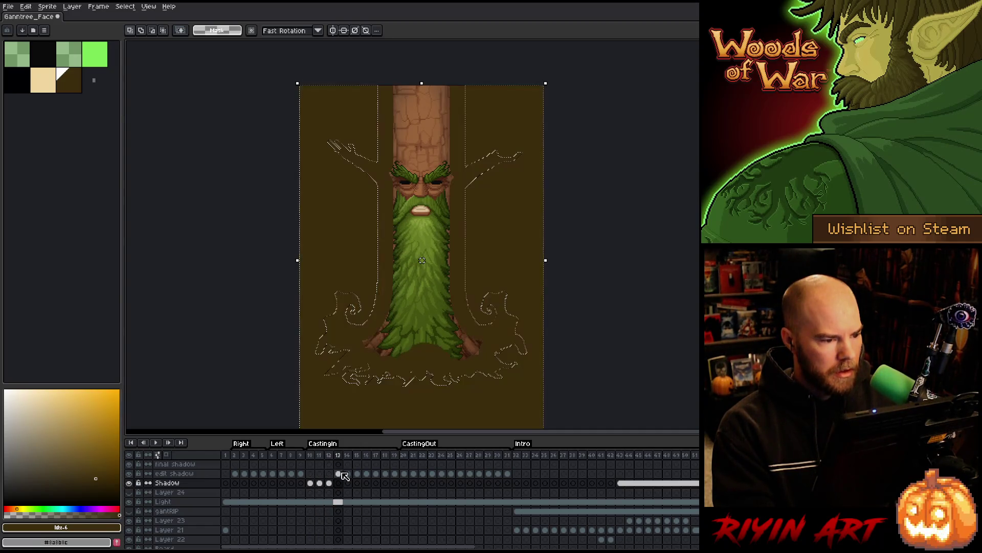
scroll(338, 486, "down", 3)
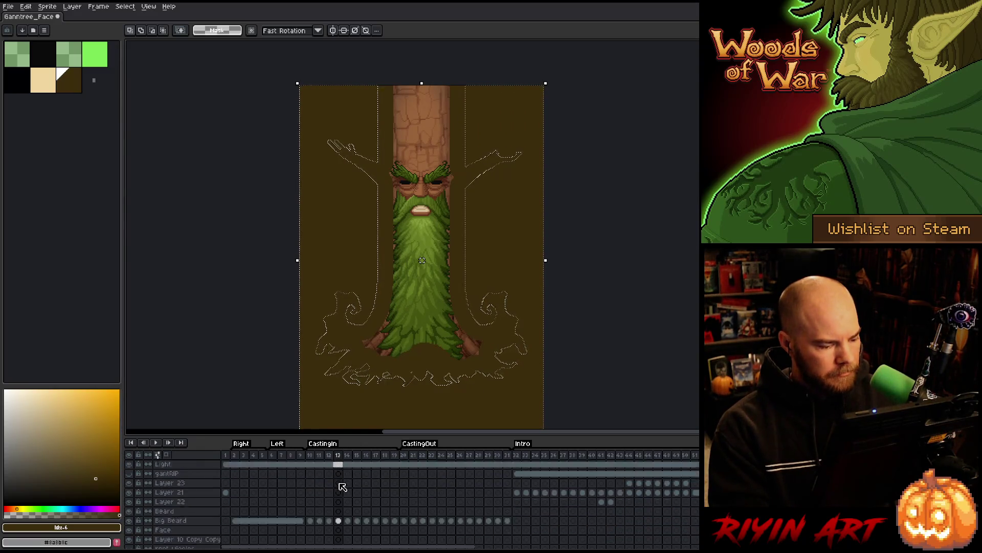
left_click(339, 502)
key("Left")
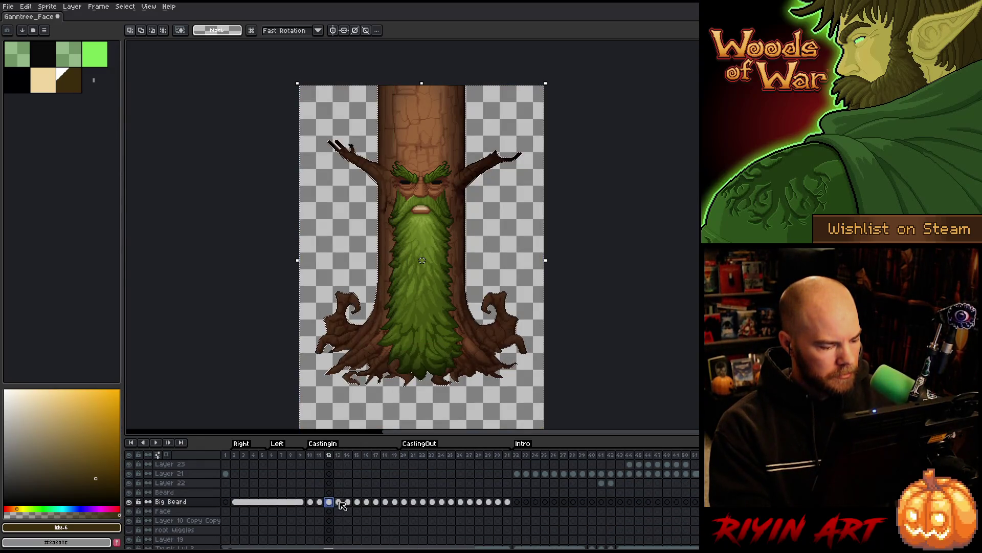
scroll(342, 506, "up", 3)
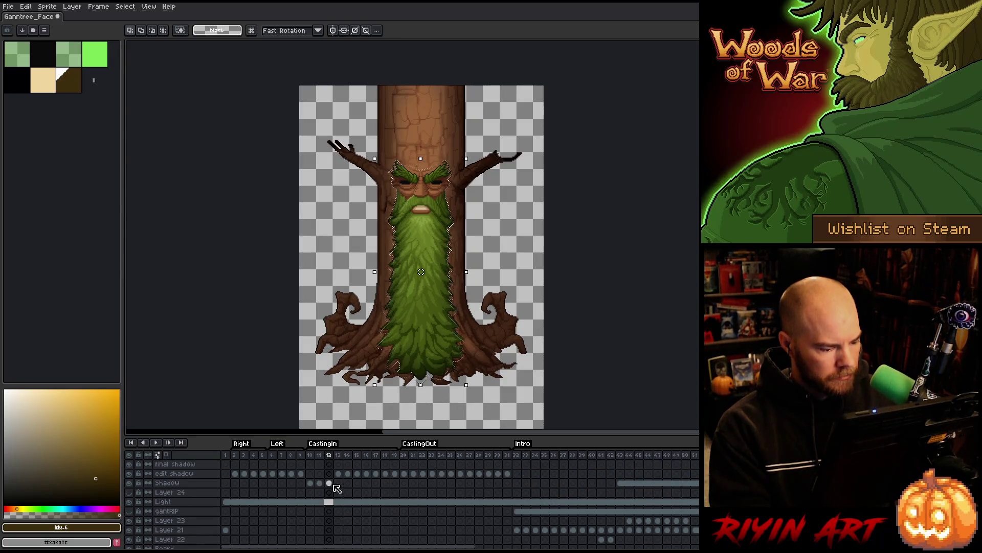
left_click(339, 483)
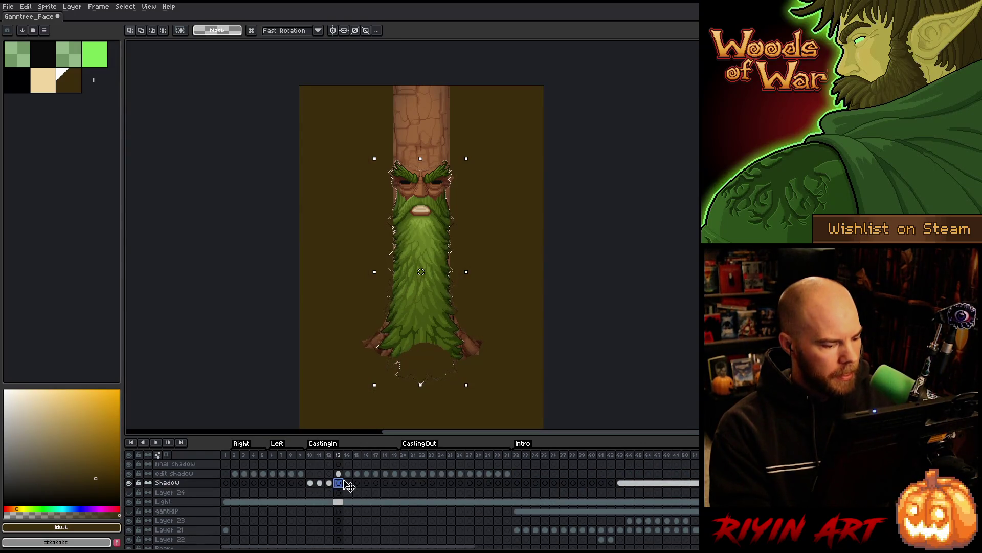
left_click(339, 474)
- Contract the beard selection by 8px and apply the blur-17x17 filter twice on frame 13
left_click(125, 6)
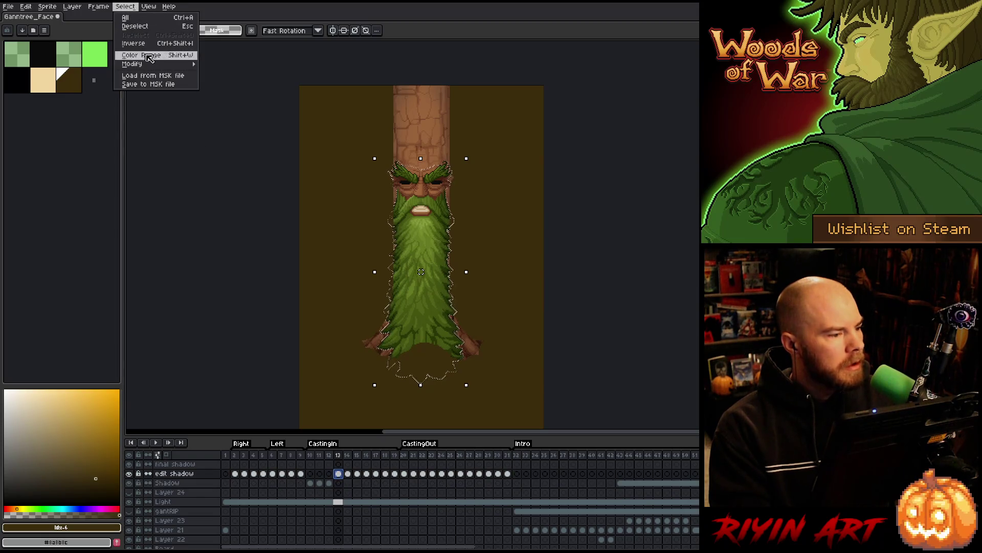
mouse_move(156, 65)
left_click(223, 81)
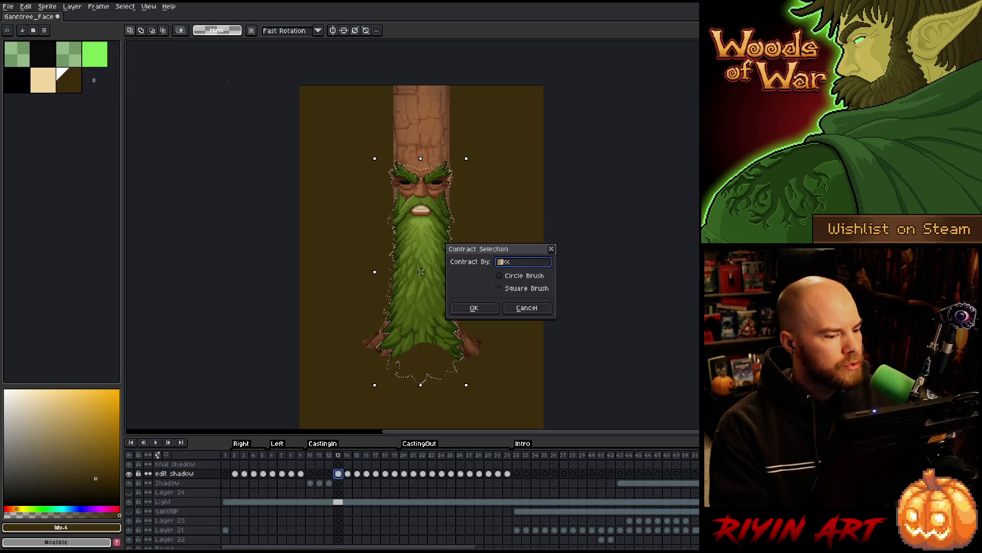
left_click(471, 307)
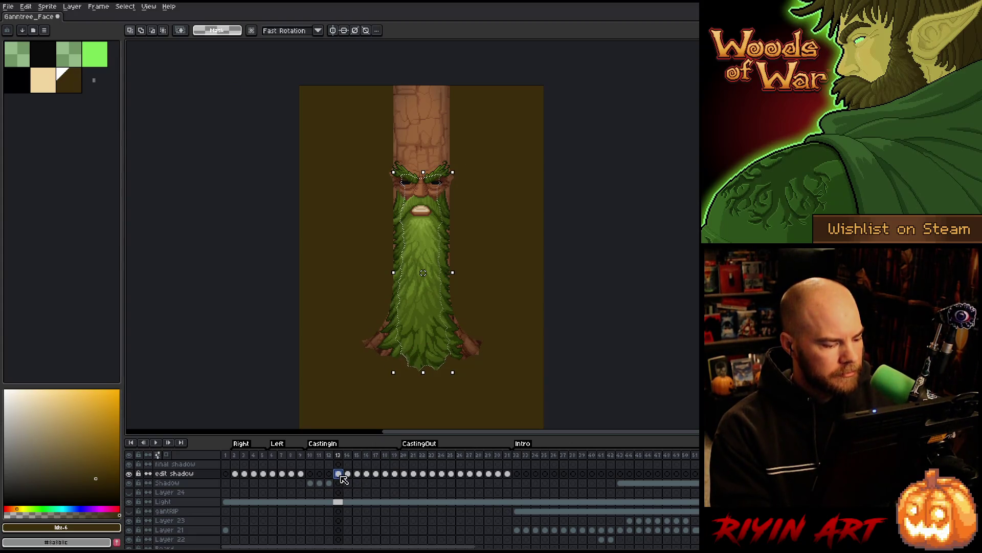
key("F9")
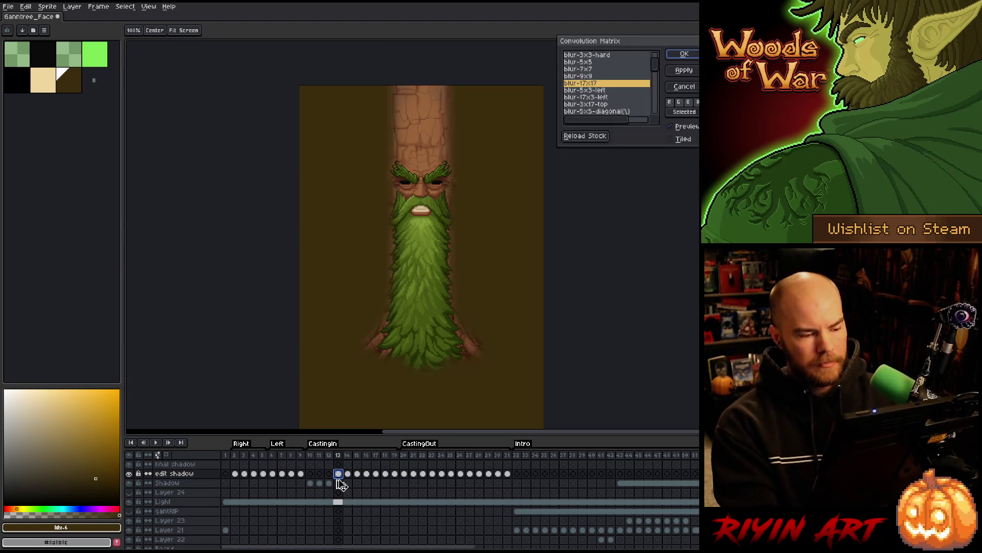
key("Return")
key("F9")
key("Return")
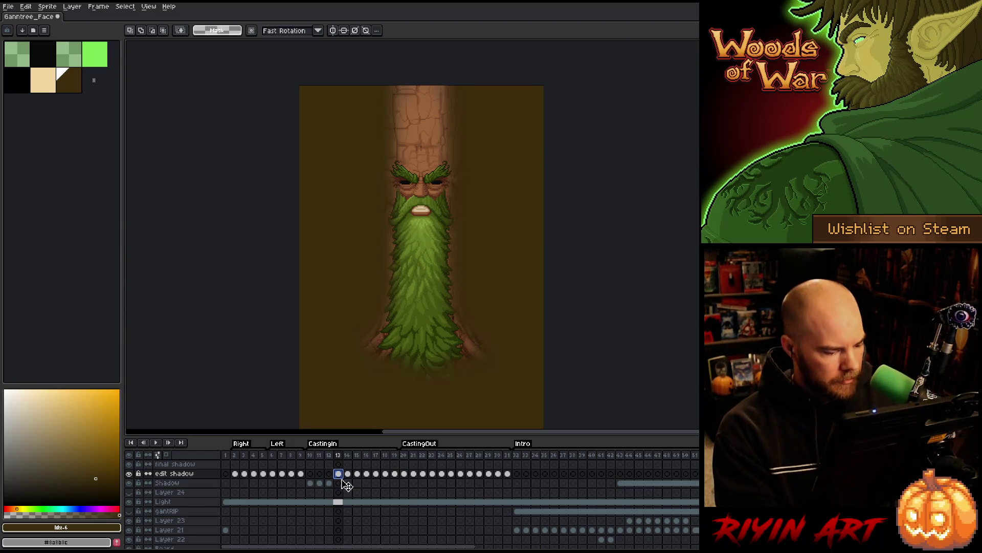
- Select the whole Shadow layer cel on frame 13, then move on to frame 14
left_click(339, 483)
scroll(339, 486, "down", 2)
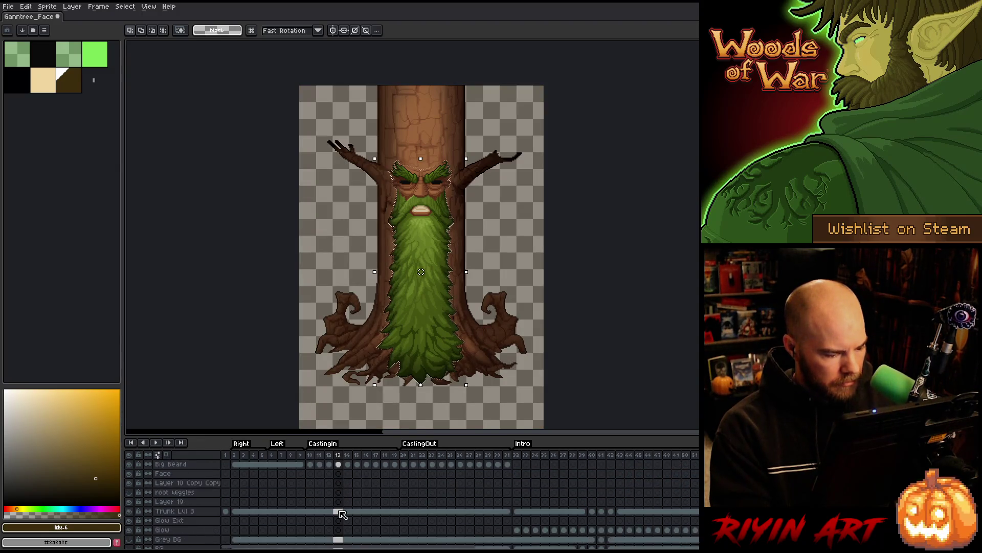
scroll(343, 516, "up", 1)
scroll(342, 516, "up", 1)
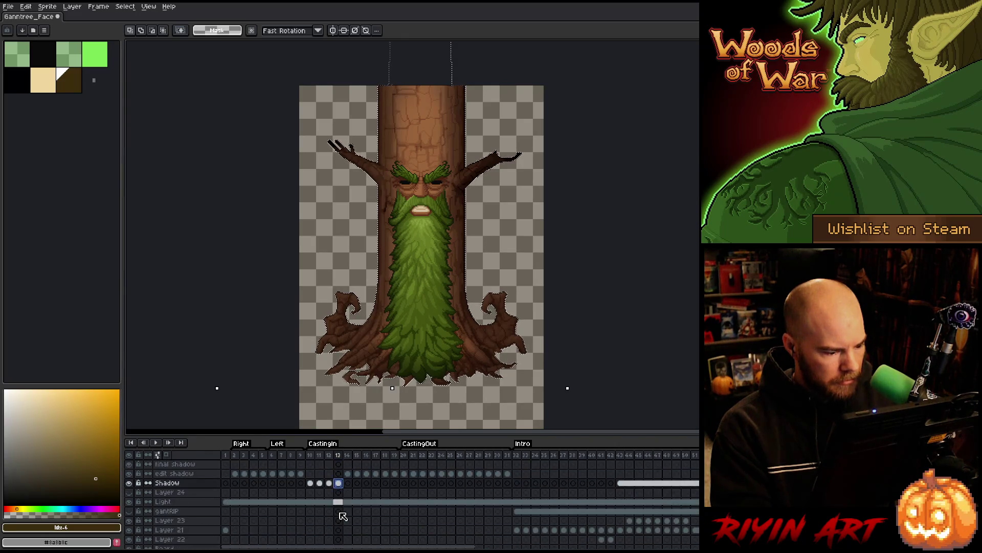
left_click(340, 484)
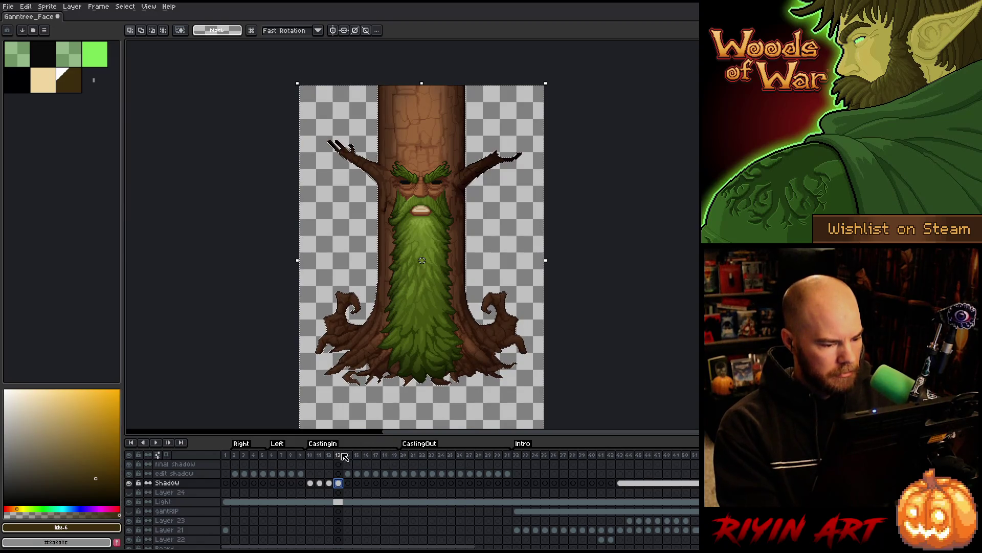
left_click(350, 481)
- Contract the frame 14 beard selection by 8px and clear the edit shadow pixels inside it
scroll(351, 491, "down", 2)
left_click(348, 502)
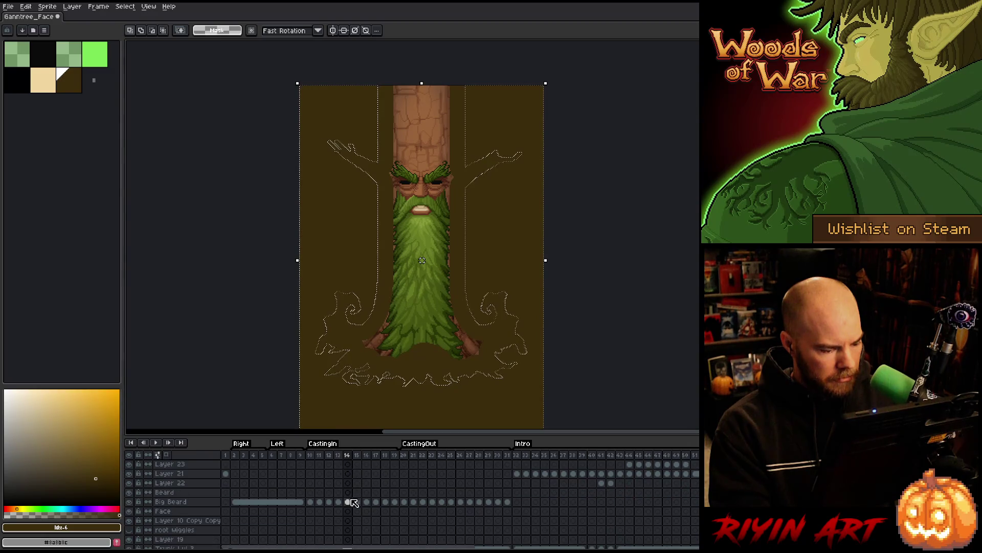
left_click(338, 503)
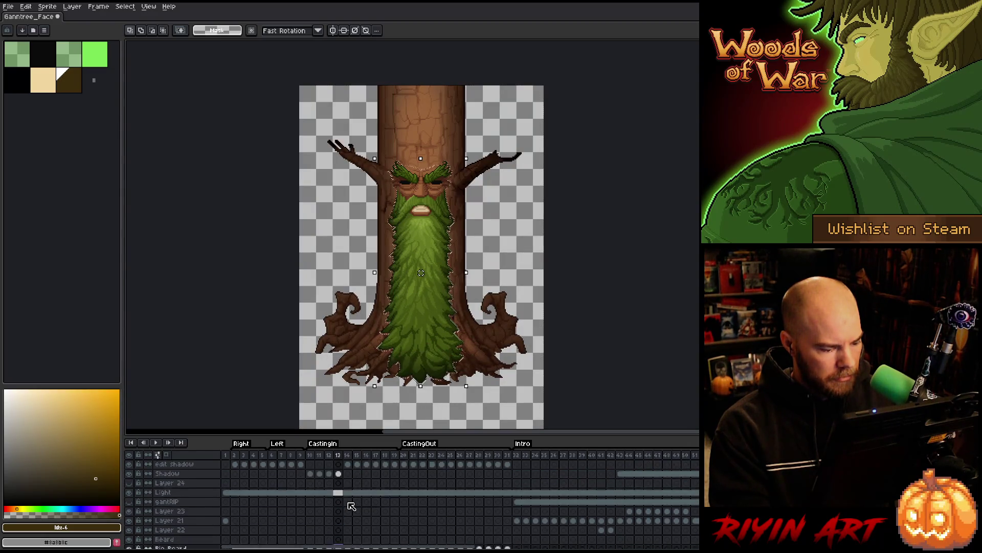
scroll(348, 503, "up", 2)
left_click(348, 474)
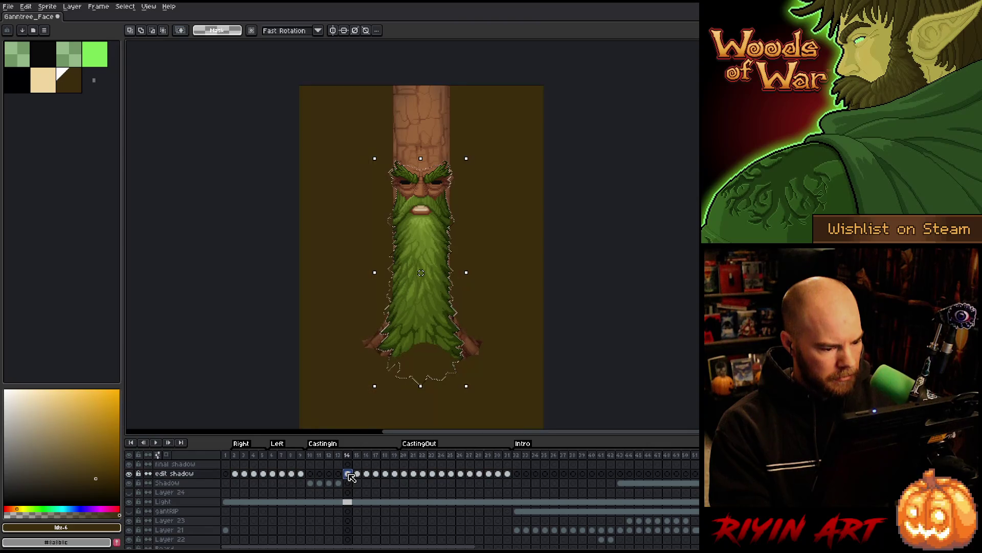
left_click(125, 6)
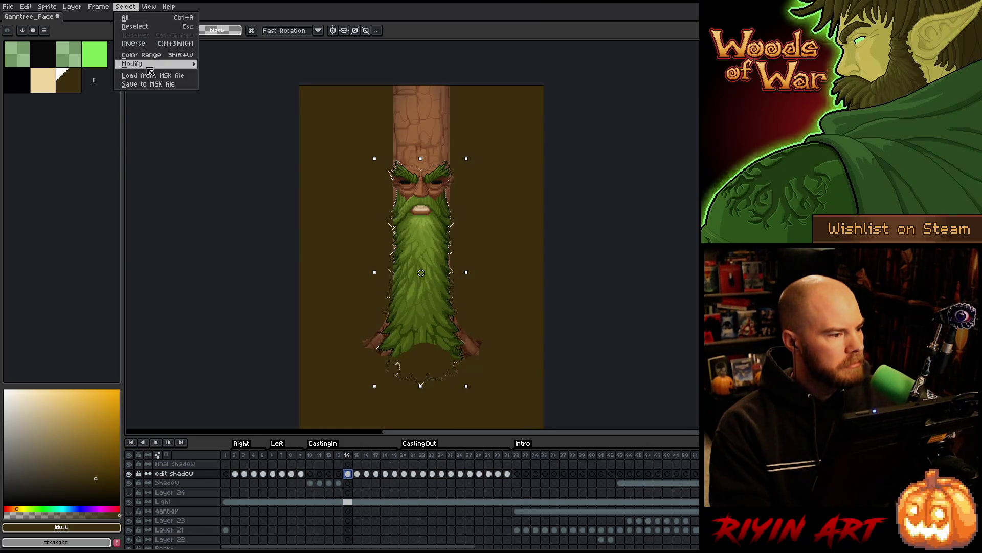
mouse_move(147, 65)
left_click(222, 81)
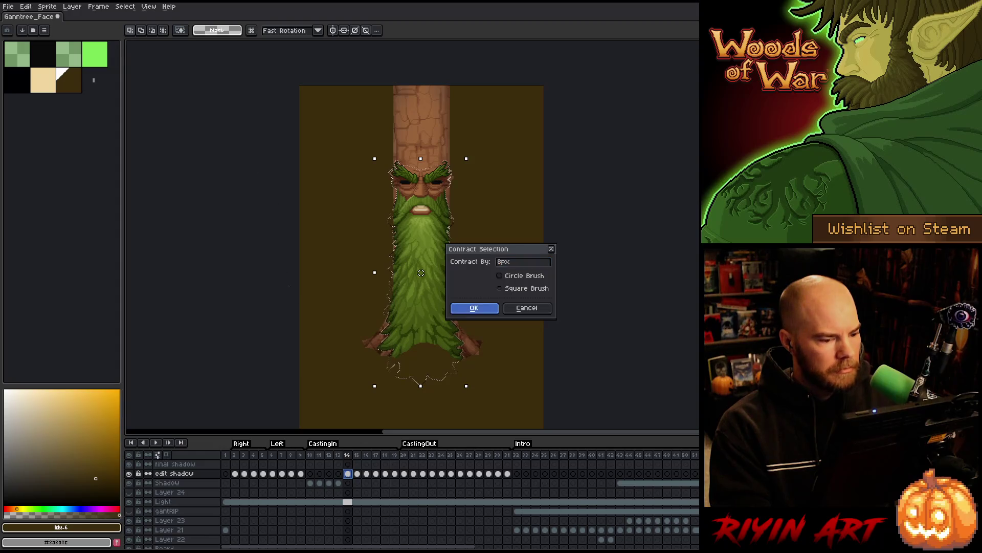
left_click(473, 307)
key("Delete")
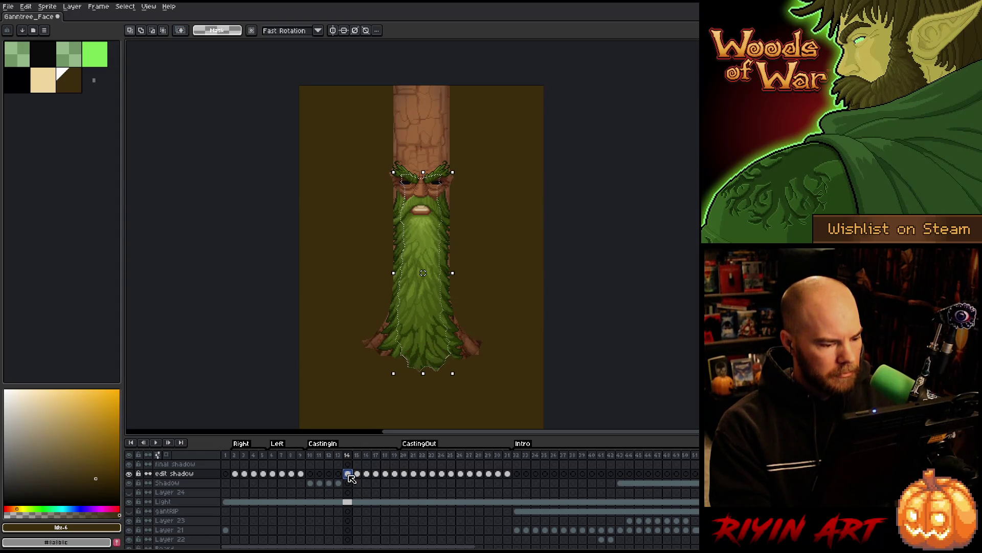
- Bring up the blur-17x17 filter on the Shadow layer's frame 14 and select the entire canvas
left_click(348, 482)
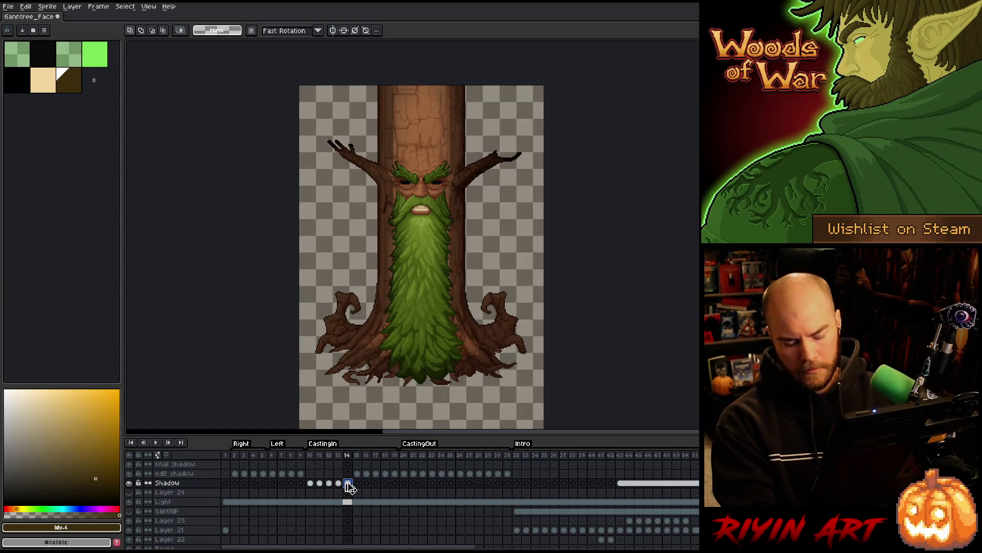
key("F9")
key("Escape")
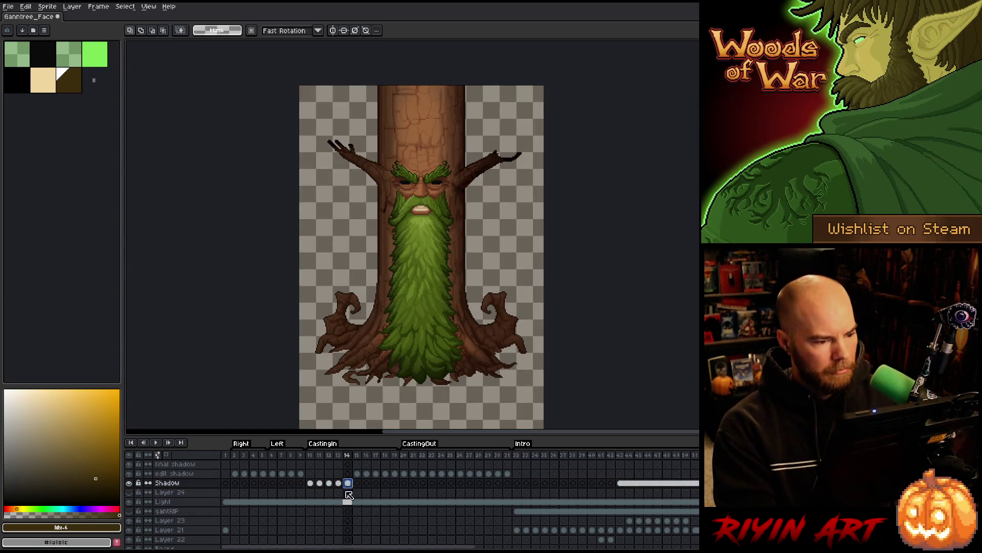
scroll(351, 488, "down", 3)
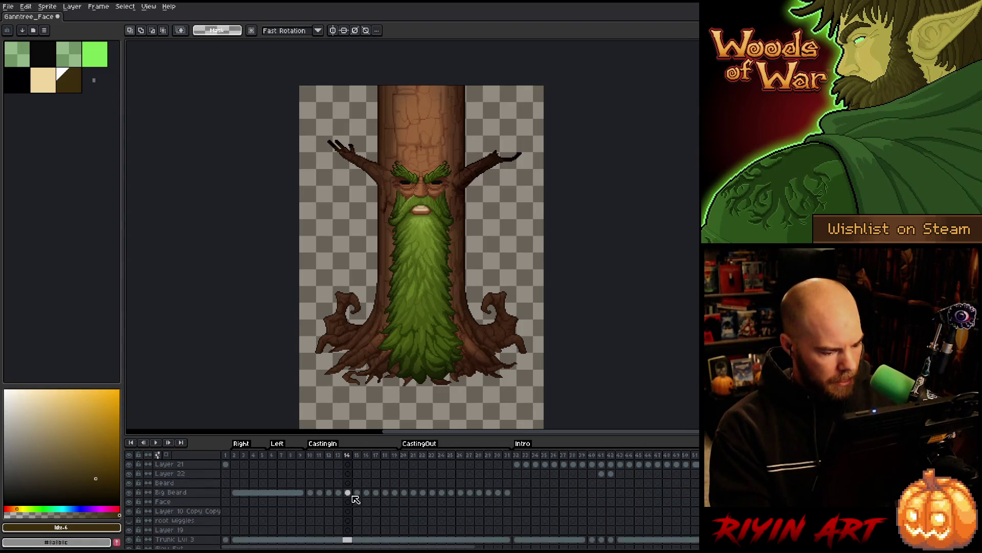
scroll(351, 493, "down", 1)
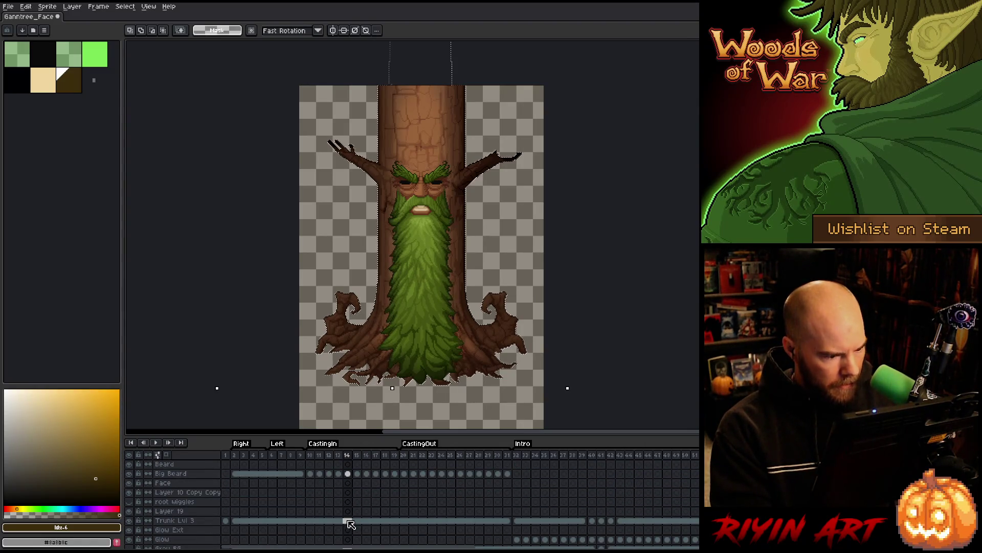
scroll(353, 525, "up", 3)
scroll(350, 486, "up", 1)
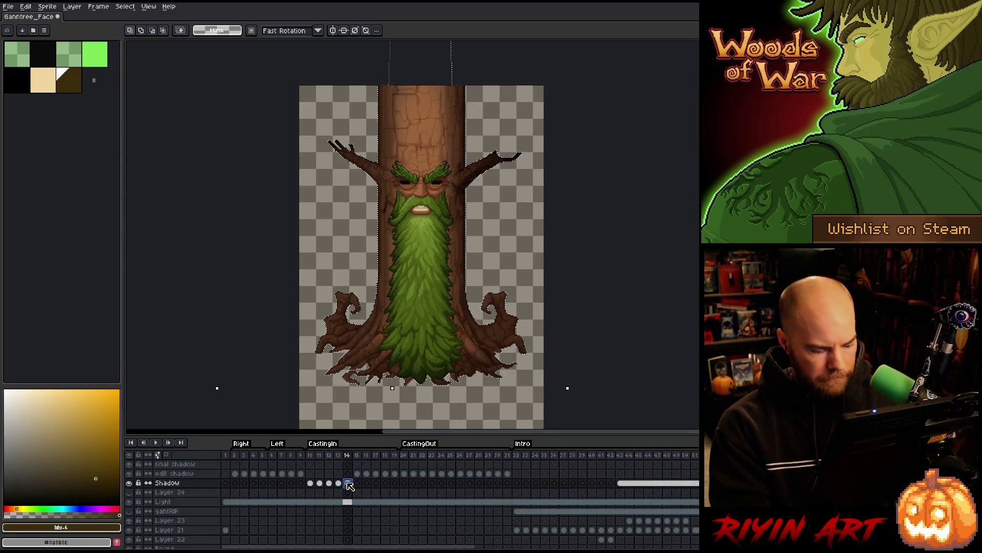
key("ctrl+a")
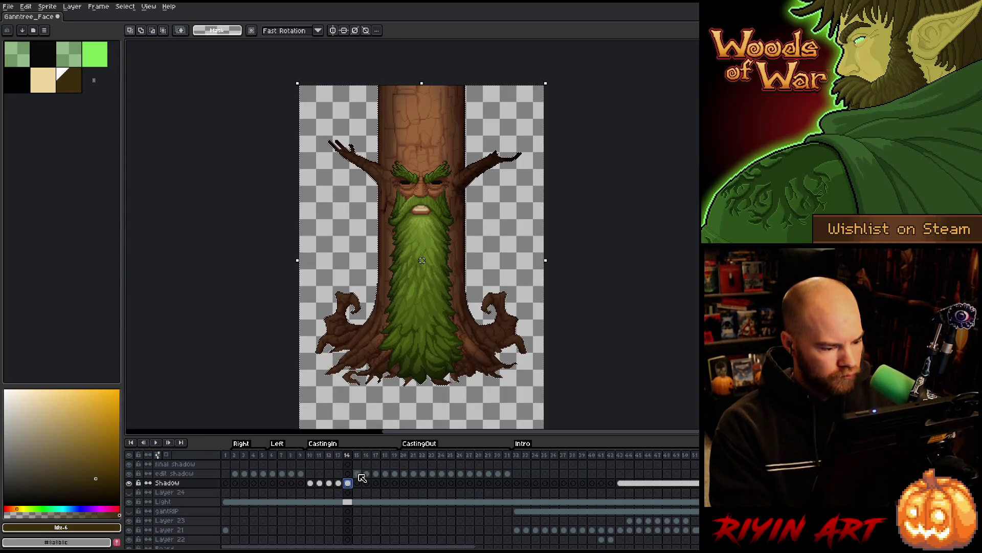
left_click(358, 474)
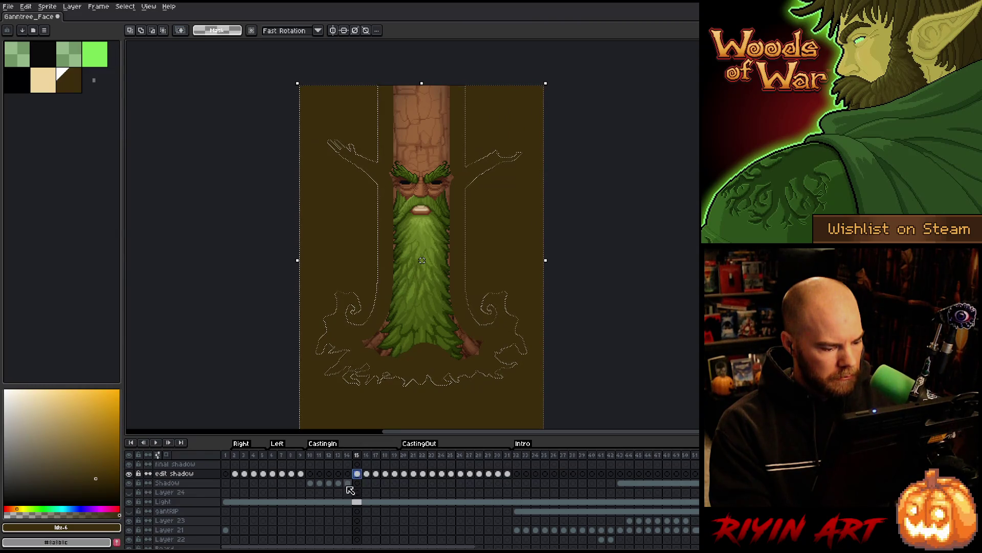
- Compare the Big Beard cels on frames 13 and 14, then drop the selection on Shadow frame 13
left_click(347, 502)
scroll(344, 504, "down", 3)
left_click(338, 501)
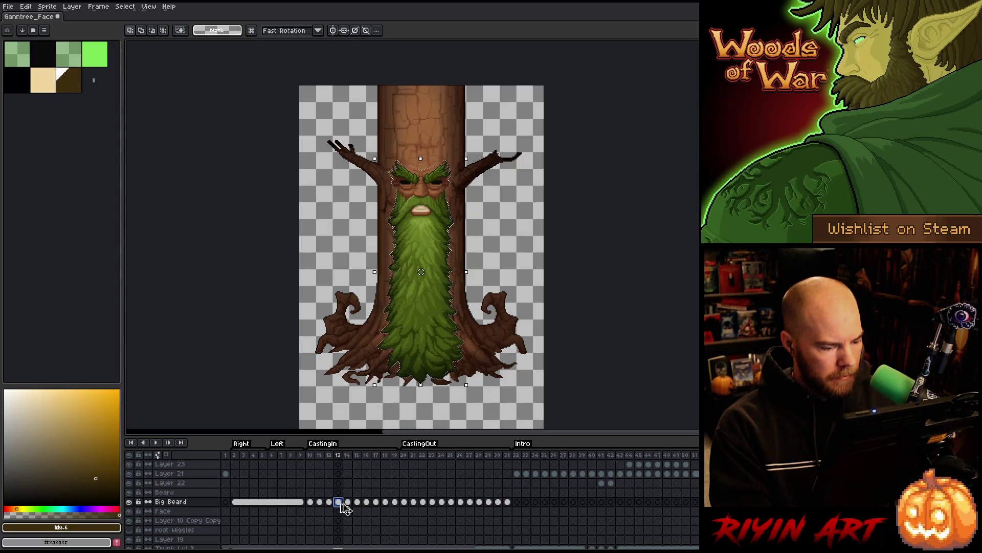
left_click(346, 501)
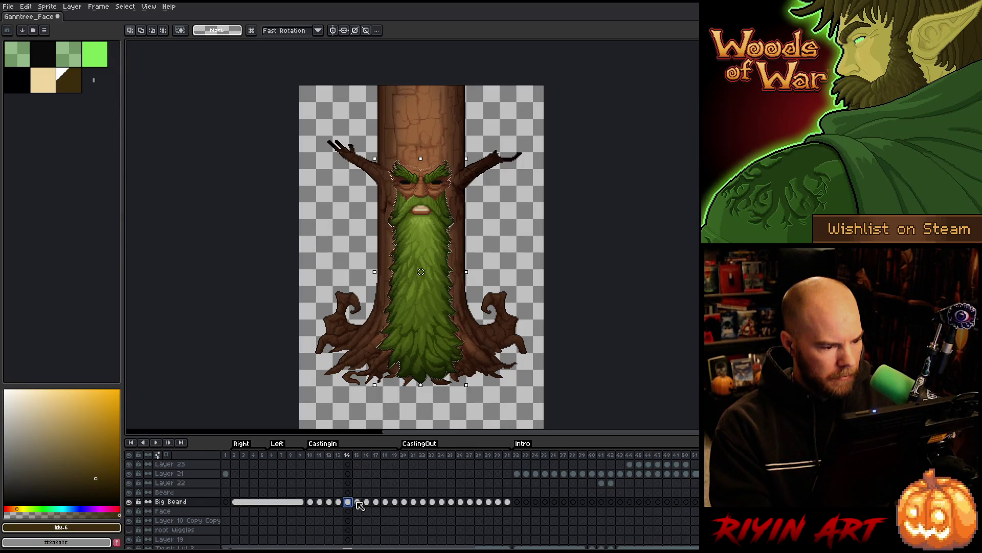
scroll(361, 505, "up", 3)
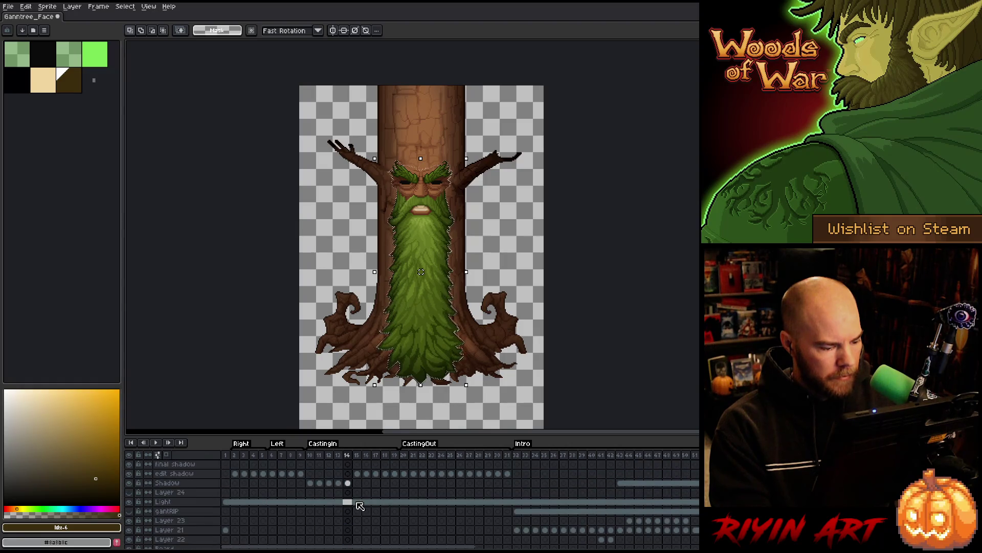
left_click(338, 483)
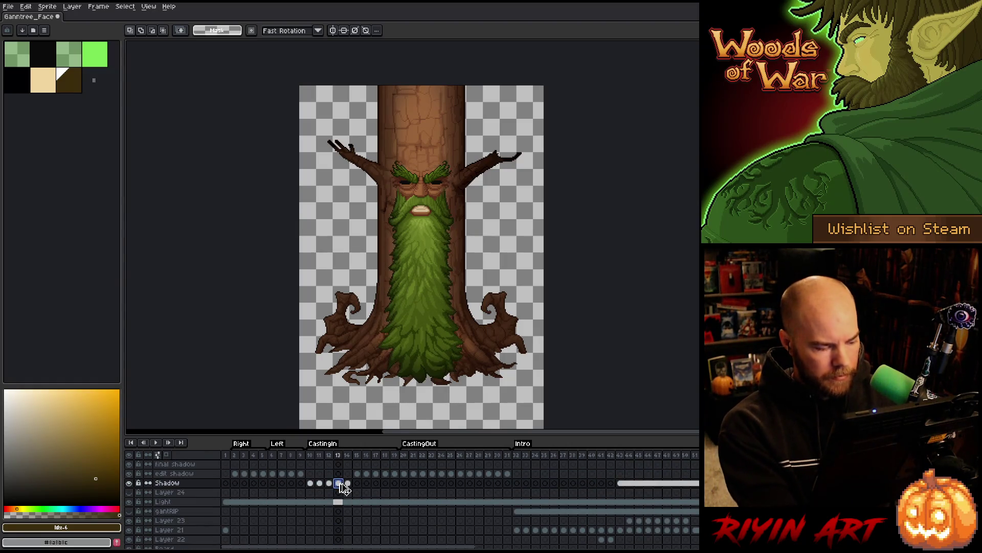
key("ctrl+d")
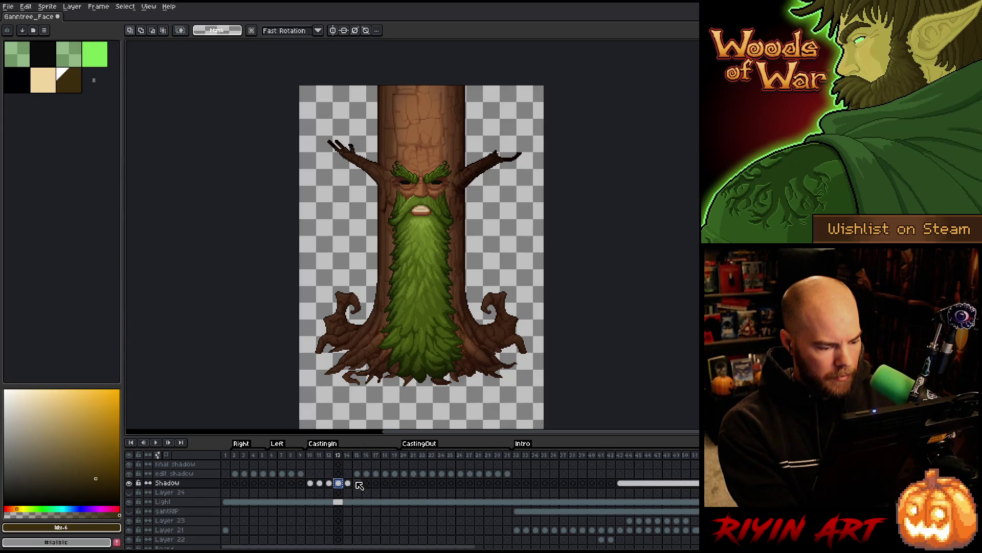
- Undo the stray change on the Shadow layer's frame 16 and return to edit shadow frames 15–16
left_click(357, 483)
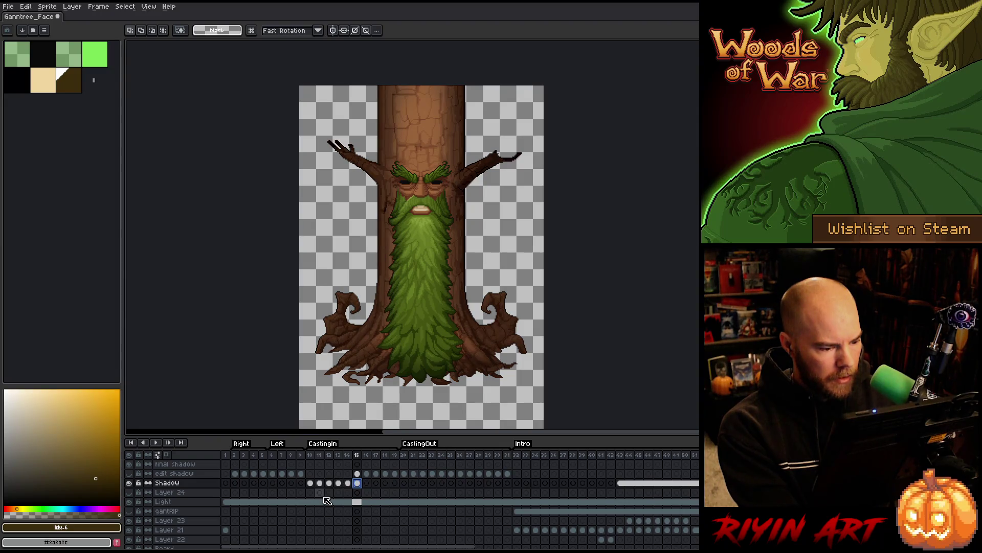
left_click(338, 483)
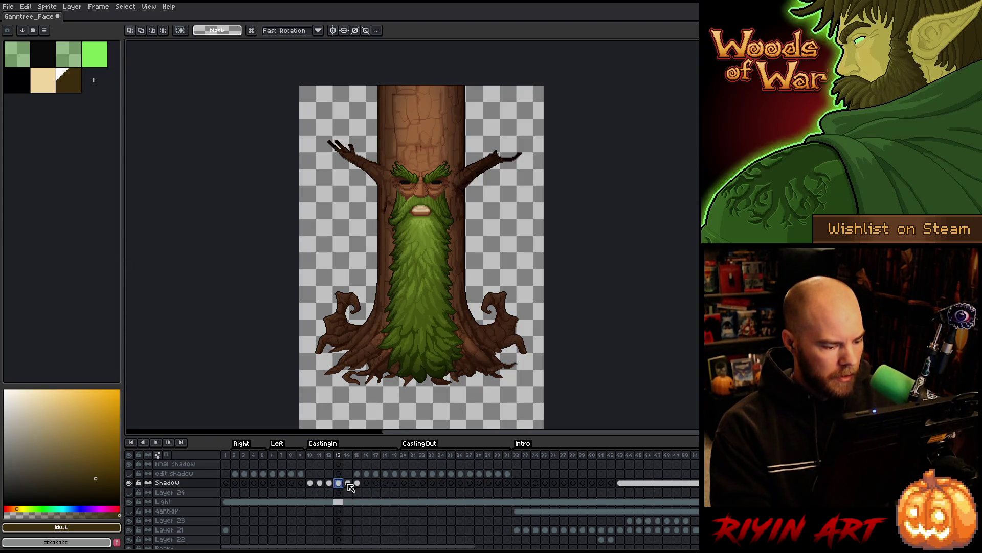
left_click(357, 483)
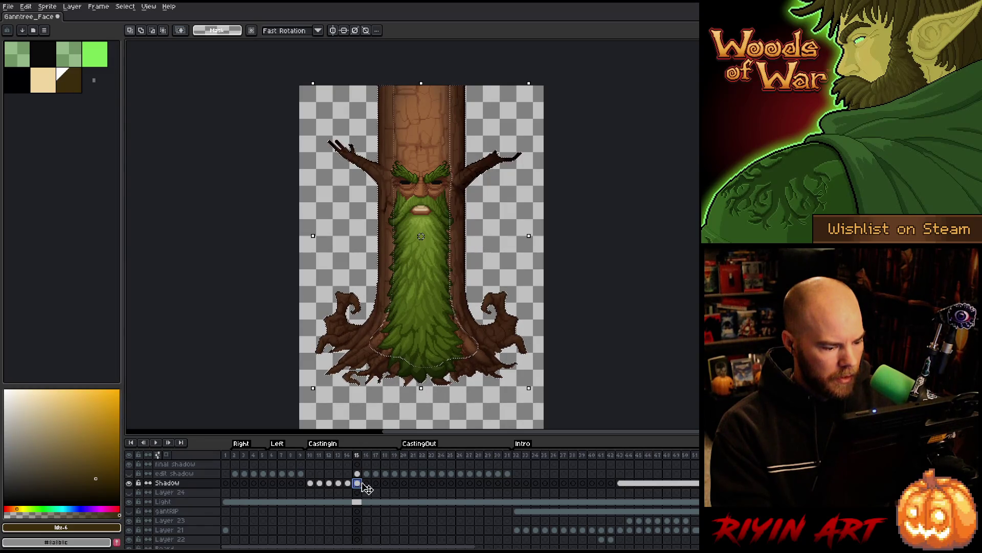
left_click(367, 483)
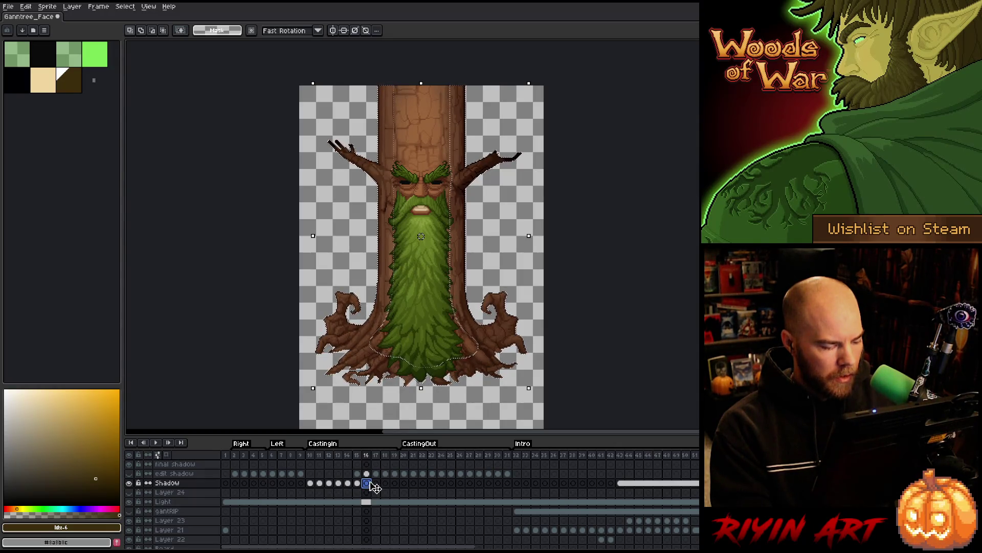
key("ctrl+z")
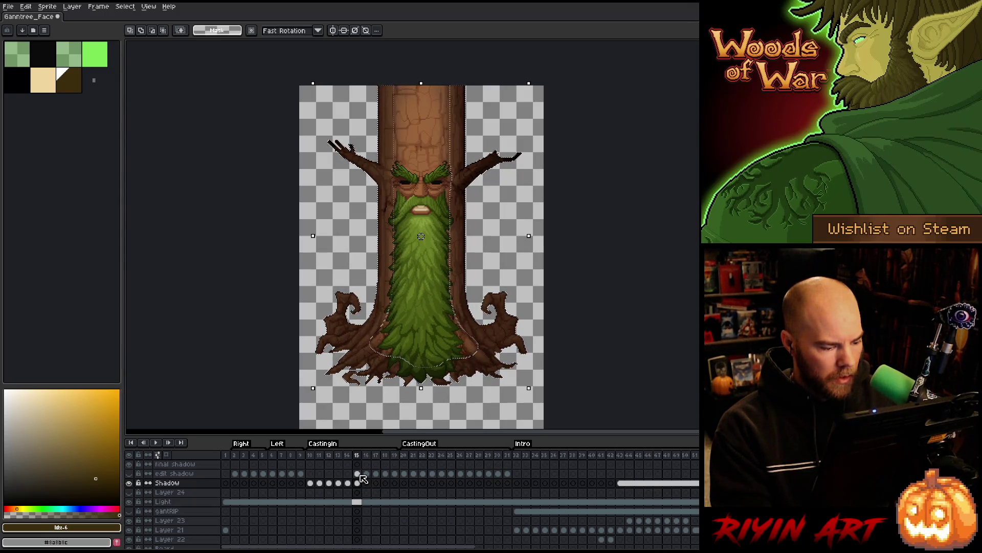
left_click(358, 474)
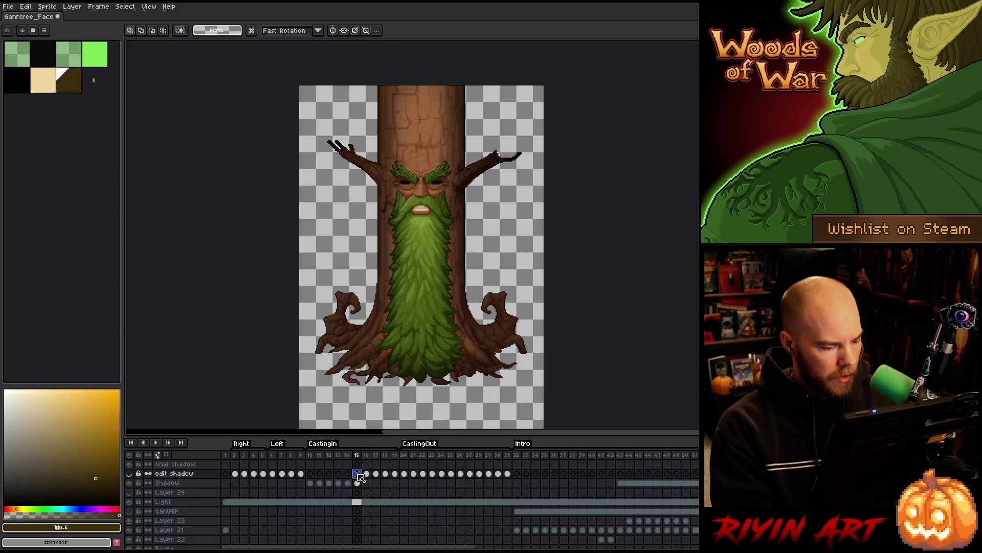
left_click(367, 474)
- Show the shadow fill and contract the frame 16 Big Beard selection on the edit shadow layer
scroll(368, 479, "down", 1)
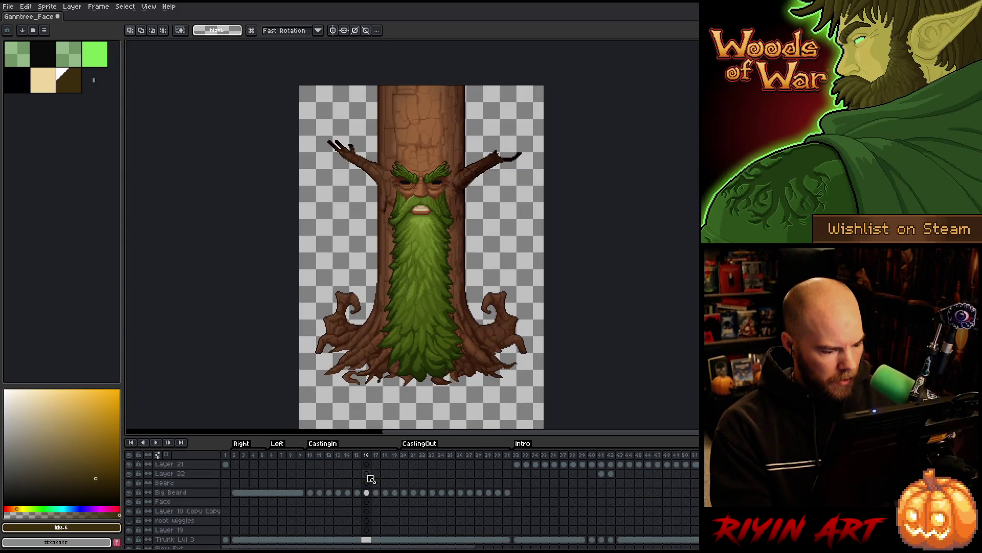
scroll(368, 479, "up", 1)
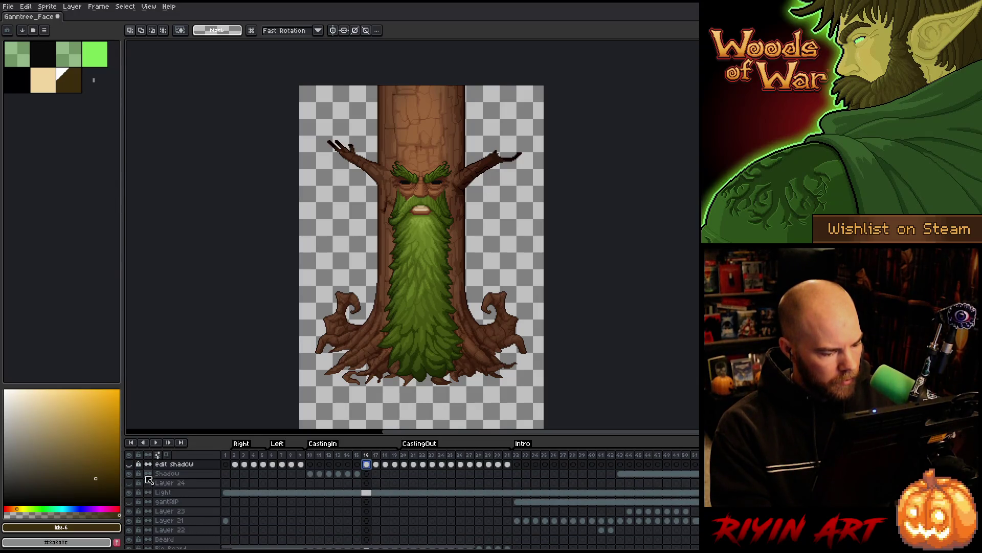
left_click(129, 483)
scroll(377, 526, "down", 2)
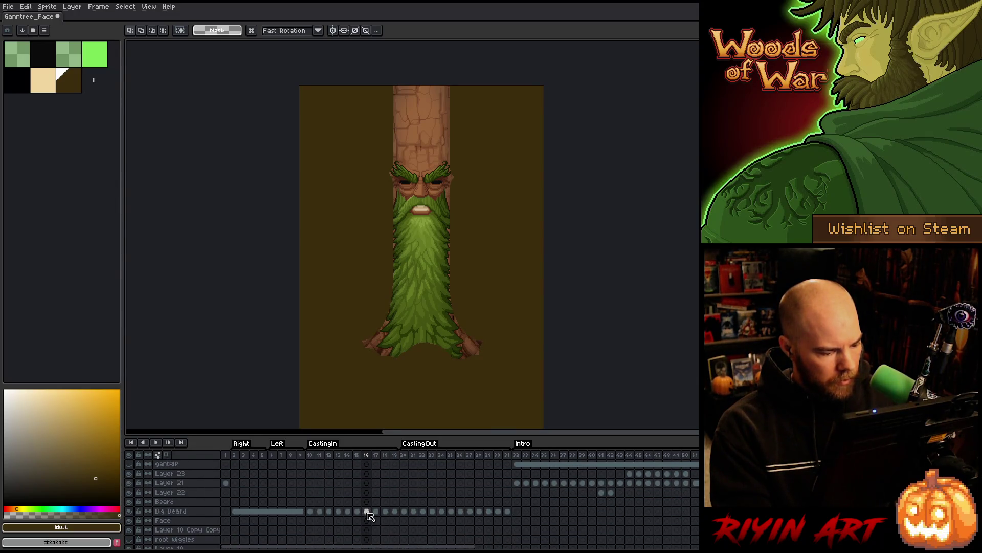
left_click(357, 510)
left_click(366, 511)
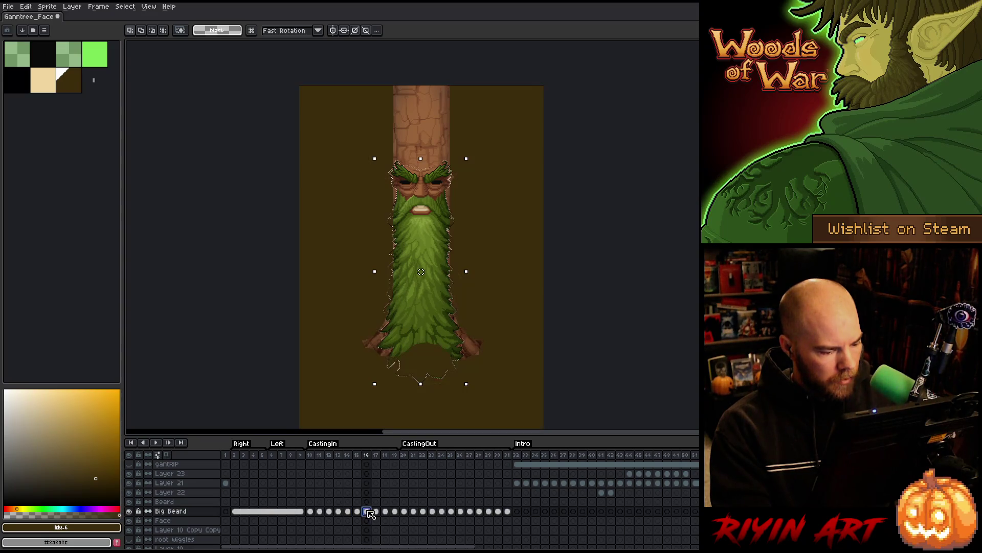
scroll(368, 511, "up", 3)
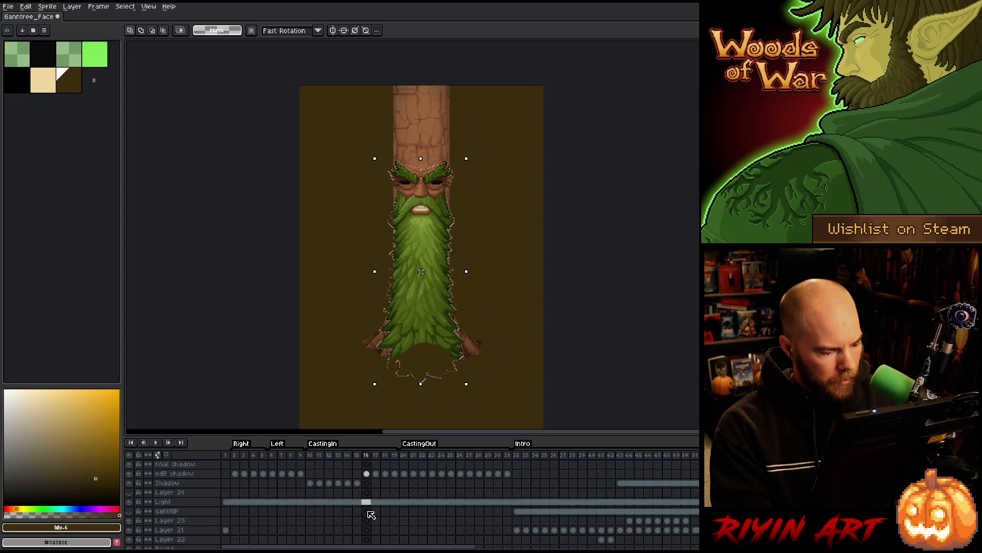
left_click(366, 473)
left_click(129, 7)
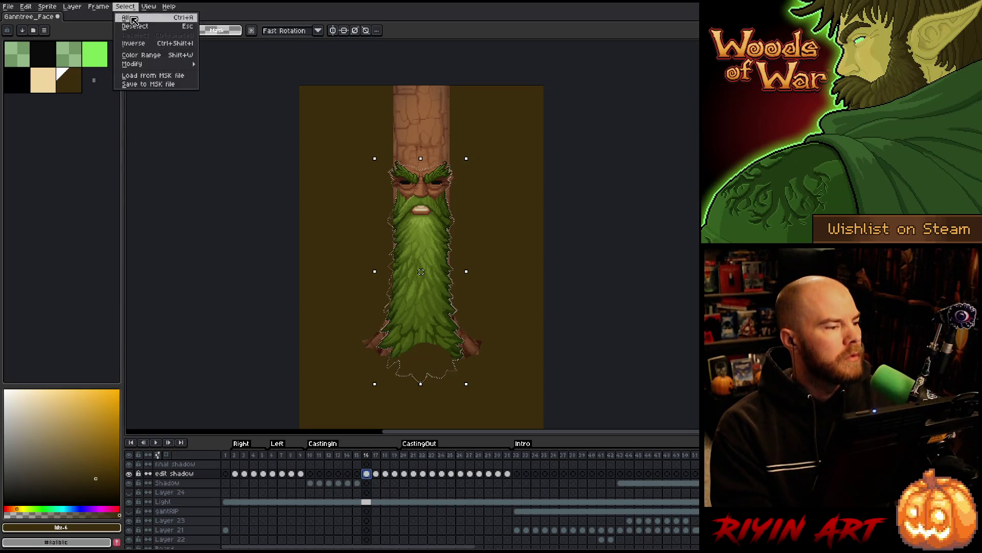
mouse_move(169, 64)
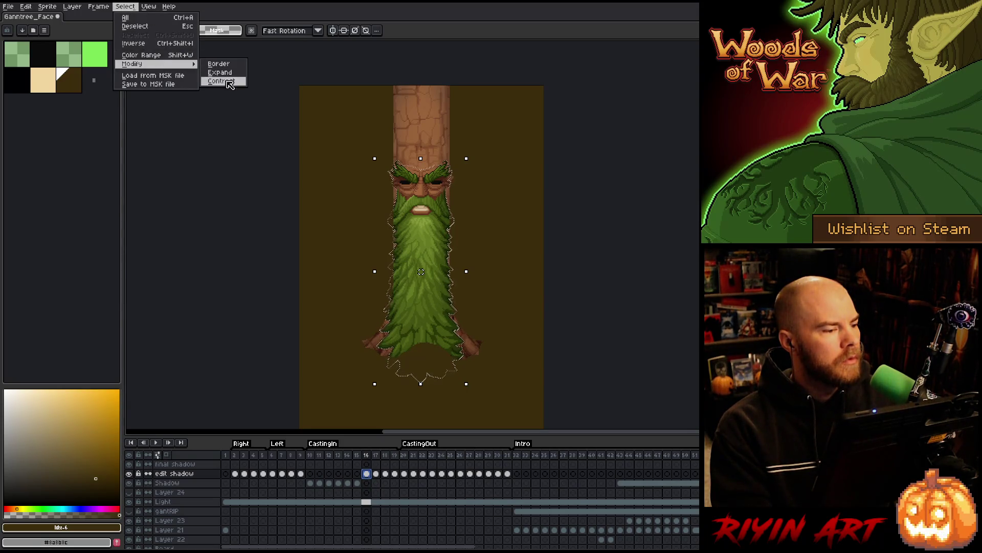
left_click(228, 81)
key("Return")
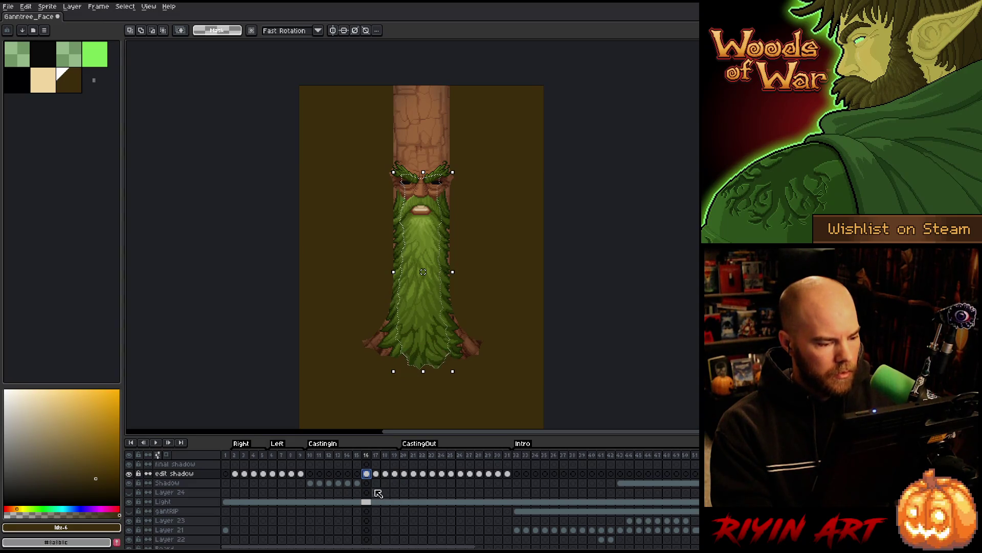
- Apply the 17x17 blur to the Shadow layer on frame 16
left_click(368, 483)
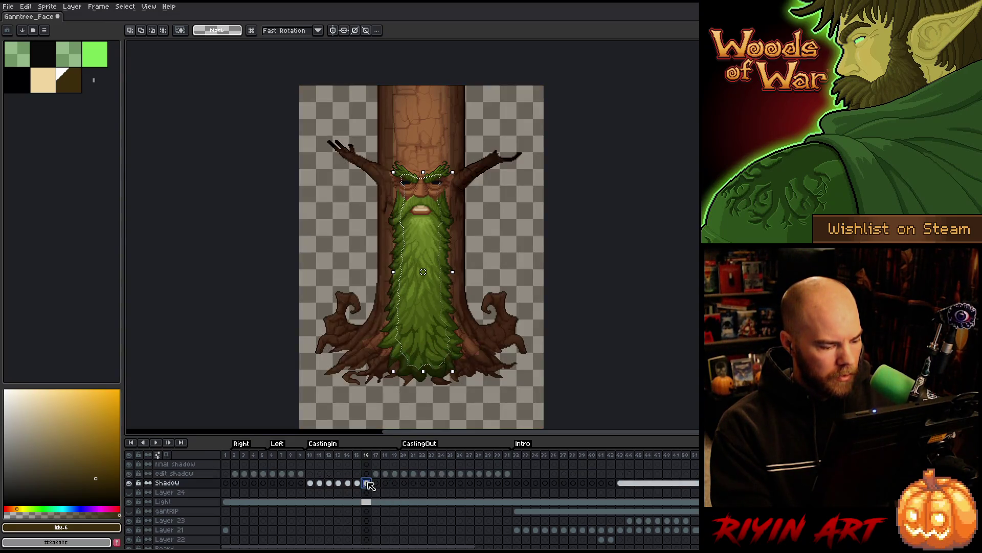
key("F9")
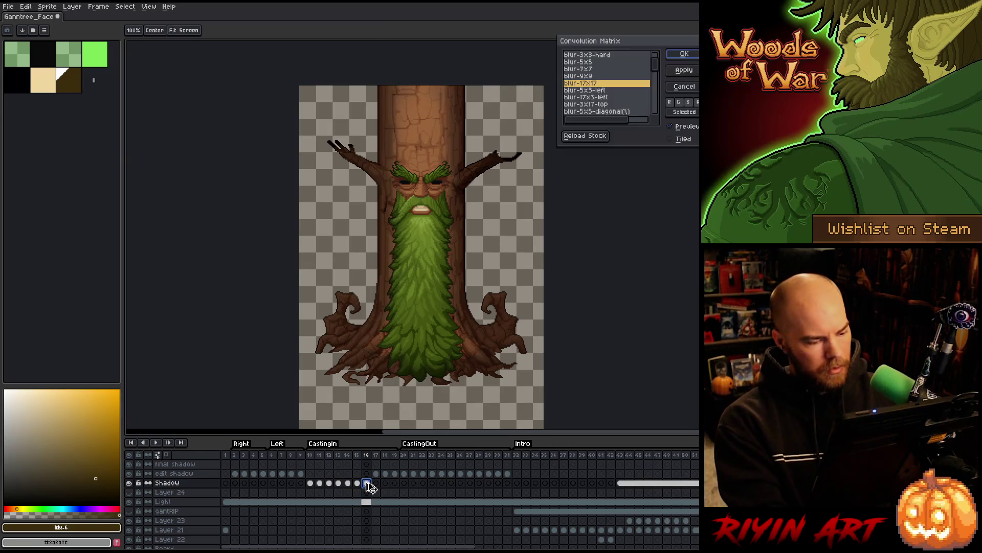
key("Return")
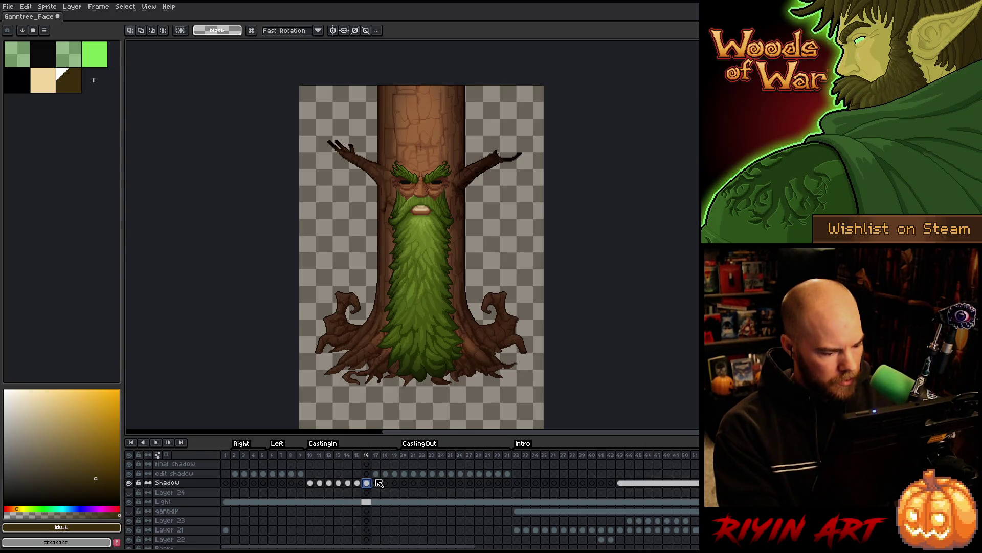
left_click(376, 473)
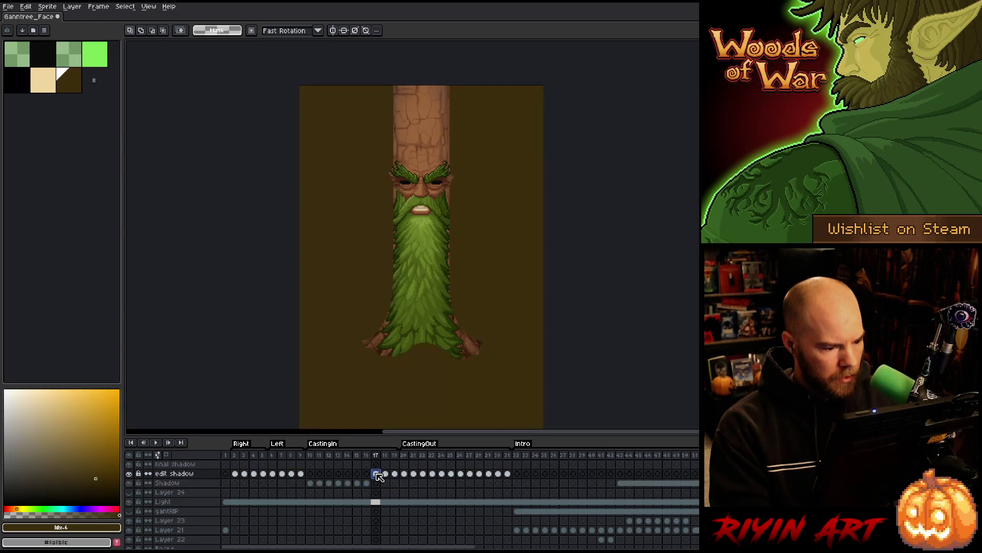
- Contract the frame 17 Big Beard selection, clear the edit shadow fill inside it, and deselect
scroll(378, 479, "down", 1)
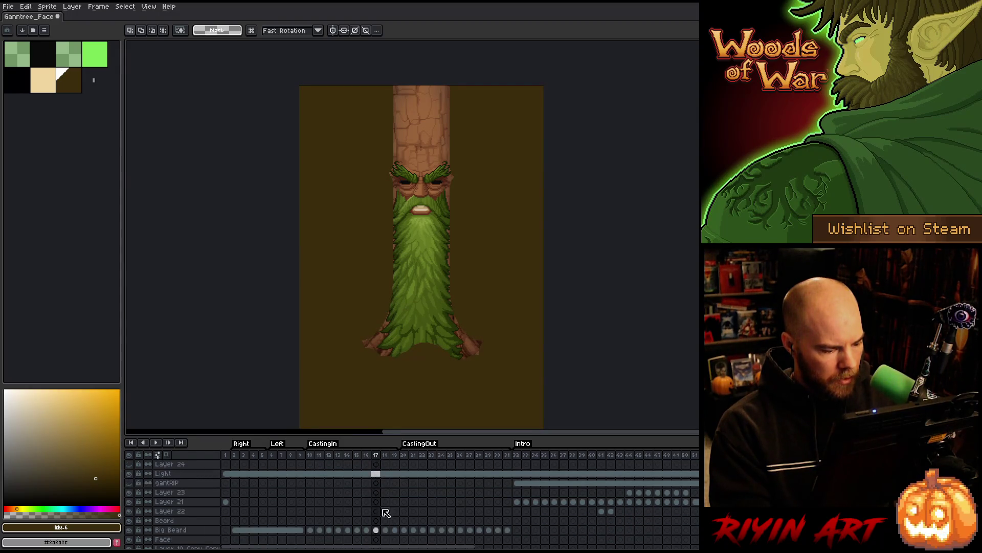
left_click(377, 534, "ctrl")
scroll(377, 531, "up", 1)
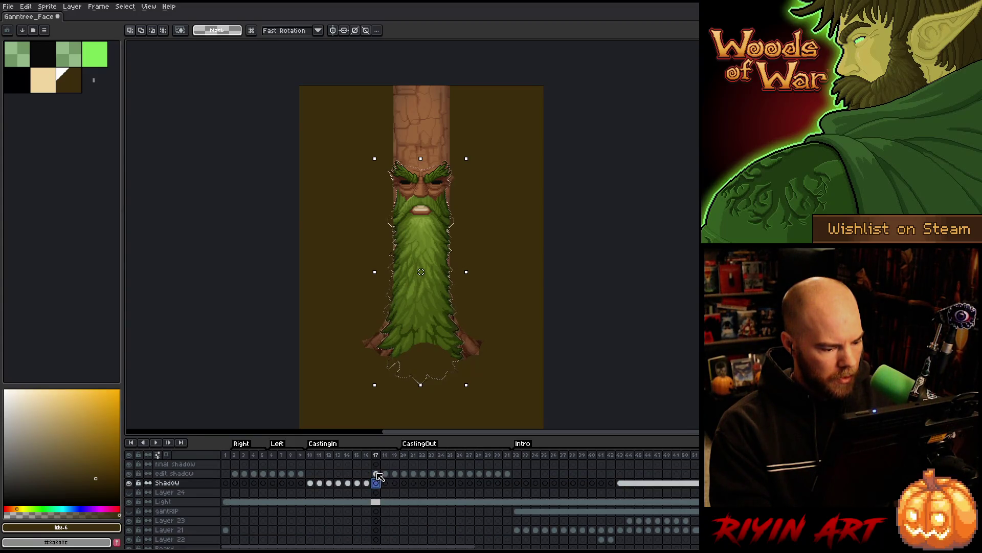
left_click(125, 7)
mouse_move(148, 64)
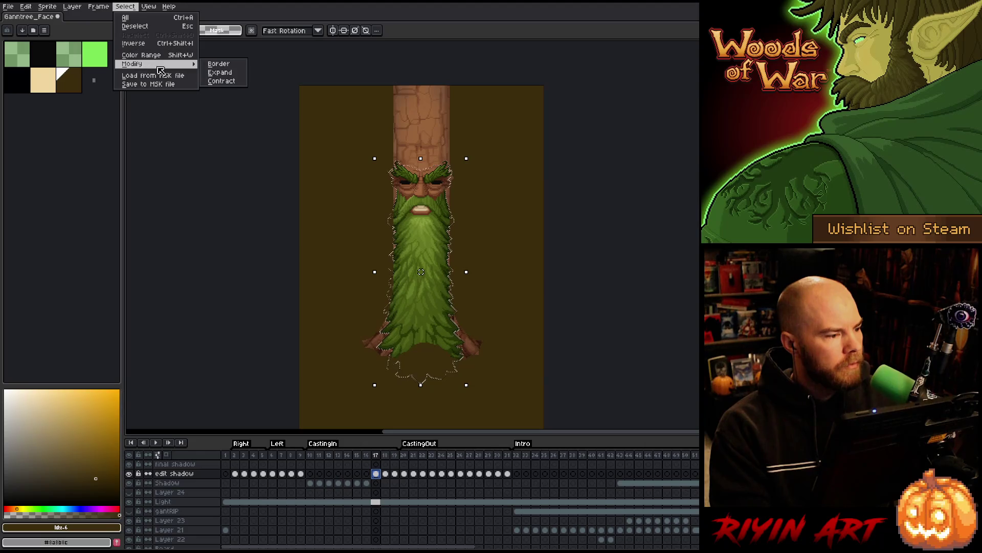
left_click(221, 82)
left_click(469, 307)
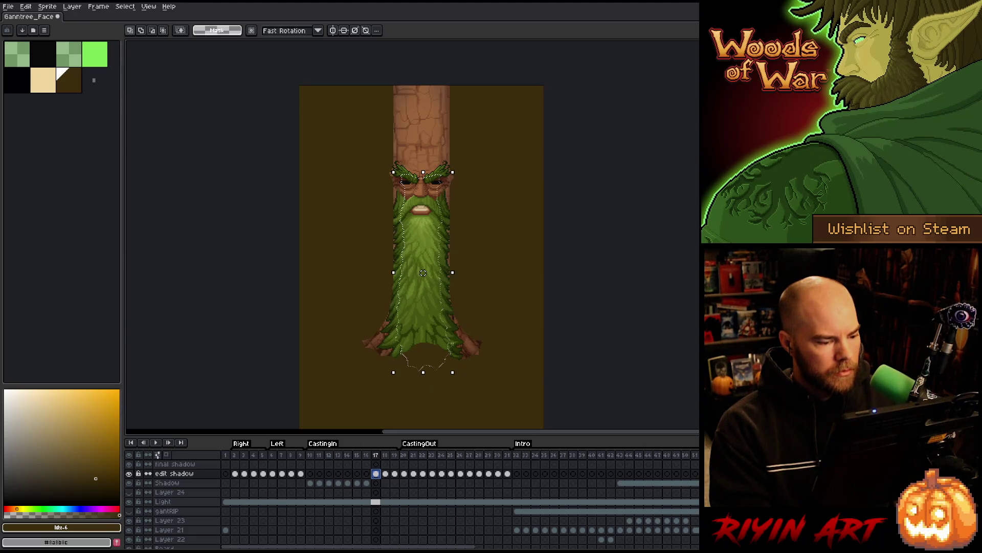
left_click(379, 476)
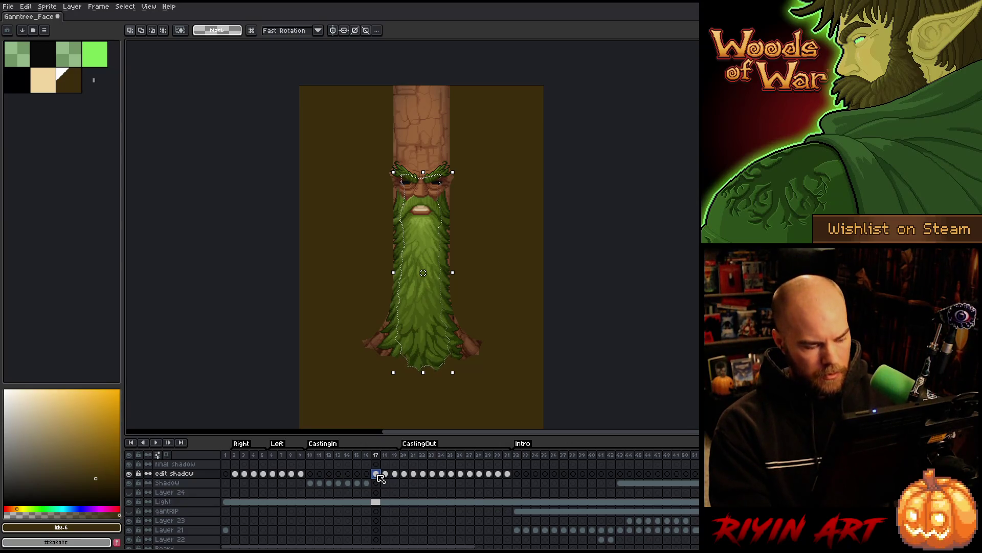
key("ctrl+d")
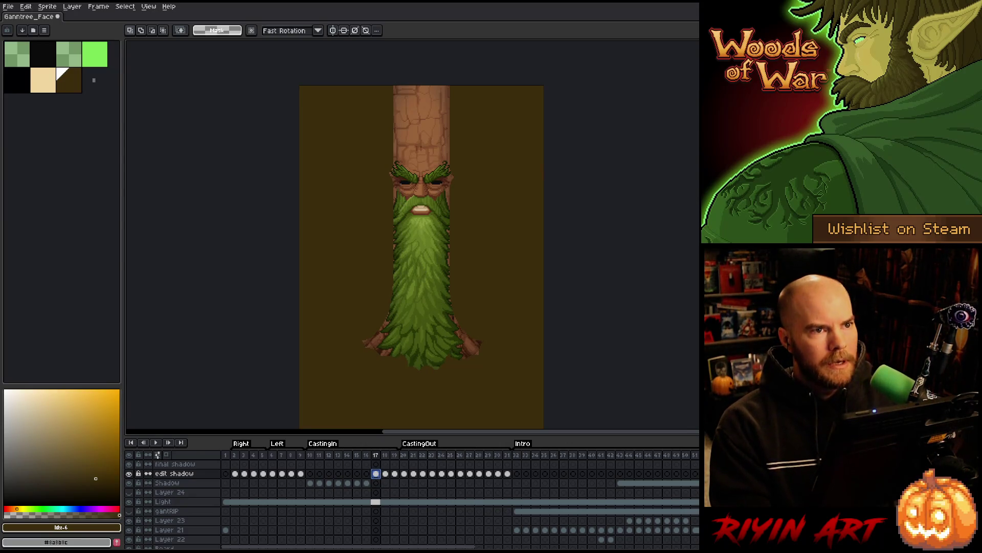
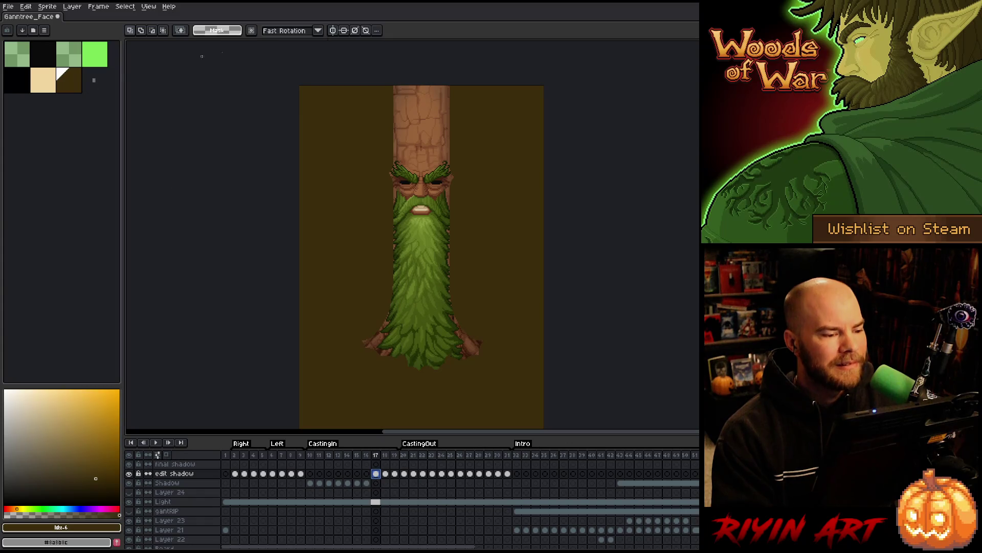
- Apply the blur-17x17 convolution filter to the shadow on edit shadow frame 17
left_click(386, 473)
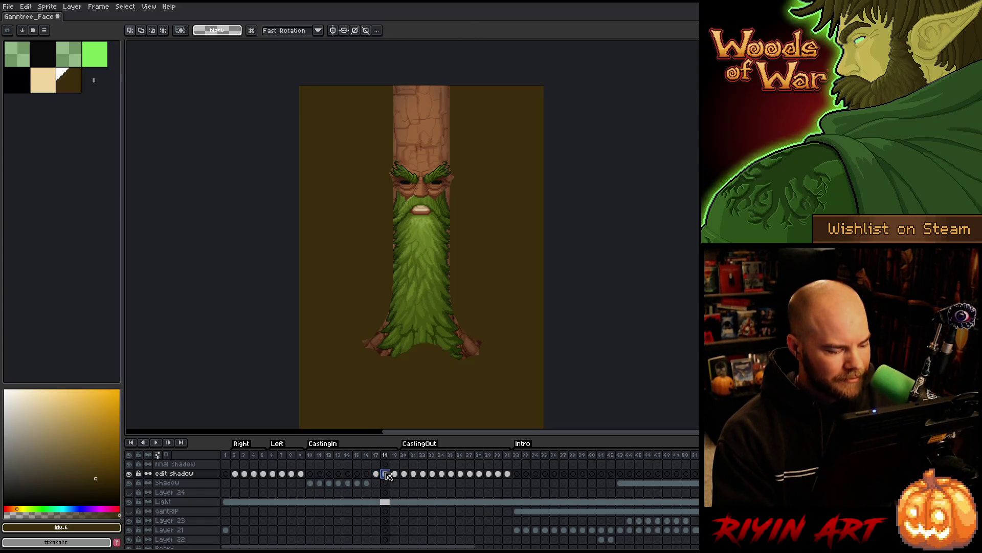
left_click(377, 474)
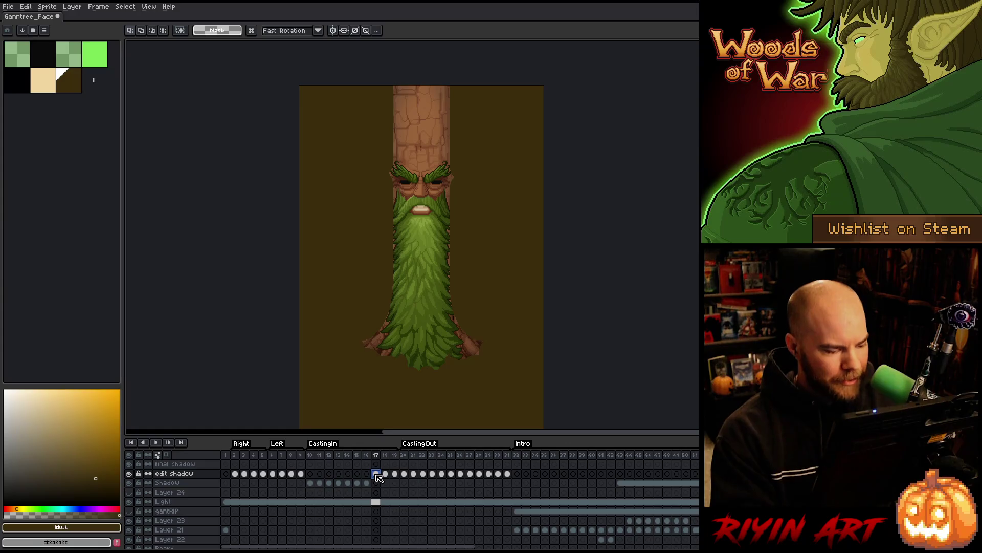
key("F9")
key("Escape")
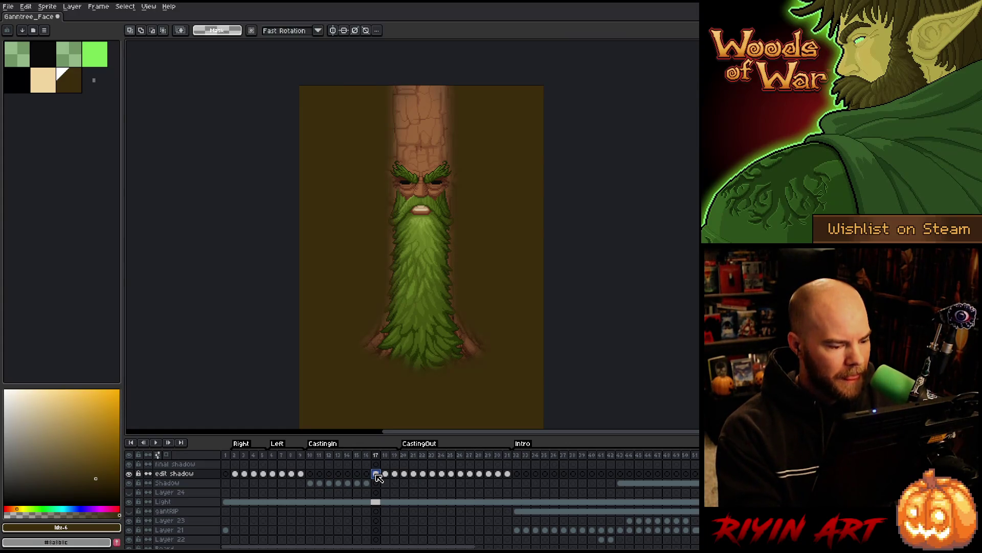
key("F9")
key("Return")
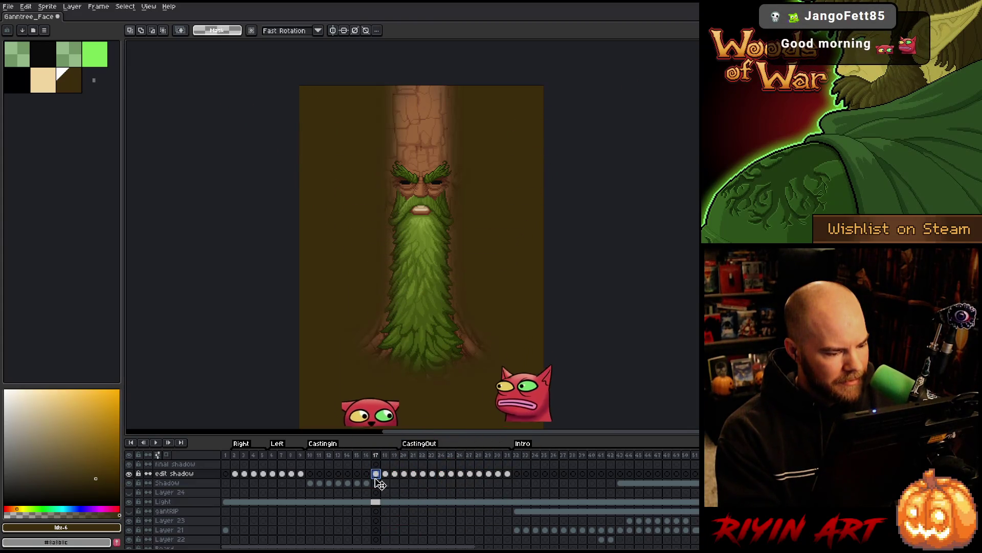
- Check the Shadow and Big Beard cels at frame 17, then select all and deselect
left_click(379, 484)
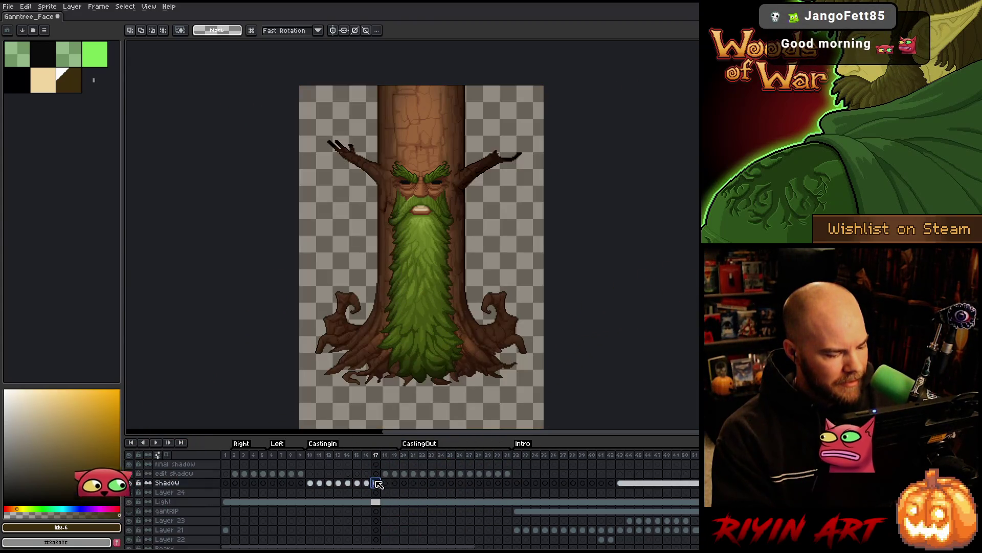
scroll(379, 484, "down", 2)
left_click(381, 520)
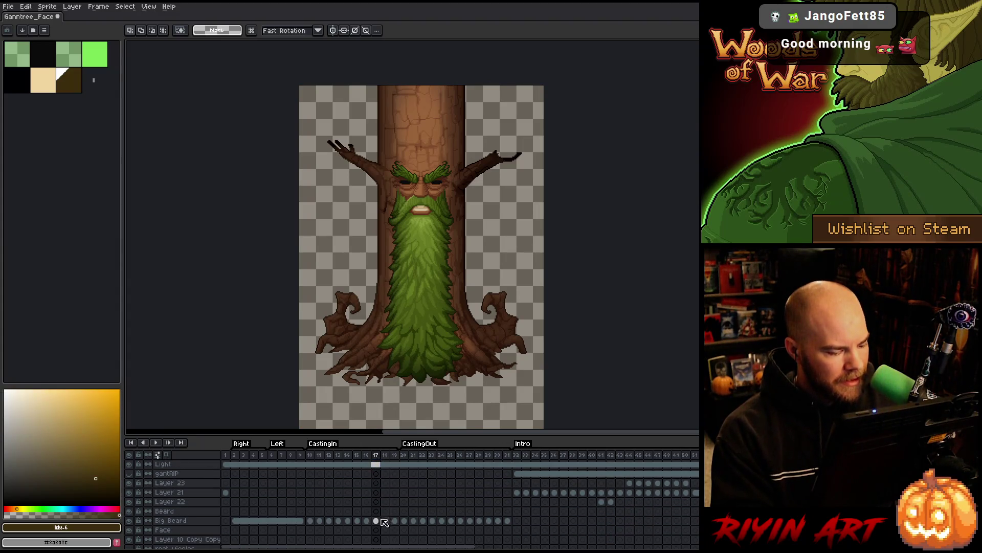
scroll(381, 526, "up", 2)
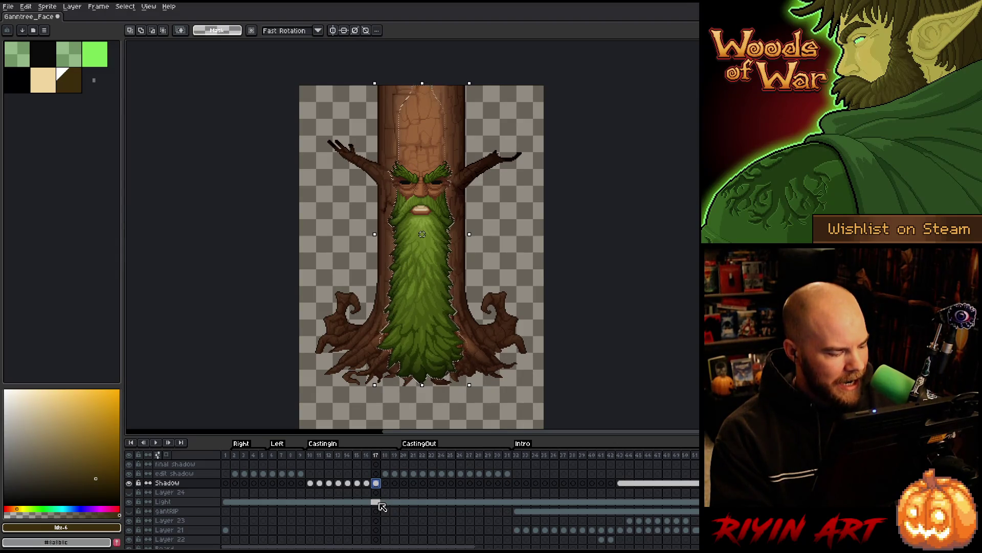
scroll(382, 506, "down", 4)
scroll(382, 506, "down", 2)
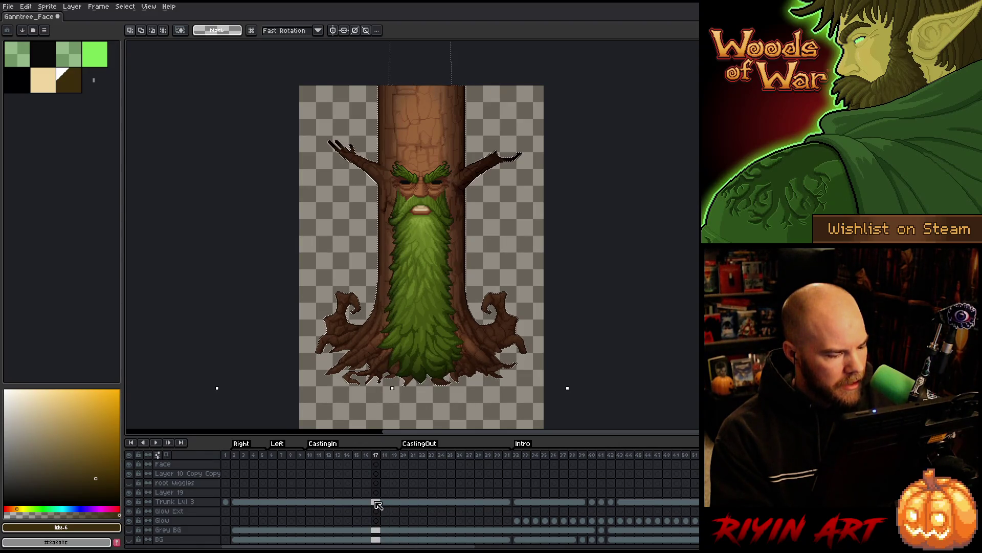
scroll(380, 504, "up", 4)
scroll(380, 504, "up", 2)
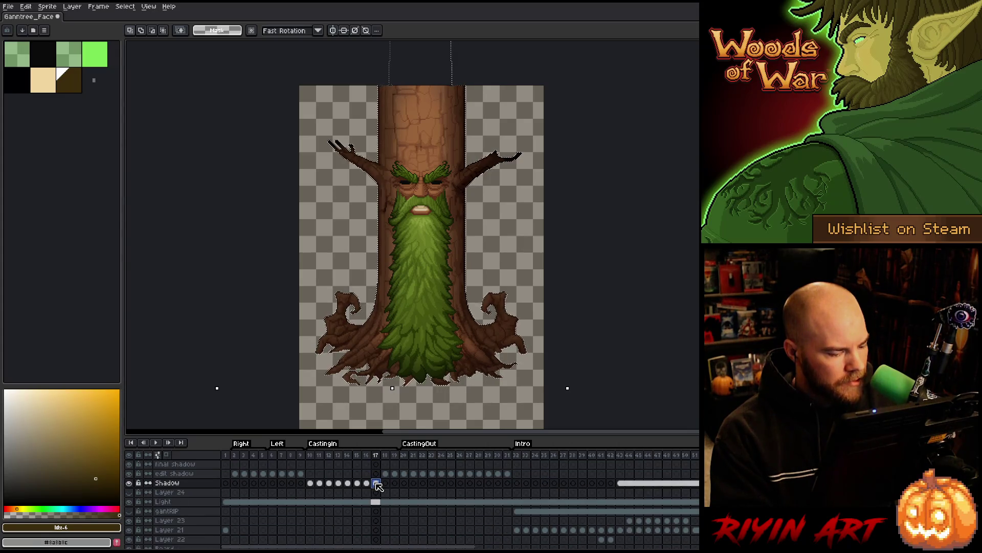
left_click(376, 483)
key("ctrl+a")
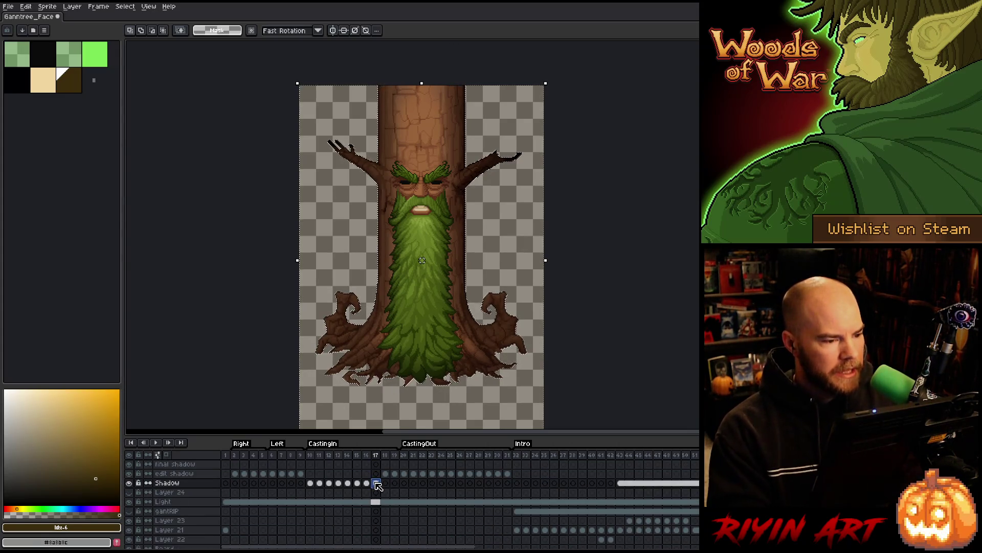
key("ctrl+d")
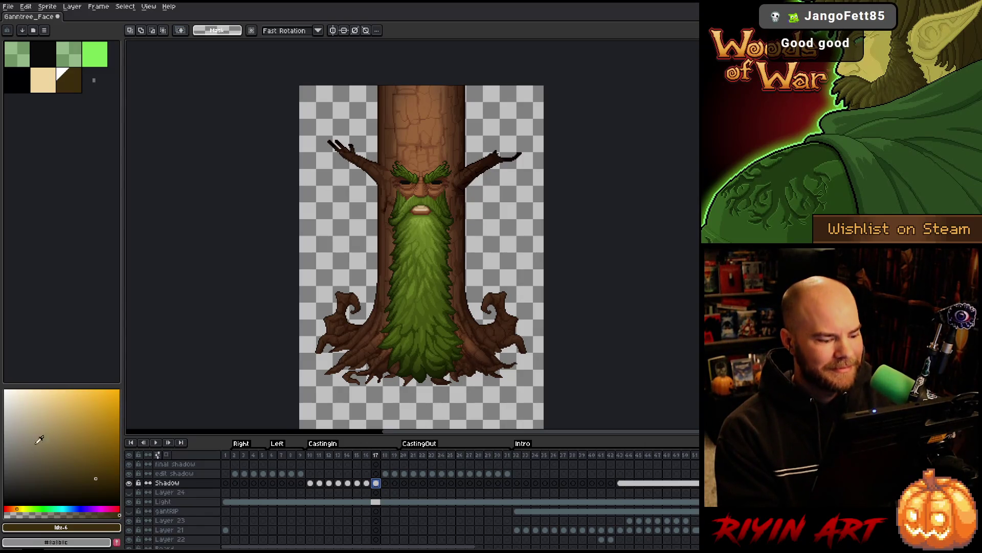
left_click(367, 483)
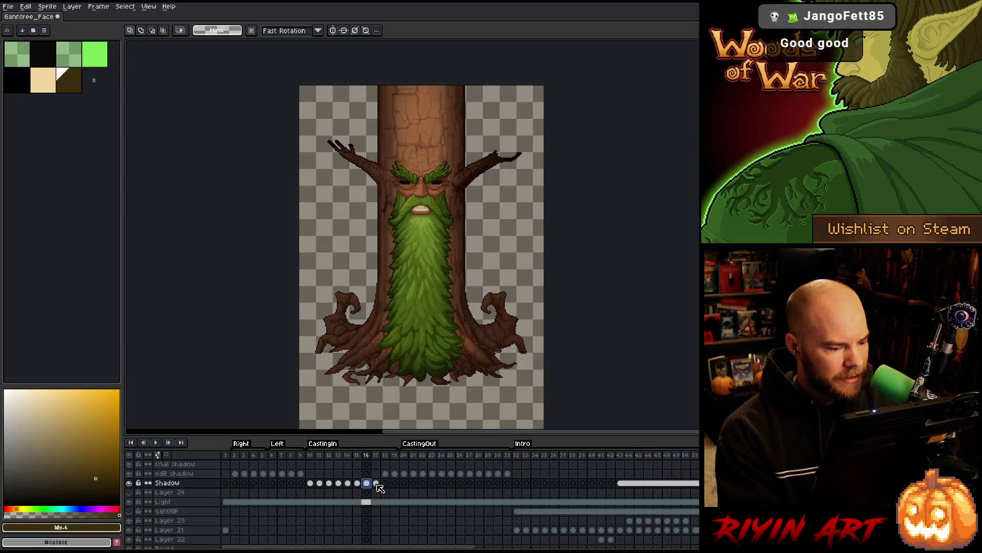
- Load the beard shape as a selection and move through the Shadow frames to frame 18
scroll(371, 501, "down", 2)
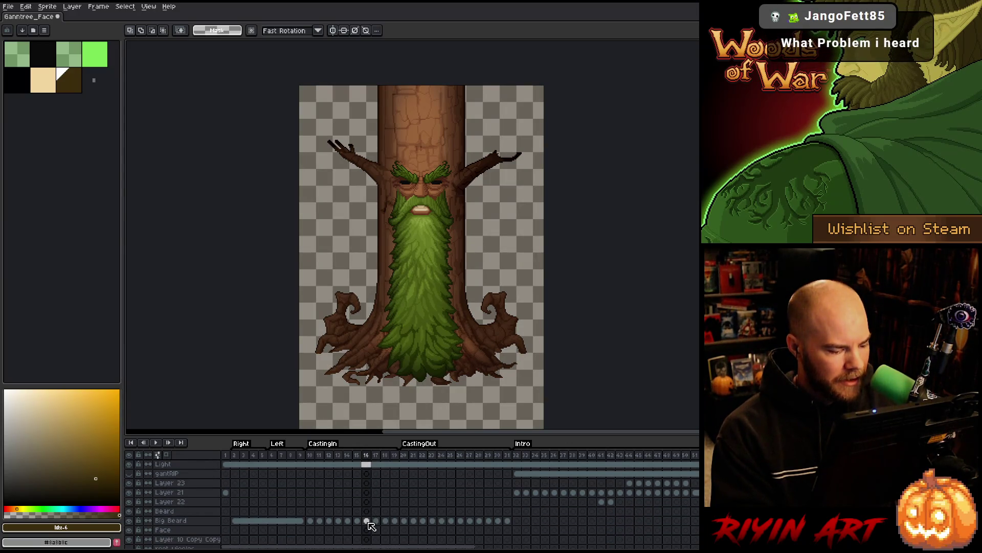
left_click(366, 521)
scroll(371, 527, "down", 2)
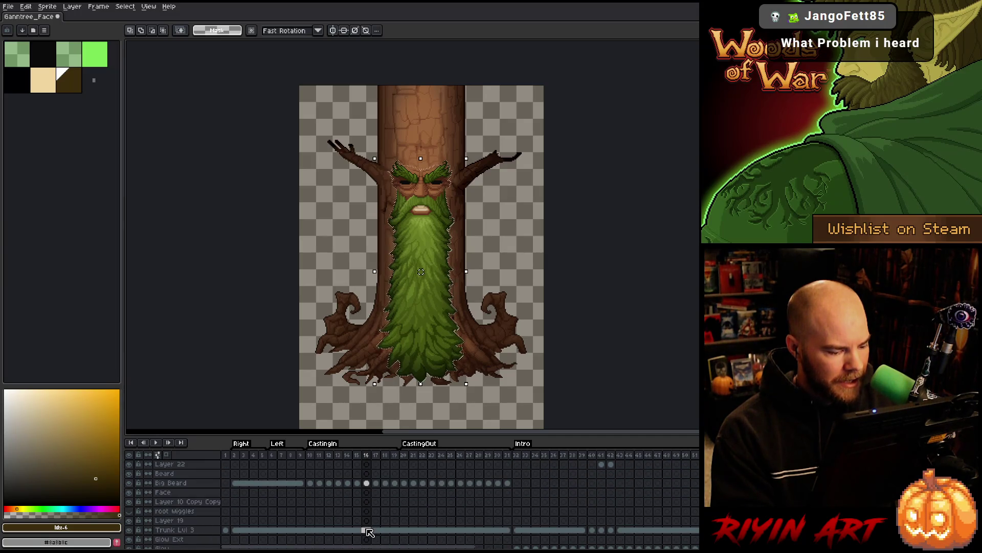
scroll(370, 533, "up", 4)
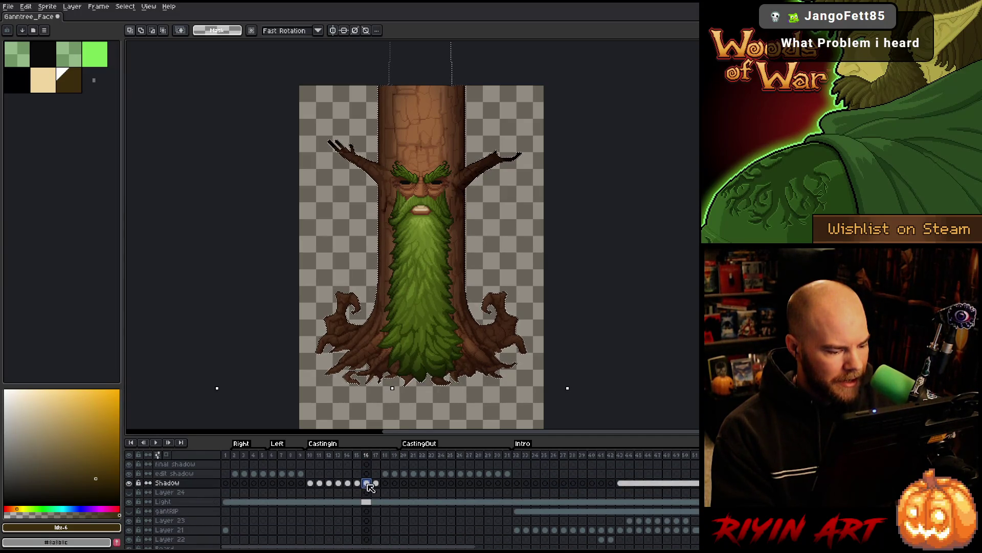
left_click(367, 484)
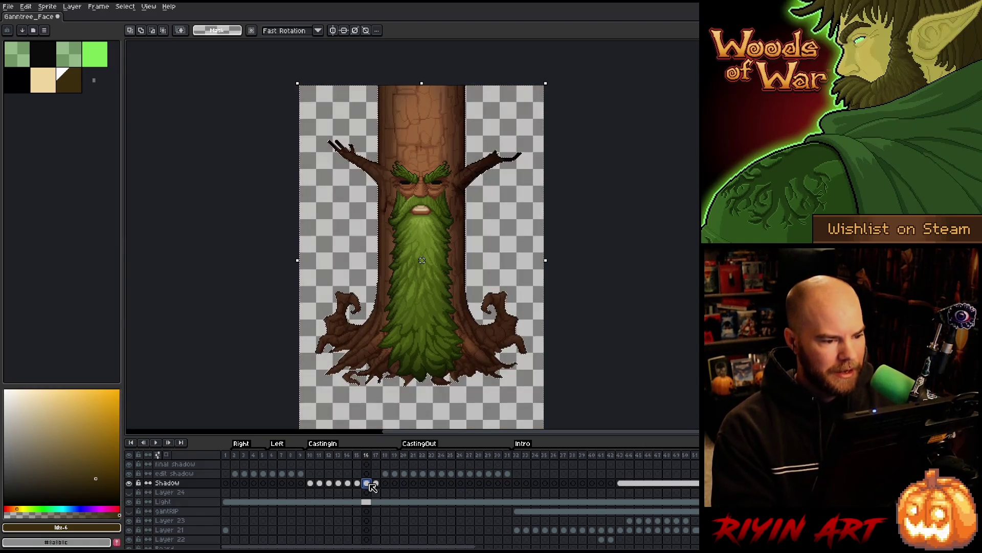
left_click(358, 483)
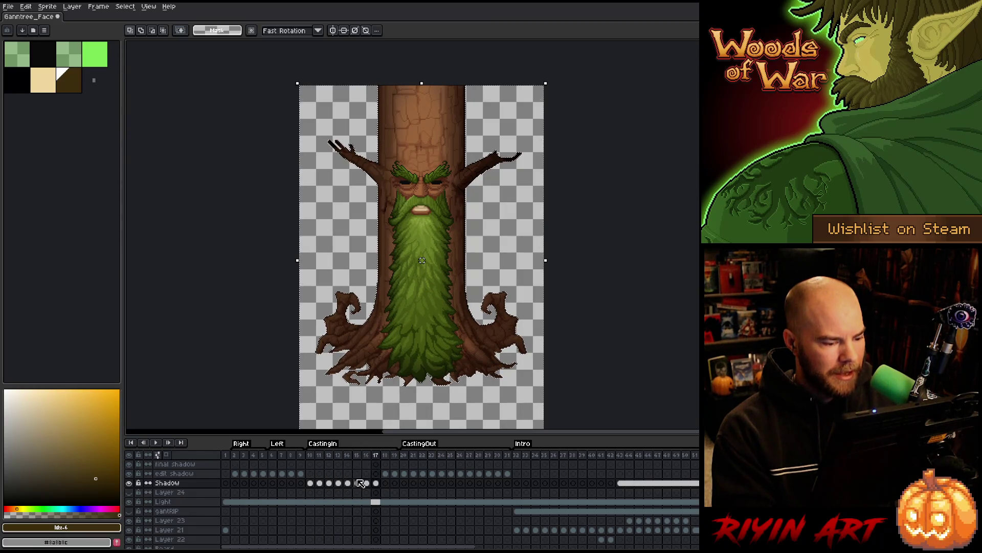
key("Return")
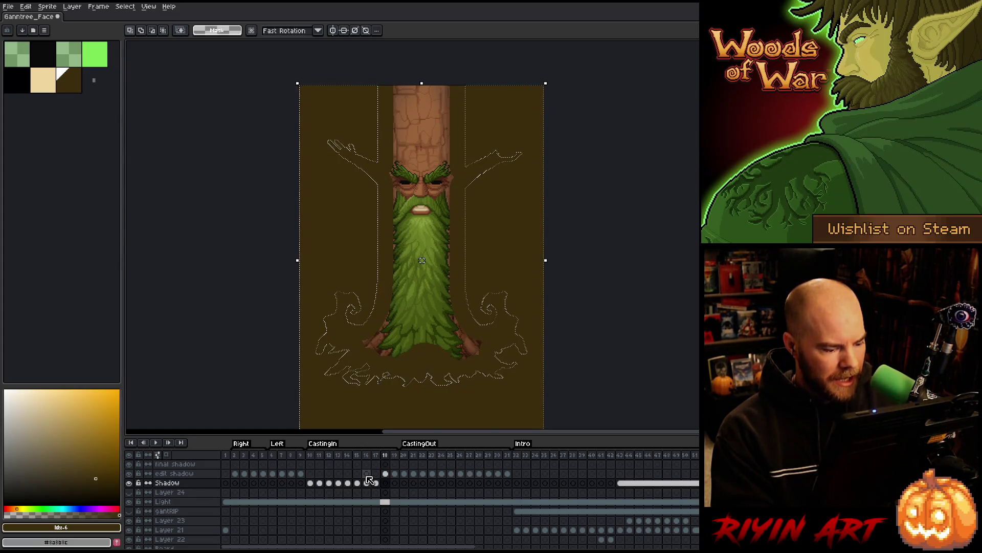
- Load the Big Beard outline on frame 18 as a selection, with the edit shadow cel active
scroll(373, 481, "down", 5)
left_click(387, 512, "ctrl")
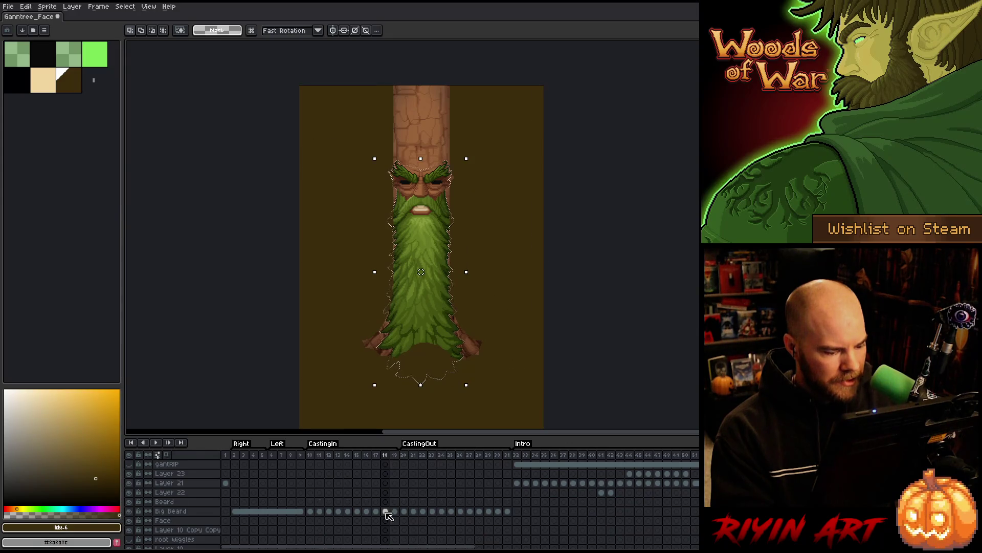
scroll(389, 520, "down", 3)
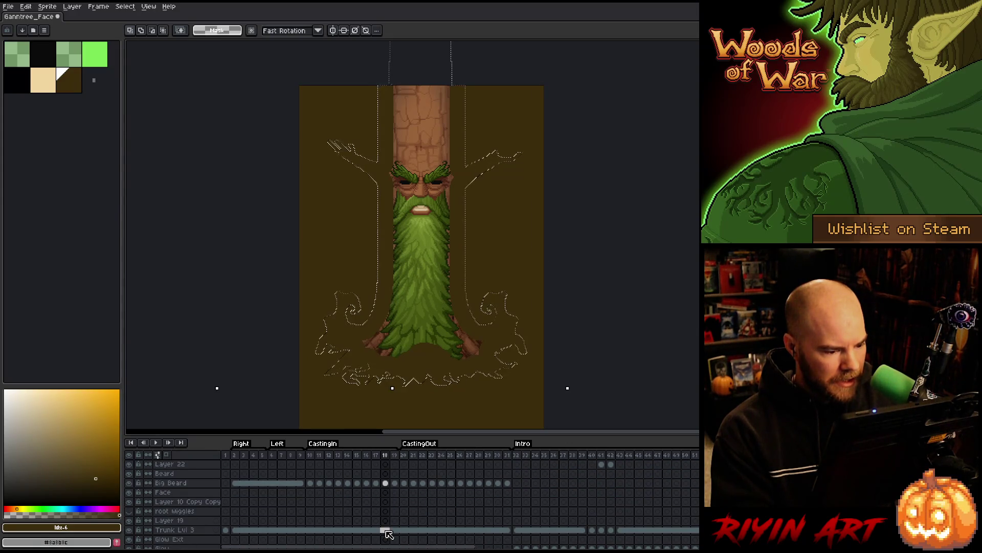
scroll(387, 534, "up", 3)
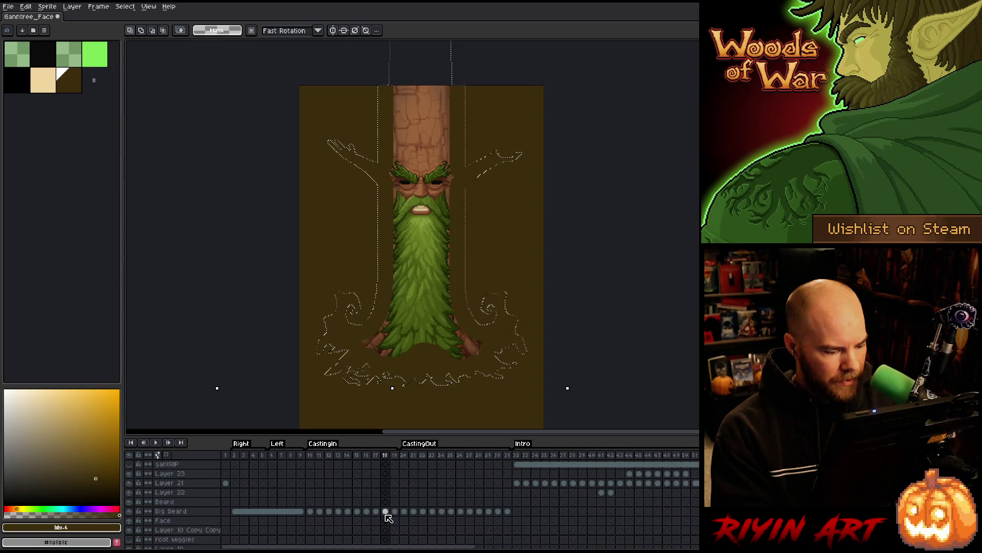
left_click(386, 512, "ctrl")
scroll(385, 506, "up", 5)
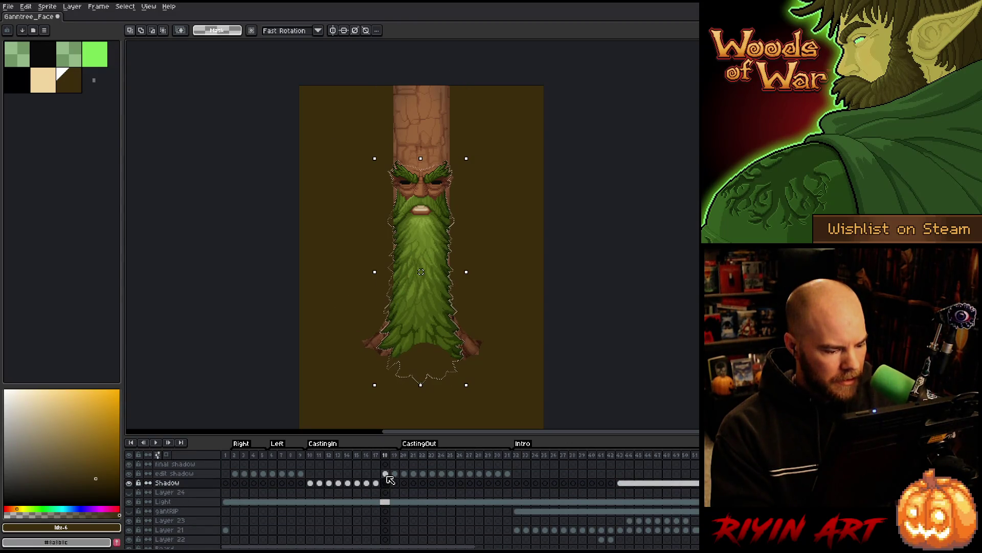
left_click(386, 474)
left_click(125, 6)
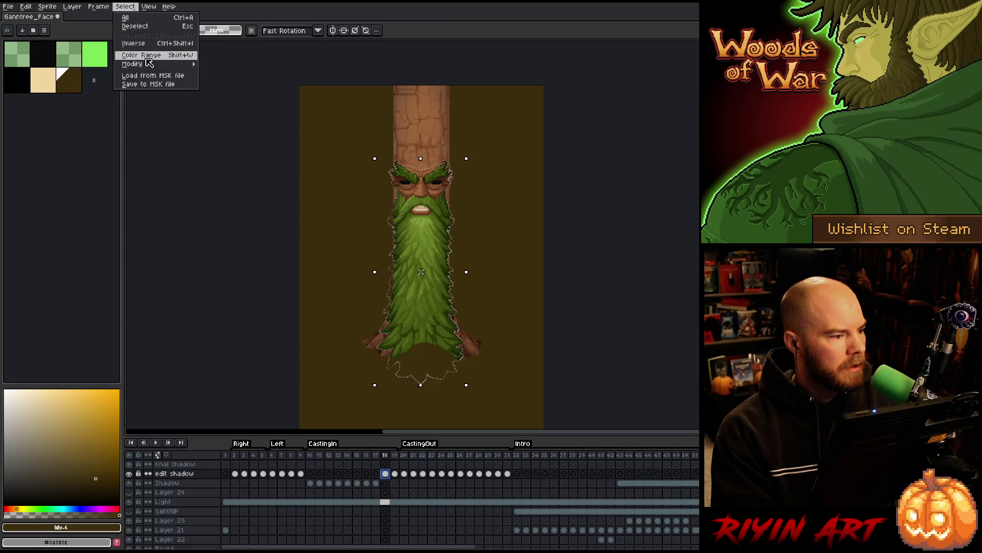
- Contract the beard selection slightly, then hide the selection outline
mouse_move(151, 64)
left_click(225, 81)
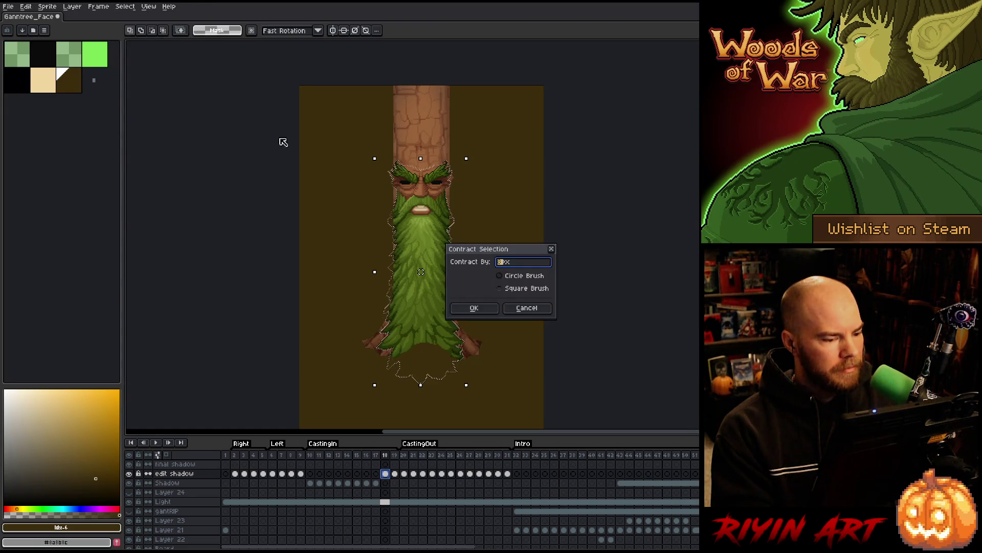
left_click(473, 307)
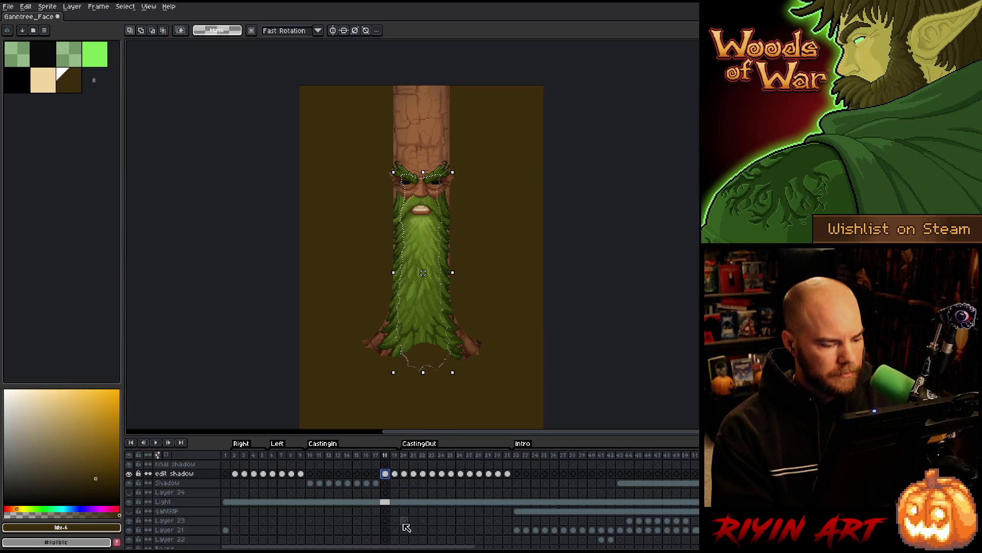
key("ctrl+d")
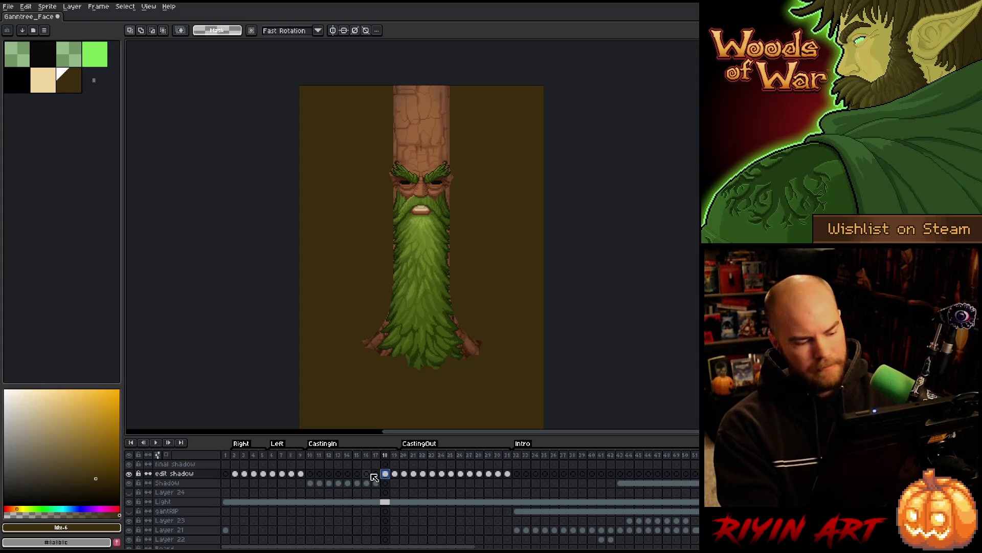
- Blur the frame 18 shadow with the 17×17 convolution filter, undoing the last pass
key("F9")
key("Return")
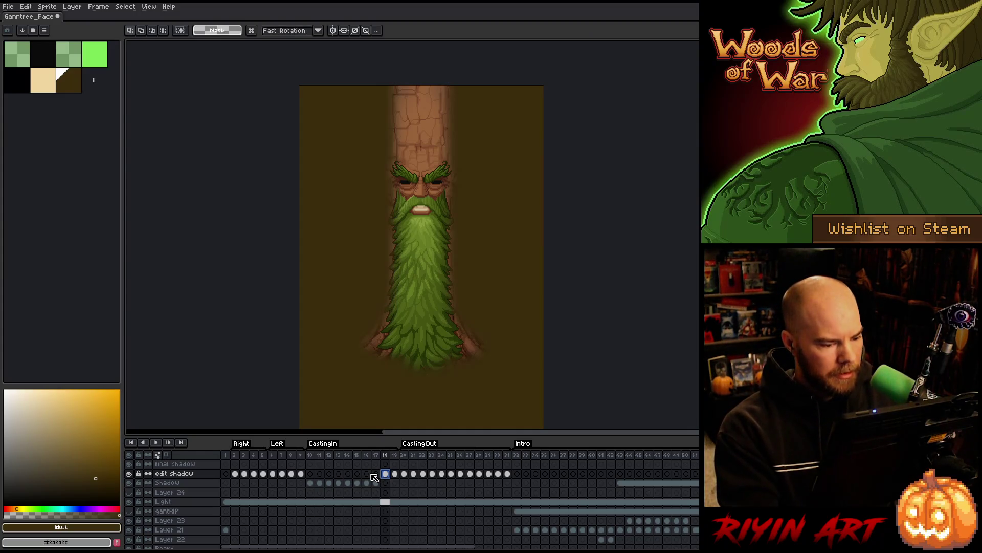
key("F9")
key("Return")
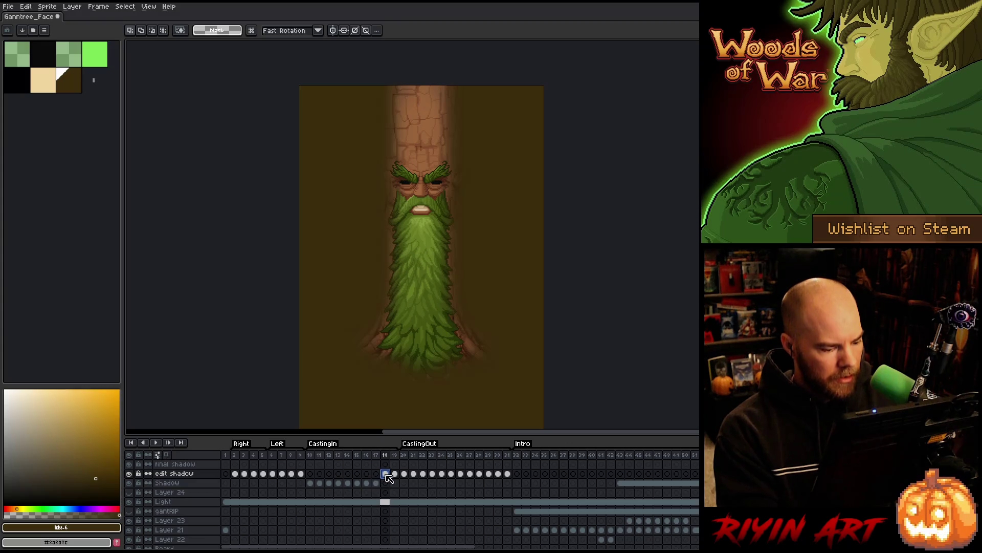
key("ctrl+z")
scroll(391, 486, "down", 3)
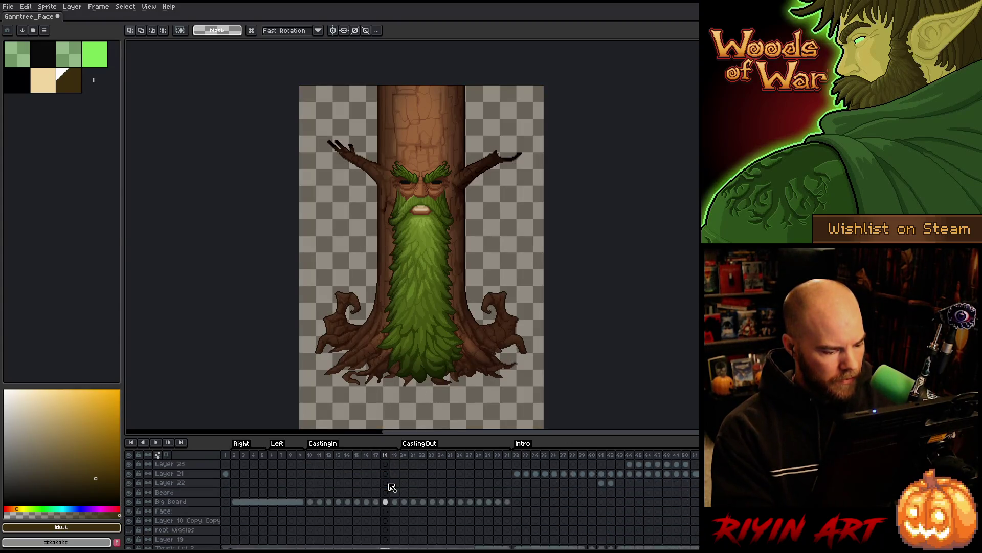
- Clear the selection on Shadow frame 18 and select timeline frames 10 to 12
scroll(388, 495, "up", 2)
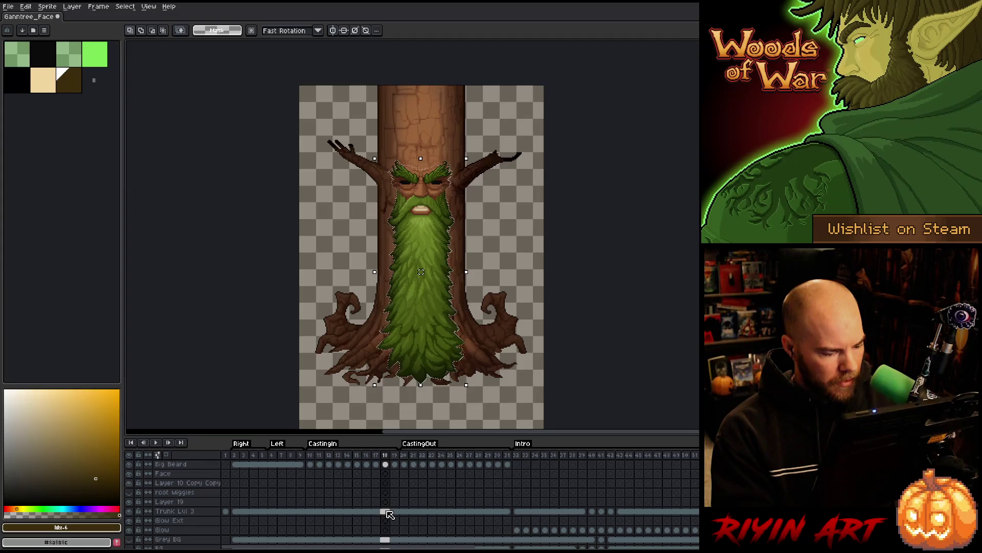
scroll(389, 514, "up", 2)
scroll(390, 515, "up", 2)
left_click(385, 483)
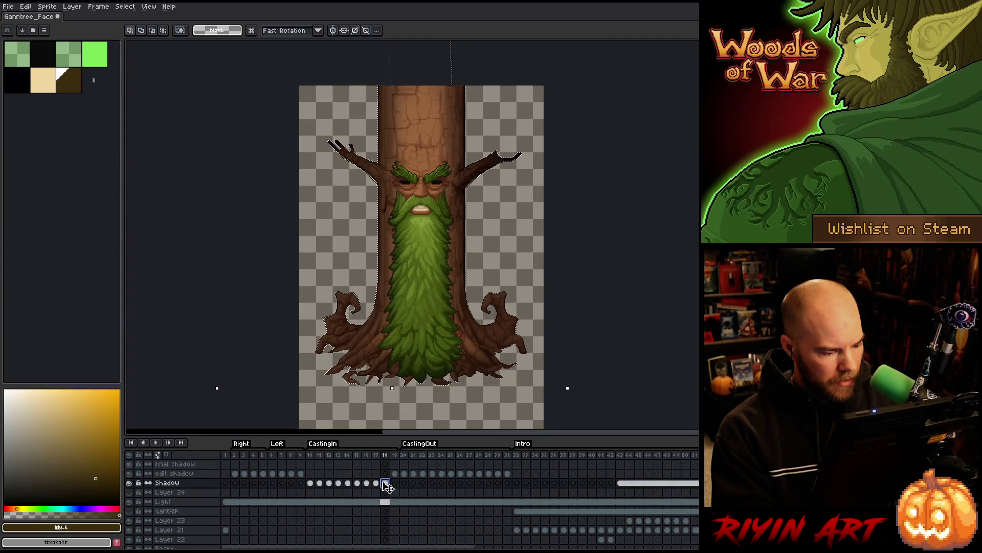
key("ctrl+d")
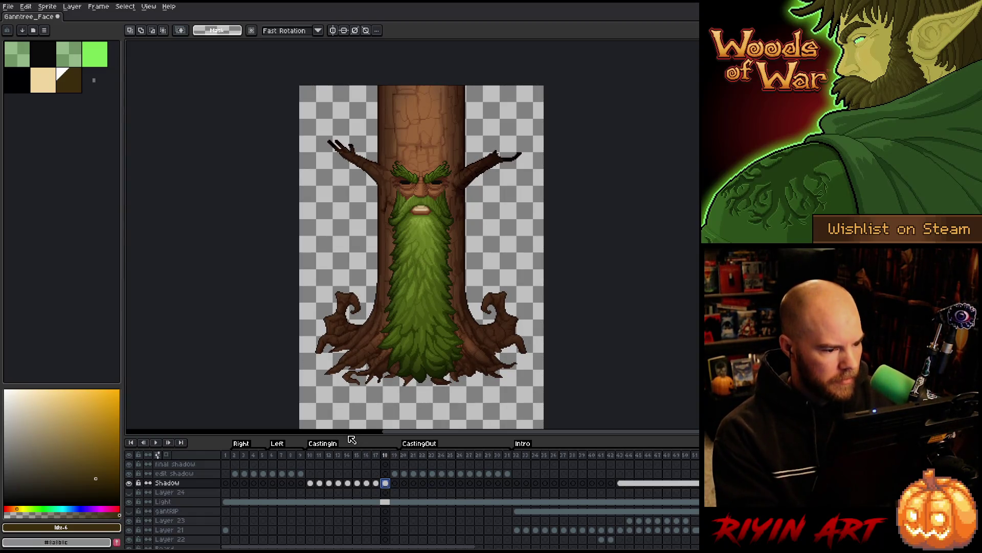
left_click_drag(314, 456, 388, 457)
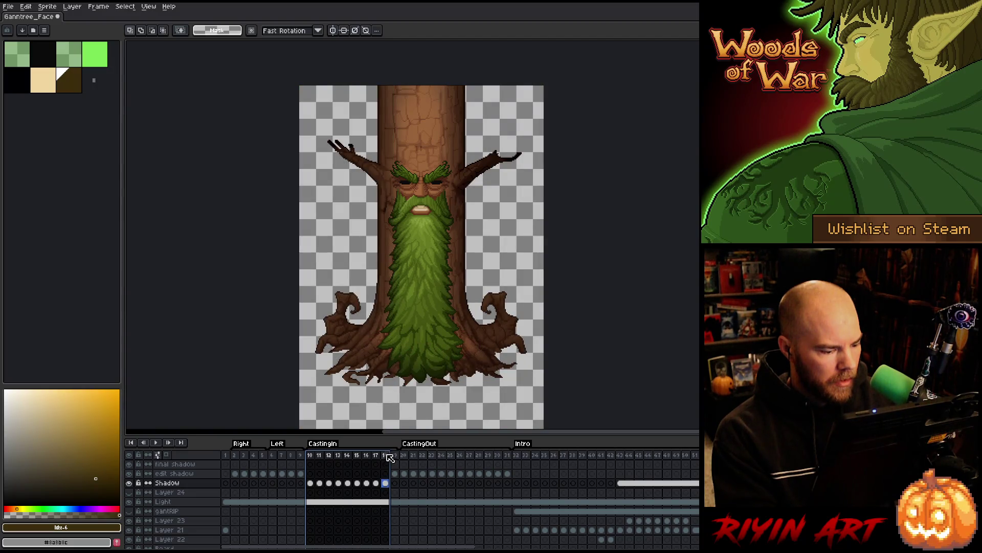
- Show the full tree and play the animation, ending on edit shadow frame 19
left_click(398, 455)
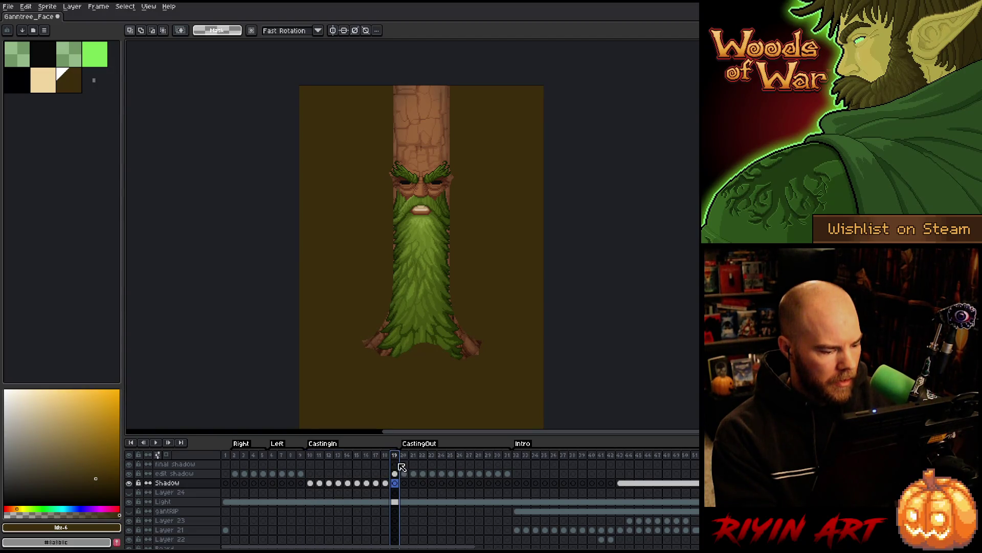
left_click(135, 473)
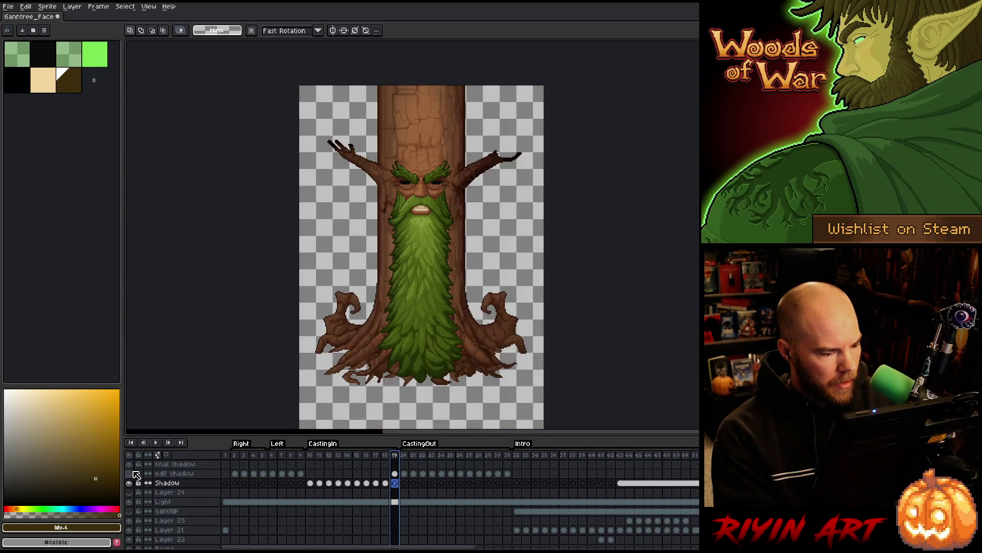
key("Return")
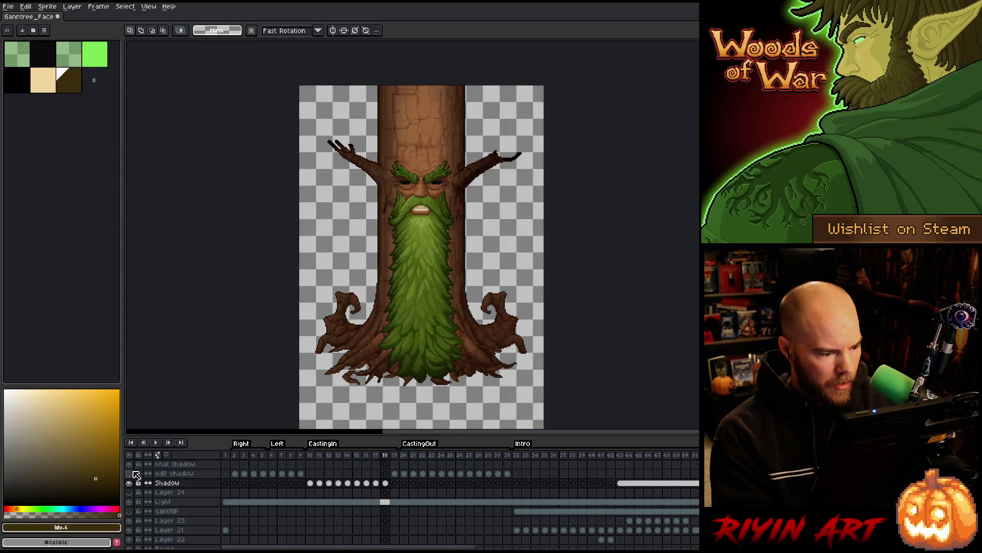
left_click(386, 483)
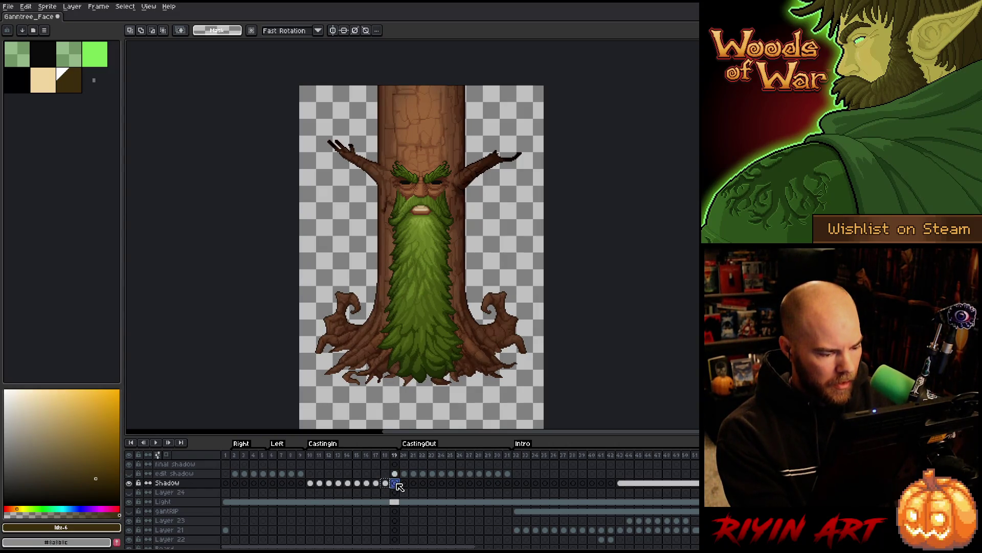
left_click(396, 475)
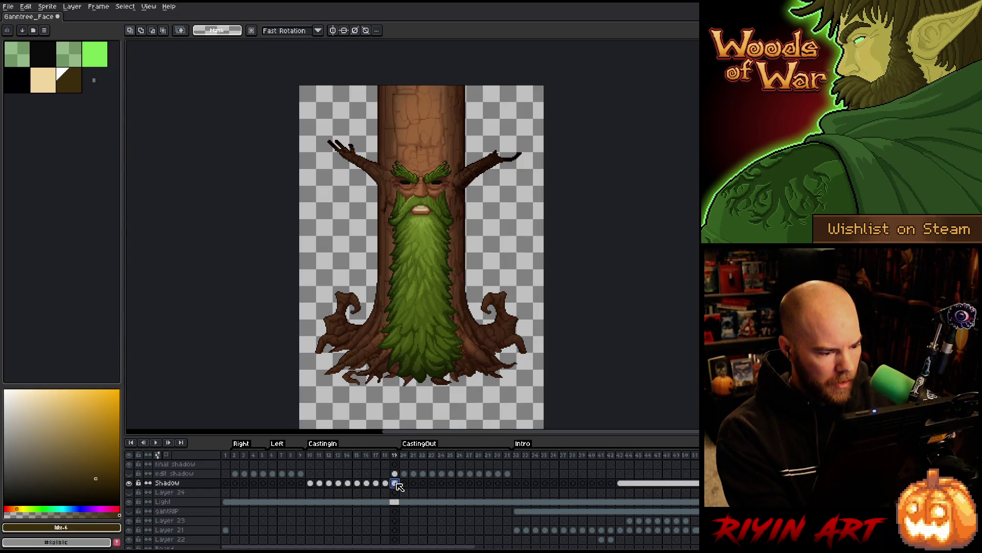
- Play the animation from frame 10 and scrub through frames 15–21
left_click(310, 455)
key("Return")
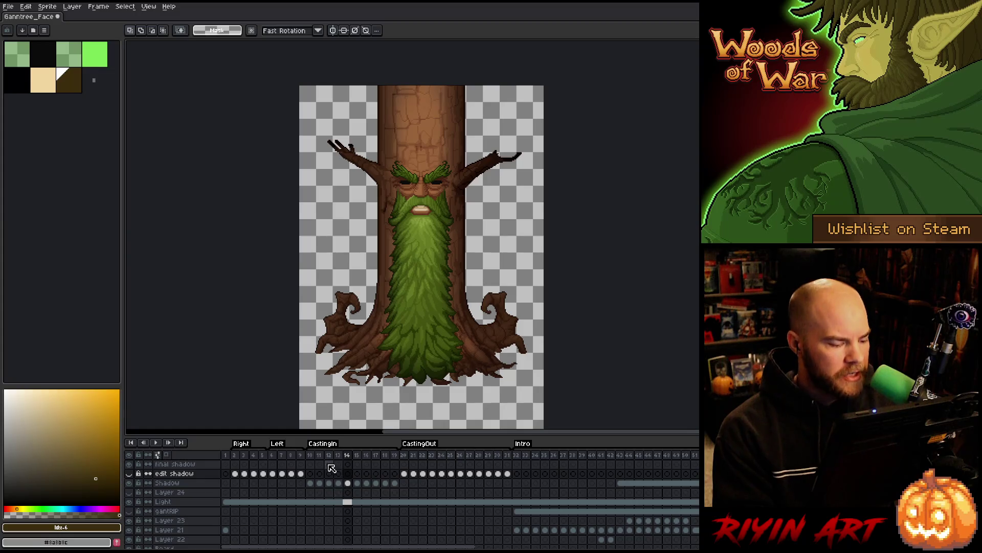
key("Return")
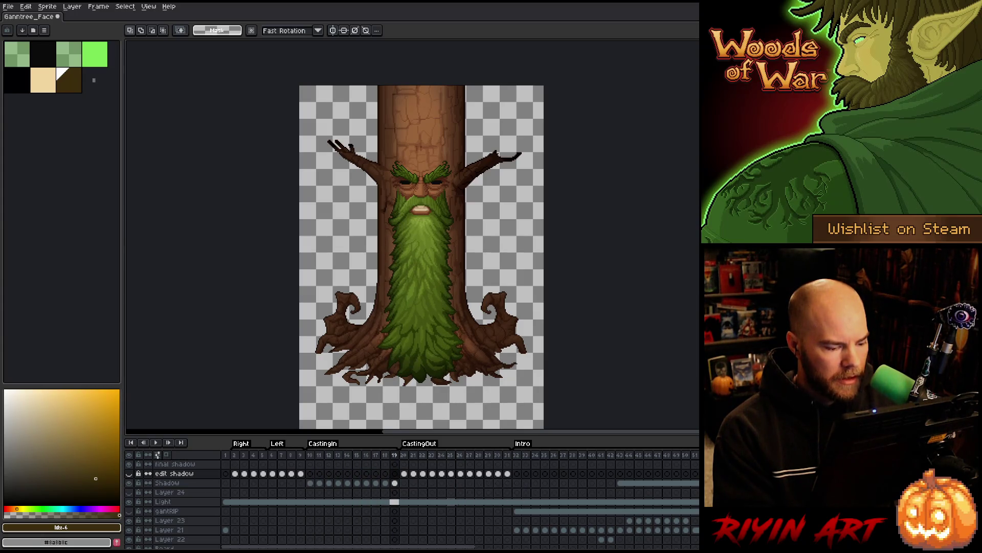
left_click(406, 455)
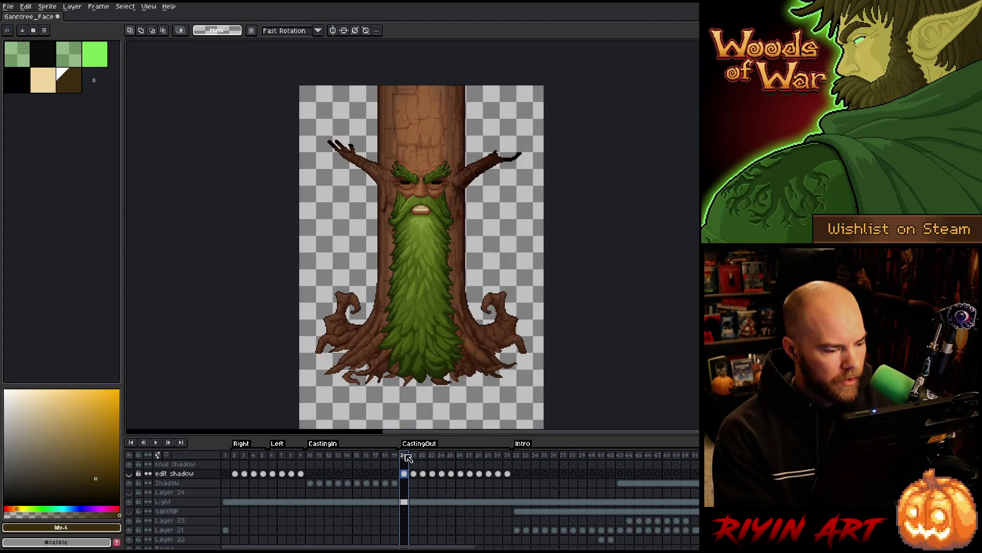
mouse_move(408, 457)
left_mouse_down()
mouse_move(356, 456)
mouse_move(396, 457)
left_mouse_up()
left_click(407, 455)
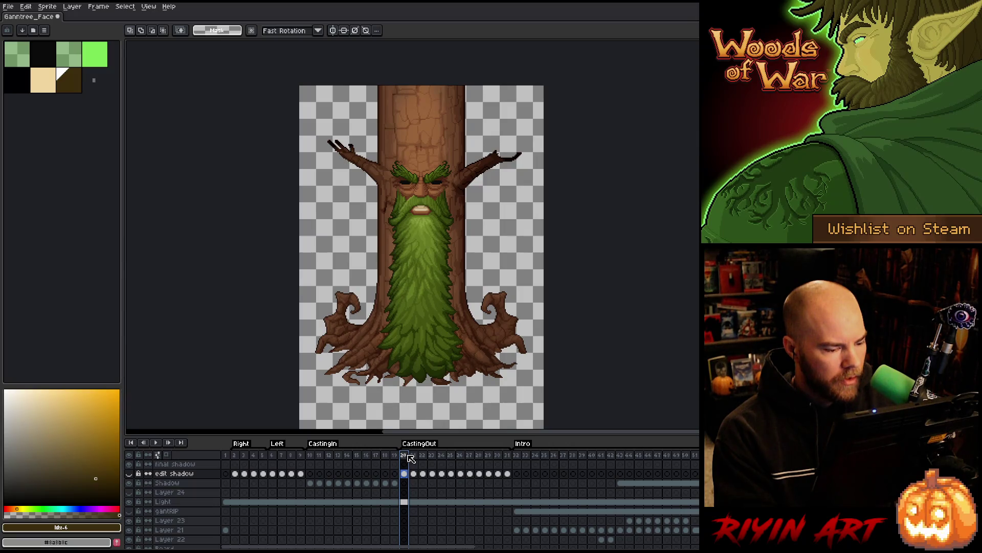
key("Right")
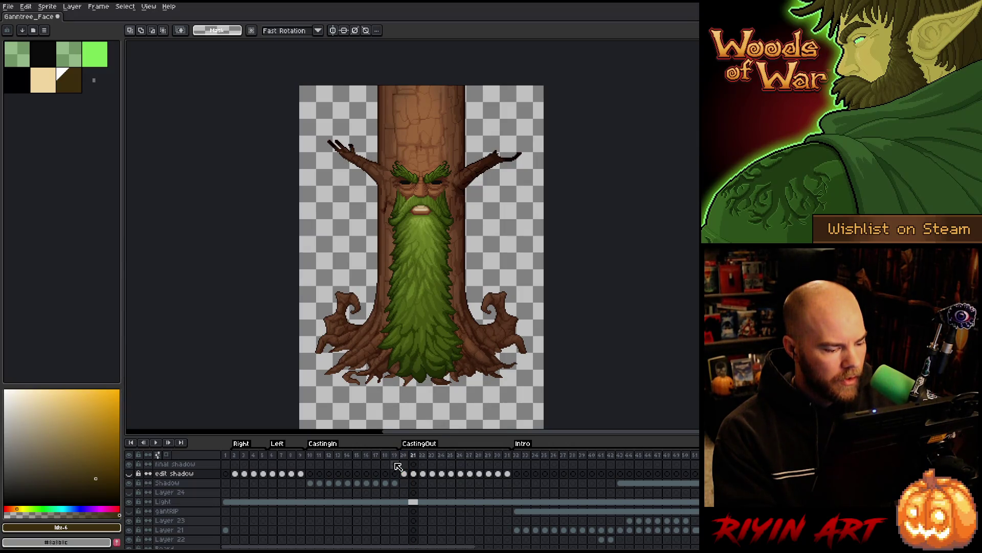
- Copy the Shadow cels from frames 10–17 and paste them at frame 22
left_click_drag(394, 483, 385, 483)
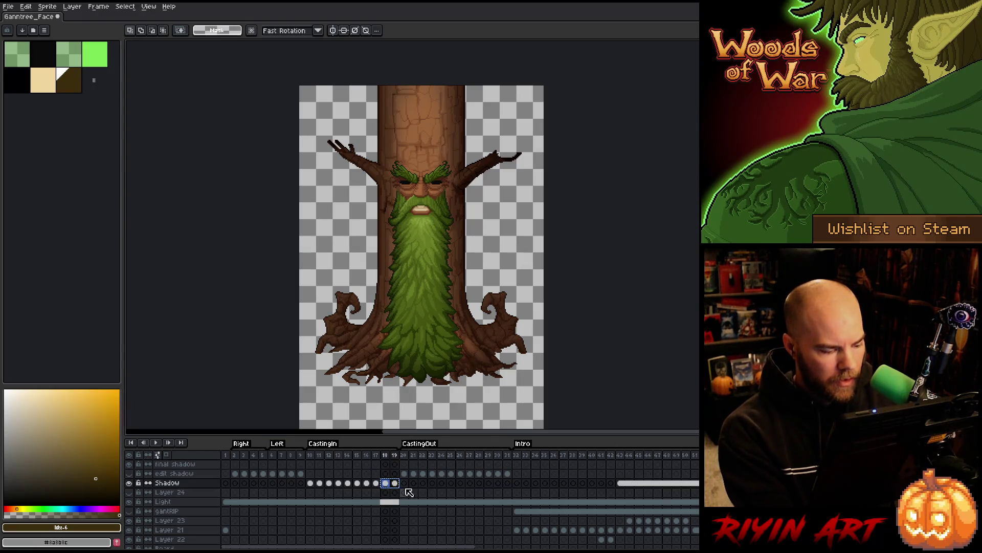
left_click(405, 484)
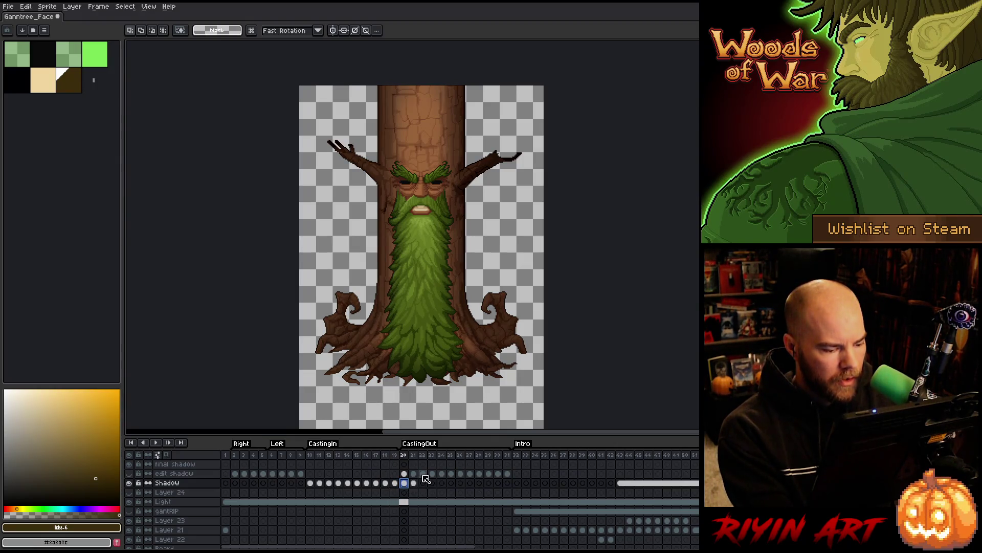
left_click(423, 474)
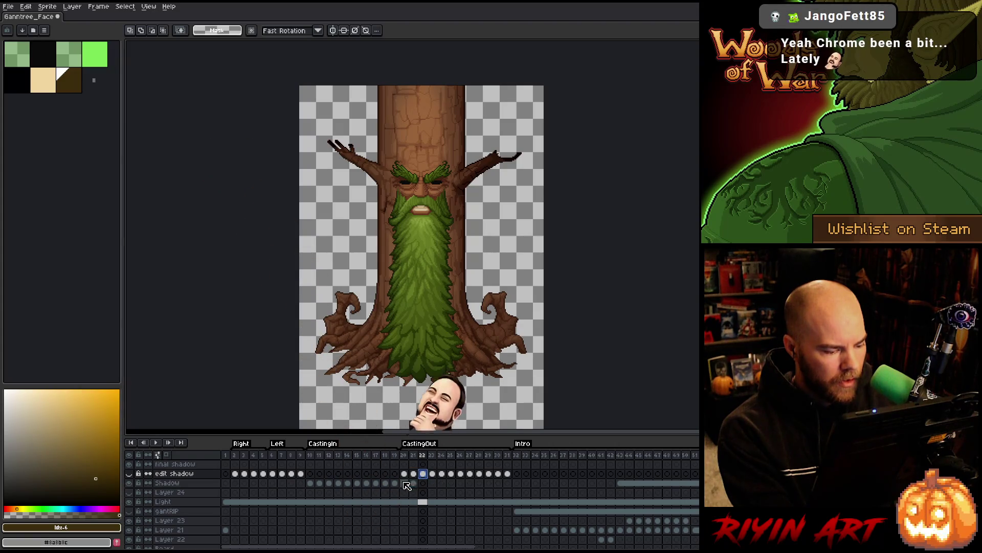
left_click(376, 483)
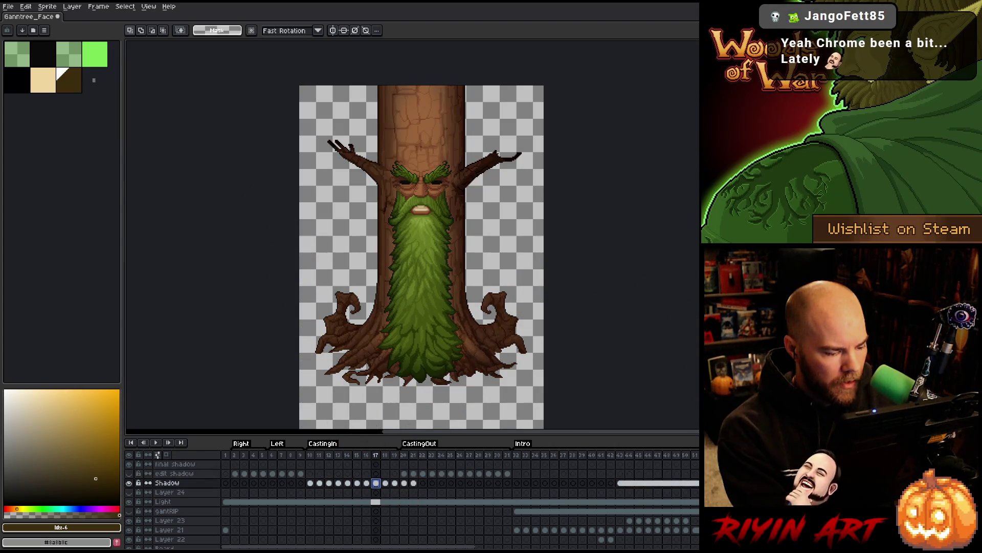
left_click_drag(376, 483, 315, 484)
key("ctrl+c")
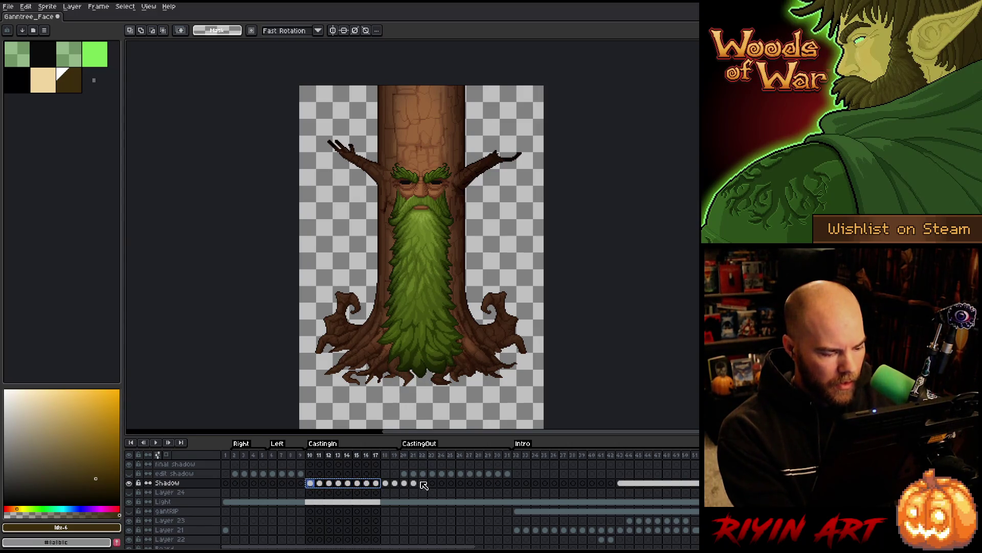
left_click(424, 483)
key("ctrl+v")
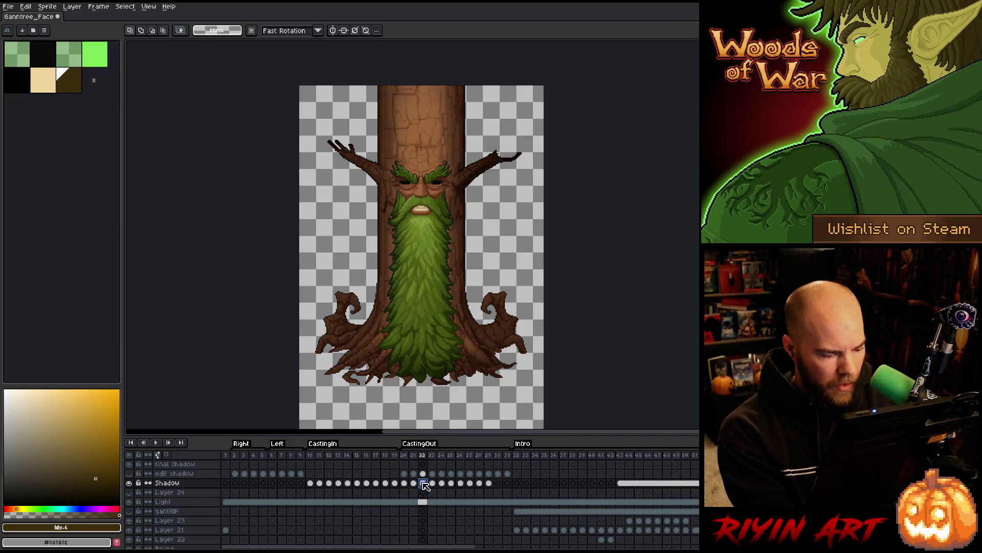
- Reverse the order of the pasted Shadow frames 22–29
left_click_drag(493, 485, 424, 484)
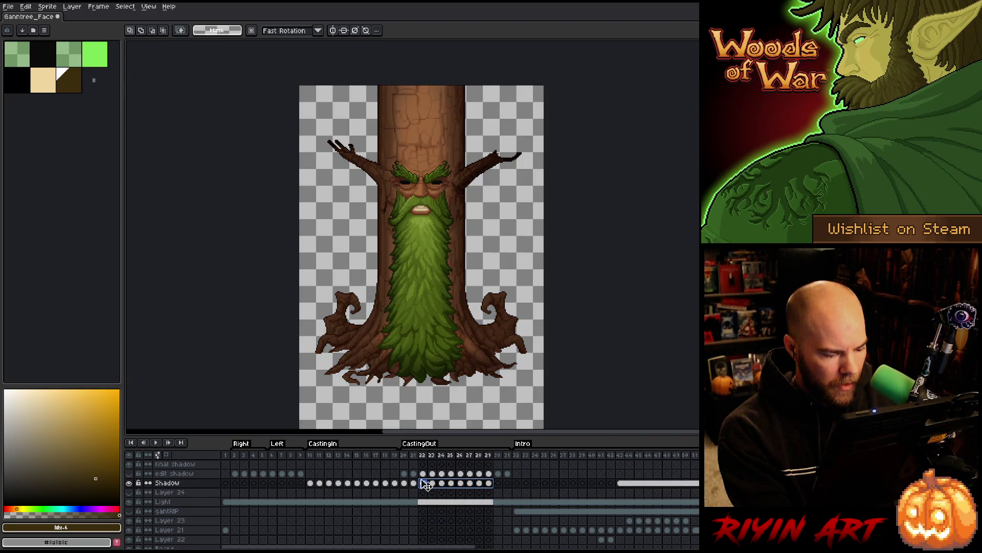
left_click(129, 8)
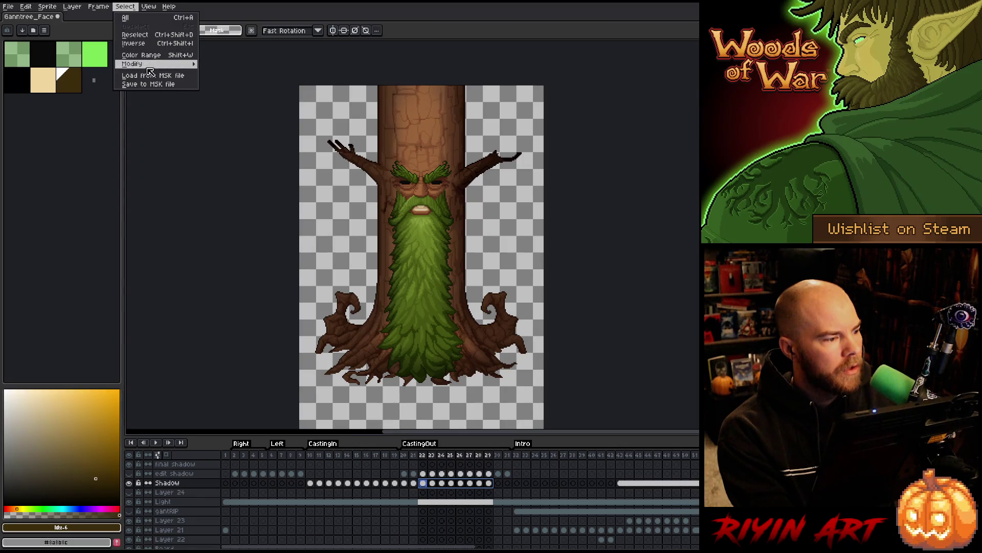
mouse_move(98, 6)
left_click(134, 122)
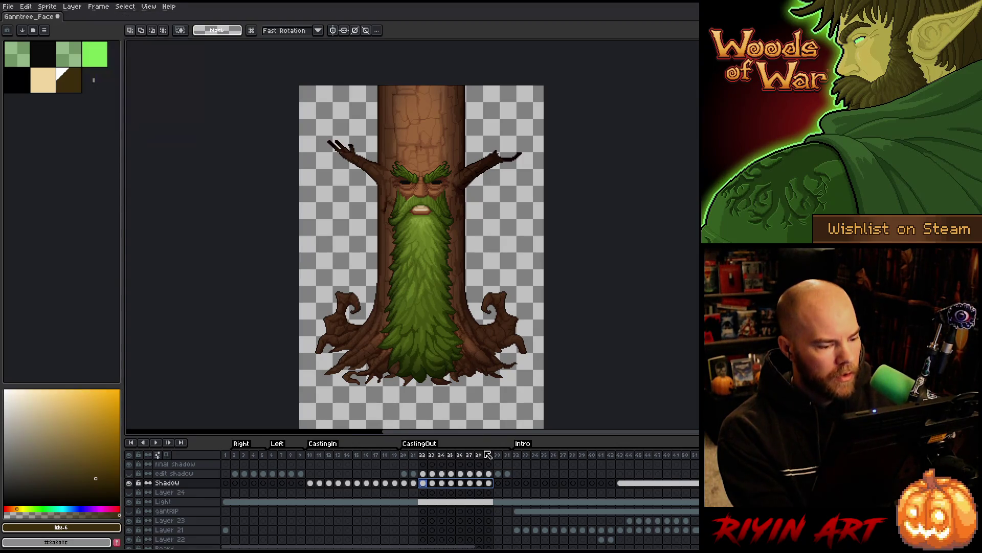
- Step through Shadow frames 22–27 to review the reversed shadows
left_click(419, 455)
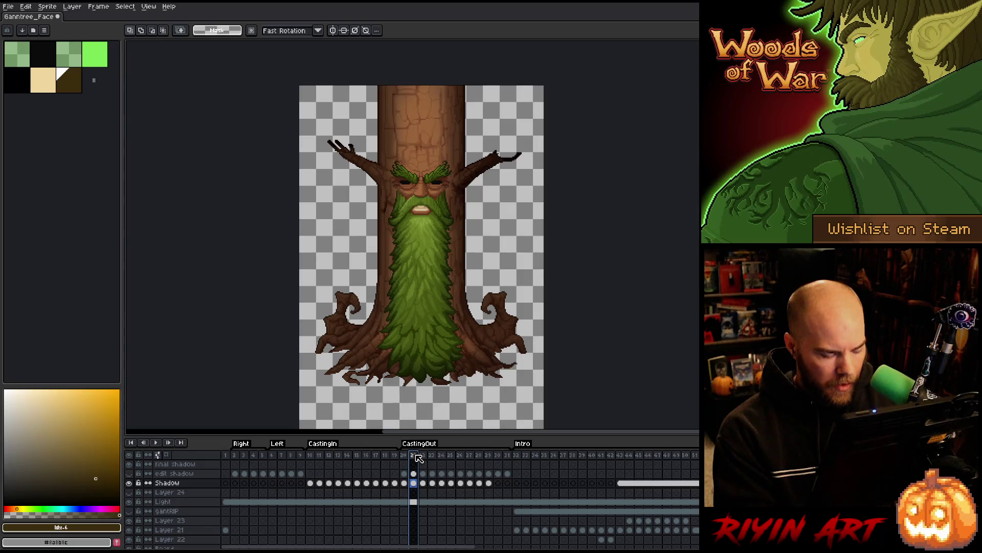
key("Right")
key("Right")
key("Right")
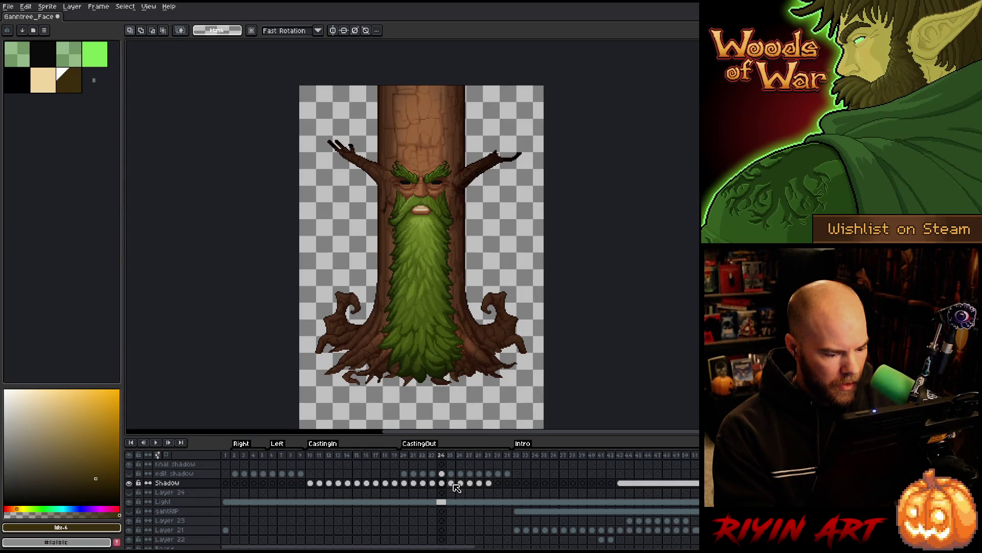
left_click_drag(453, 482, 495, 482)
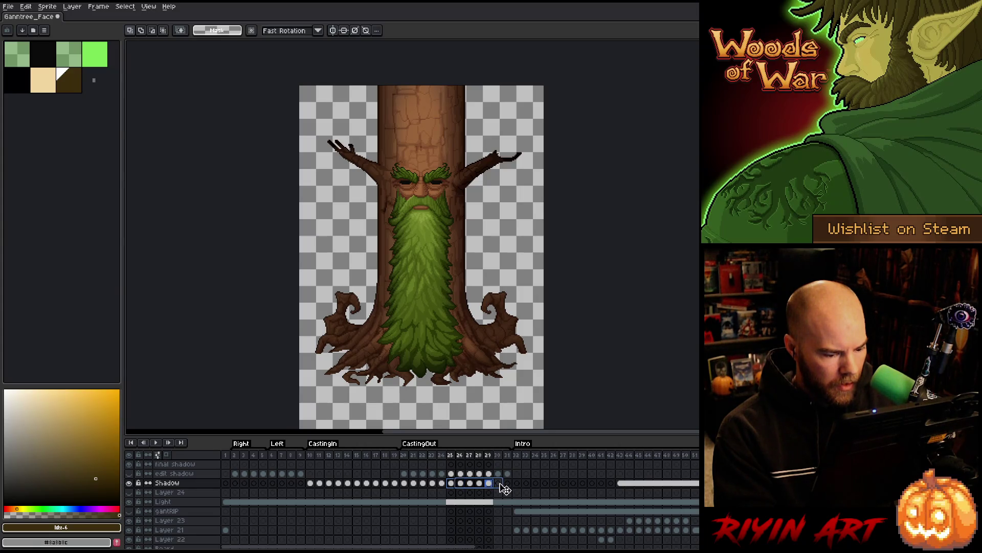
left_click(443, 483)
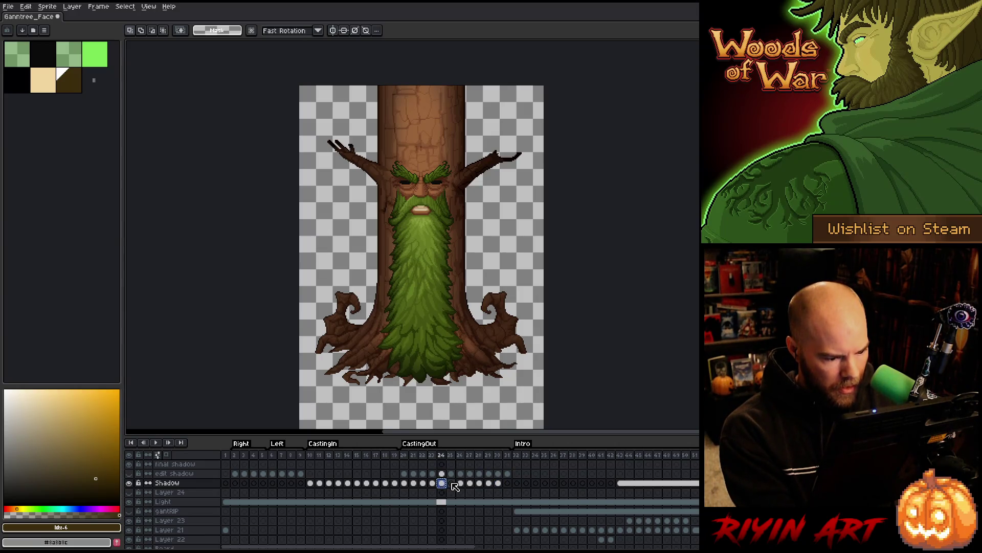
left_click(451, 484)
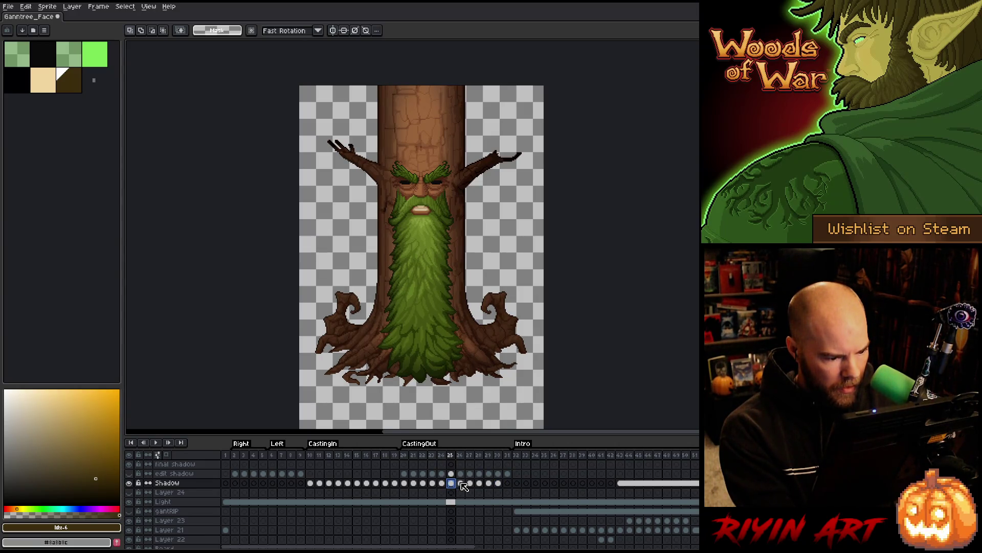
left_click(460, 482)
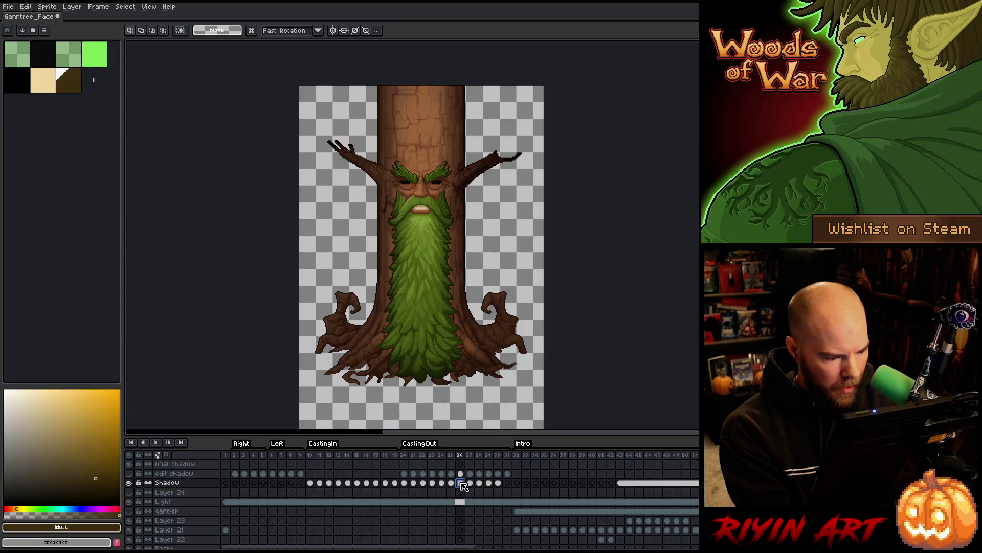
left_click(470, 483)
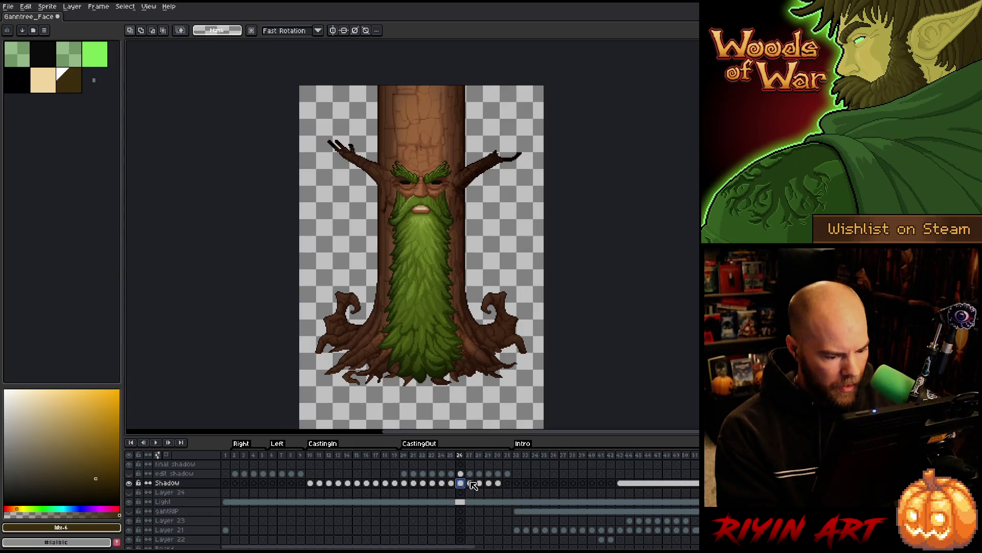
left_click(497, 482, "shift")
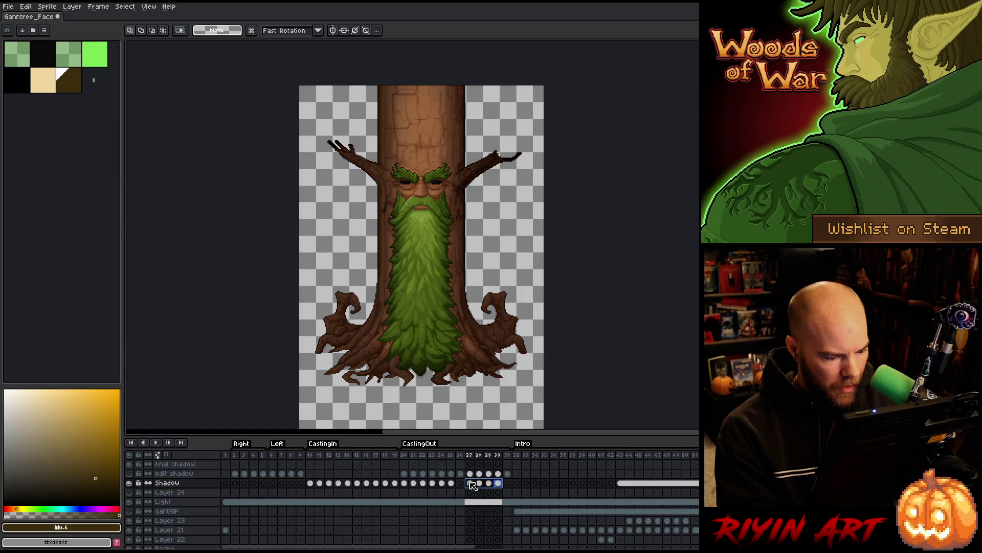
- Flip between Shadow frames 25, 26 and 27 to compare the shadow
left_click(464, 484)
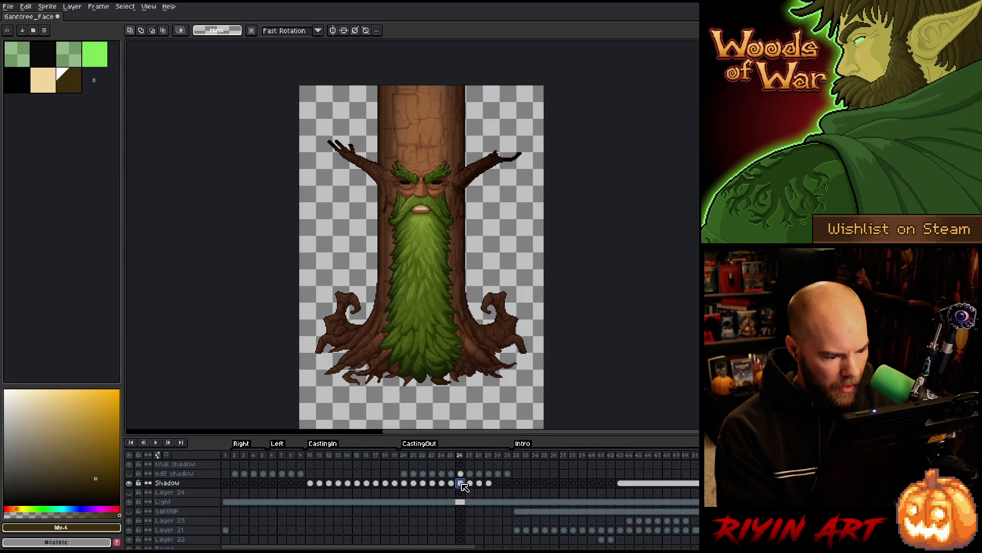
left_click(452, 484)
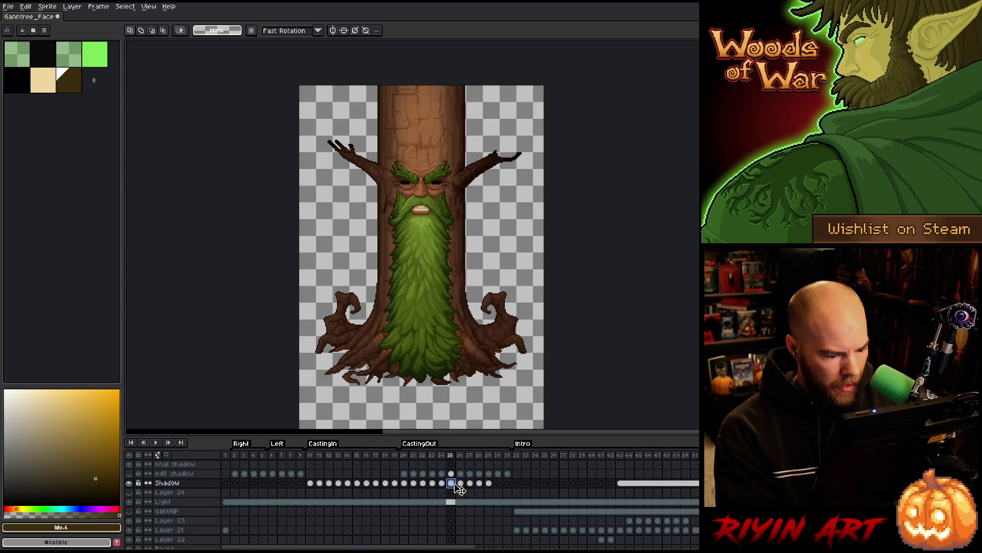
left_click(464, 483)
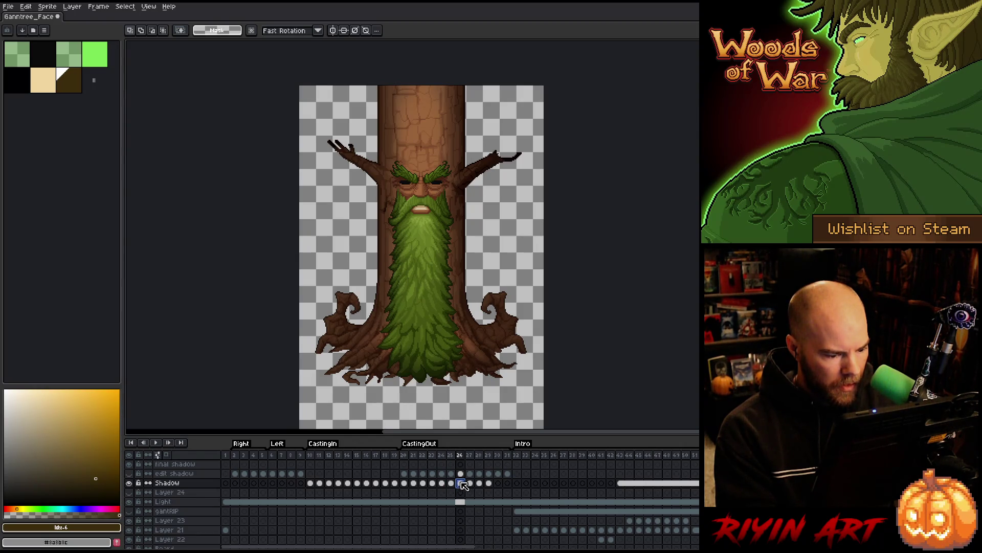
left_click(451, 483)
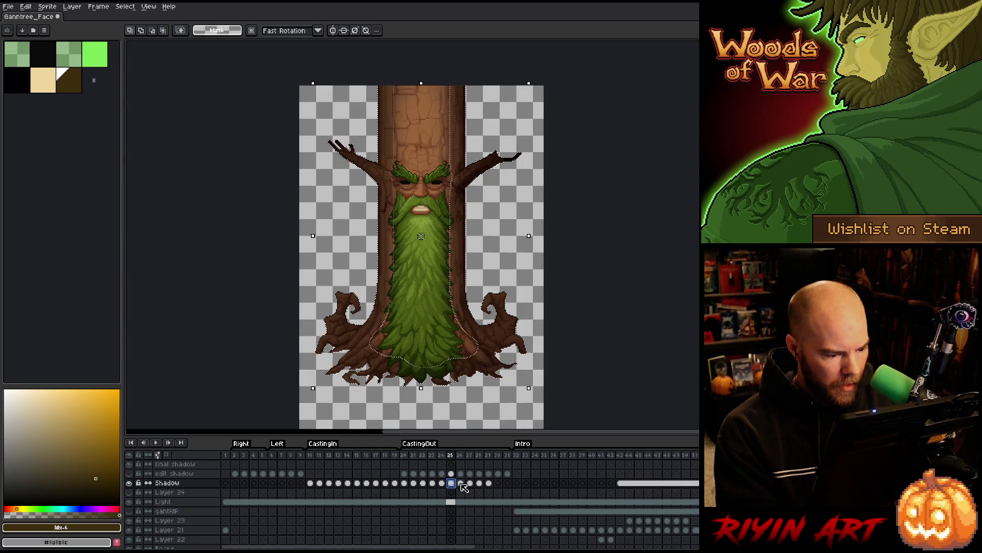
left_click(461, 483)
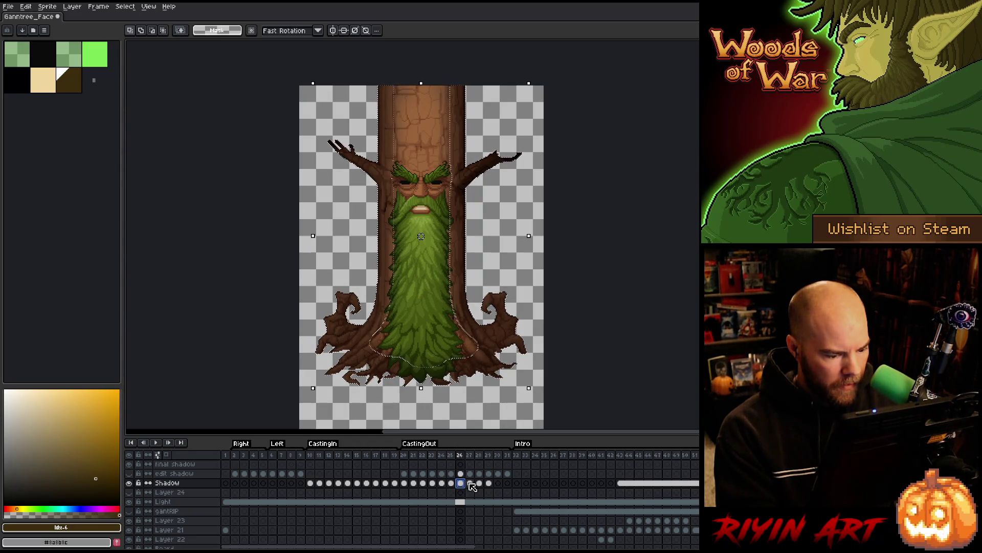
left_click(470, 484)
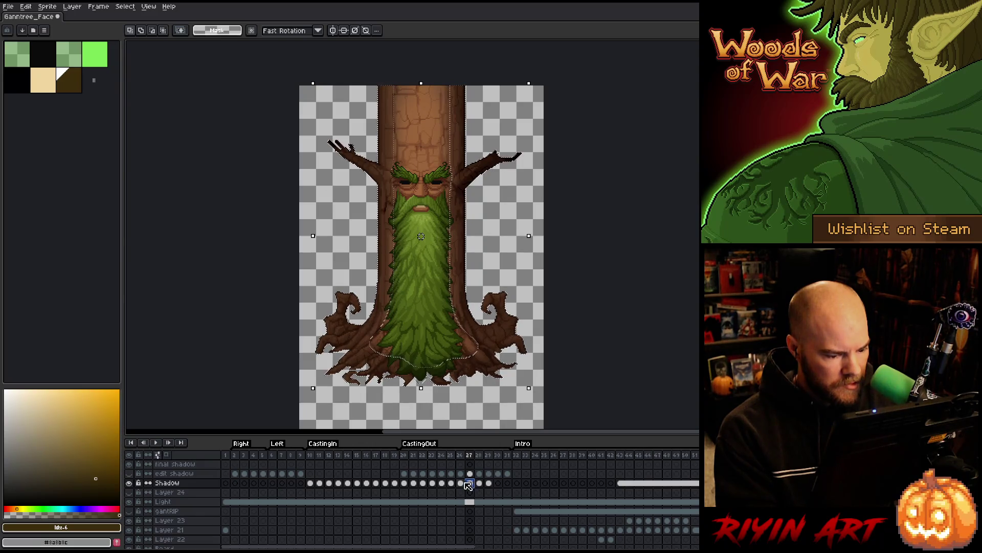
key("Left")
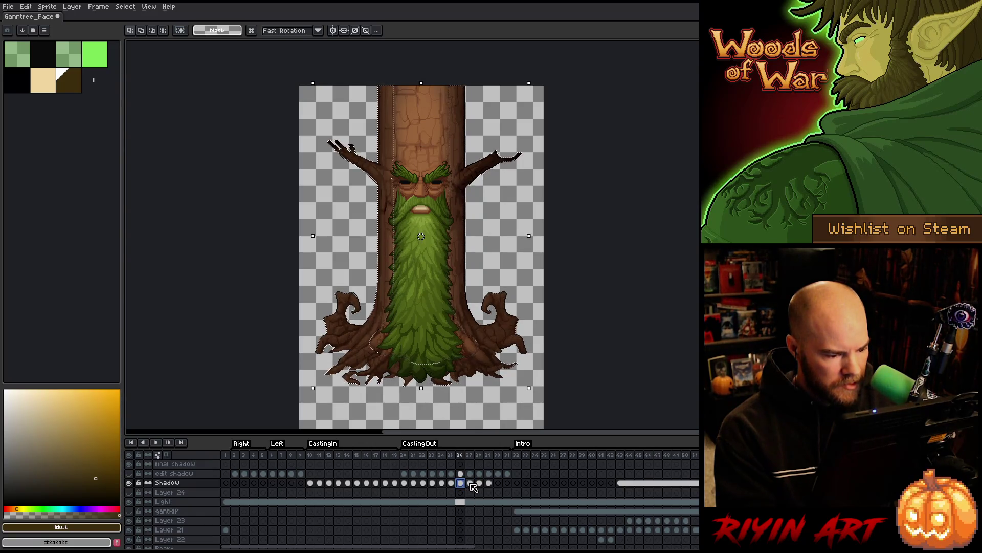
key("Right")
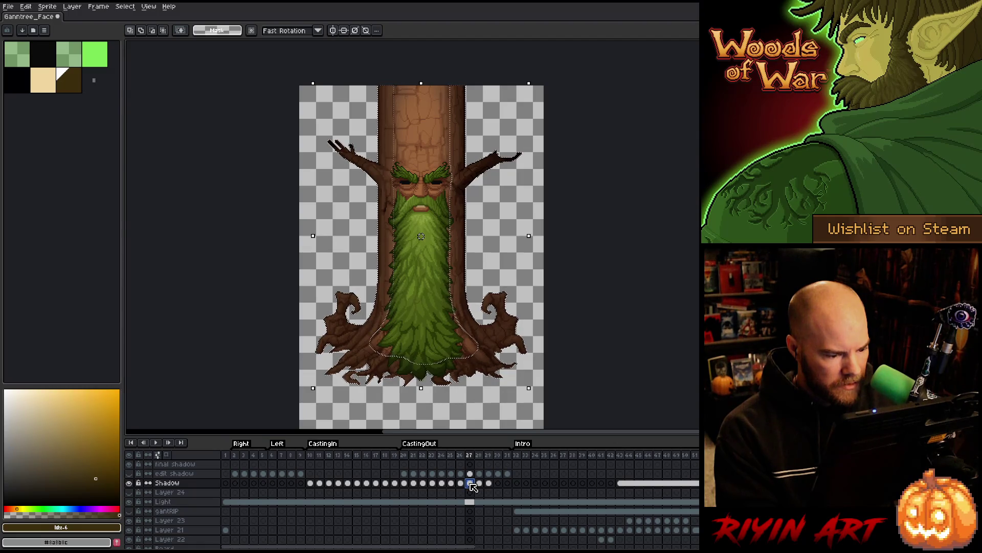
key("Left")
key("Right")
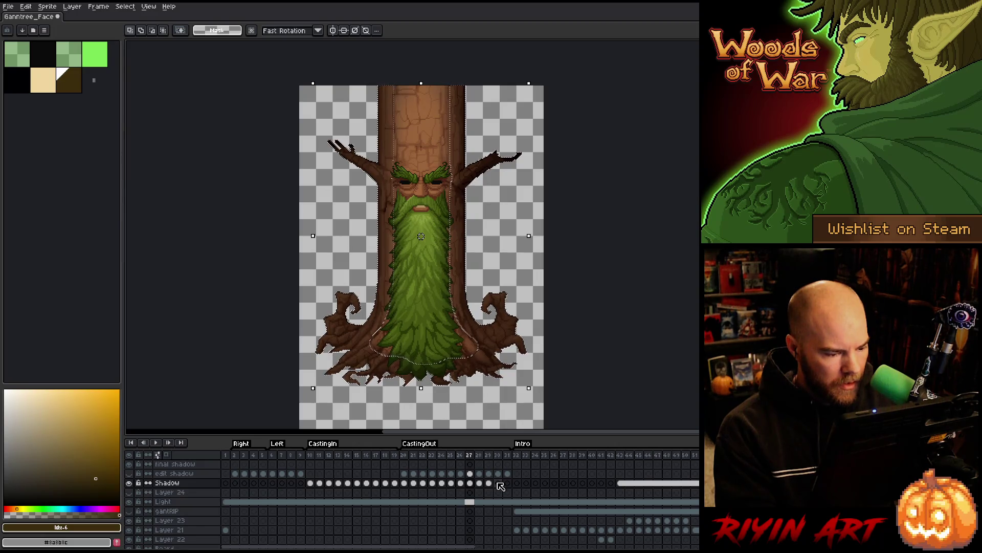
- Delete the Shadow cels on frames 27–29 and select edit shadow cels 20–26
left_click_drag(487, 482, 470, 484)
key("Delete")
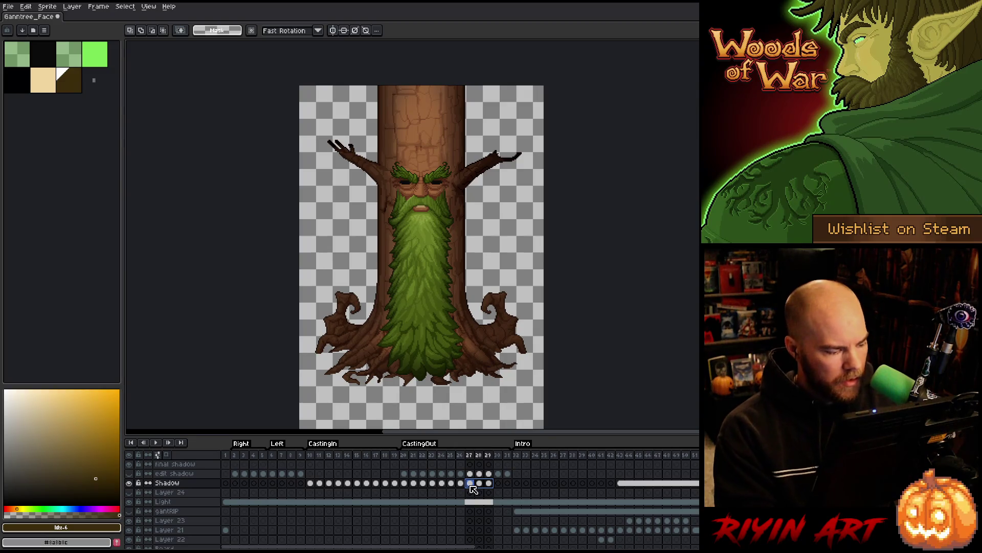
mouse_move(461, 474)
left_mouse_down()
mouse_move(409, 477)
mouse_move(475, 475)
left_mouse_up()
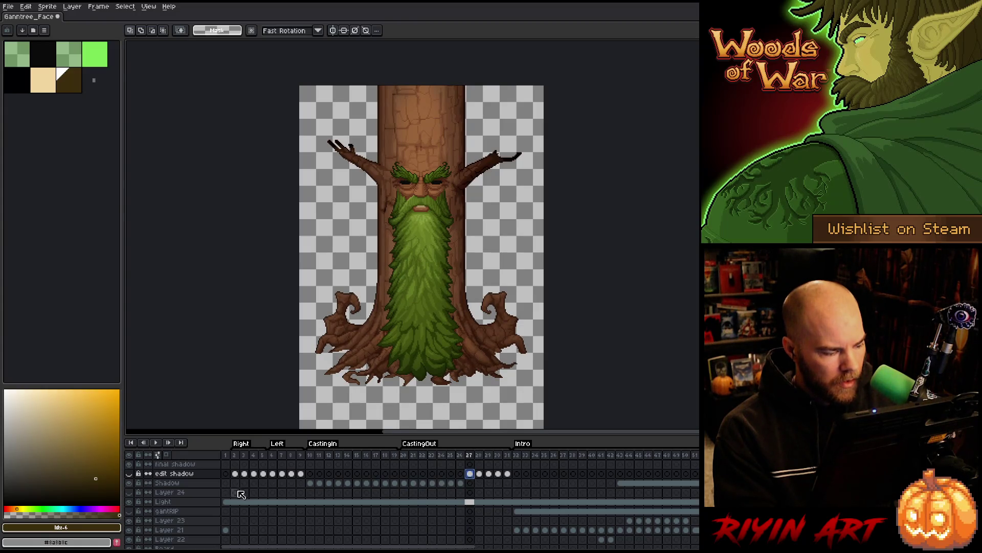
- Show the edit shadow layer and contract the selection inward
left_click(129, 474)
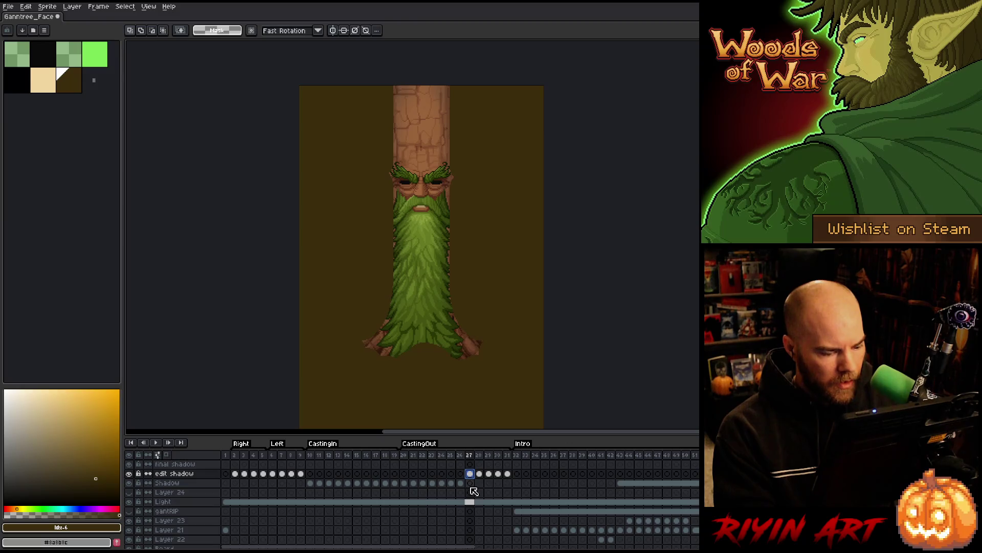
scroll(469, 491, "down", 4)
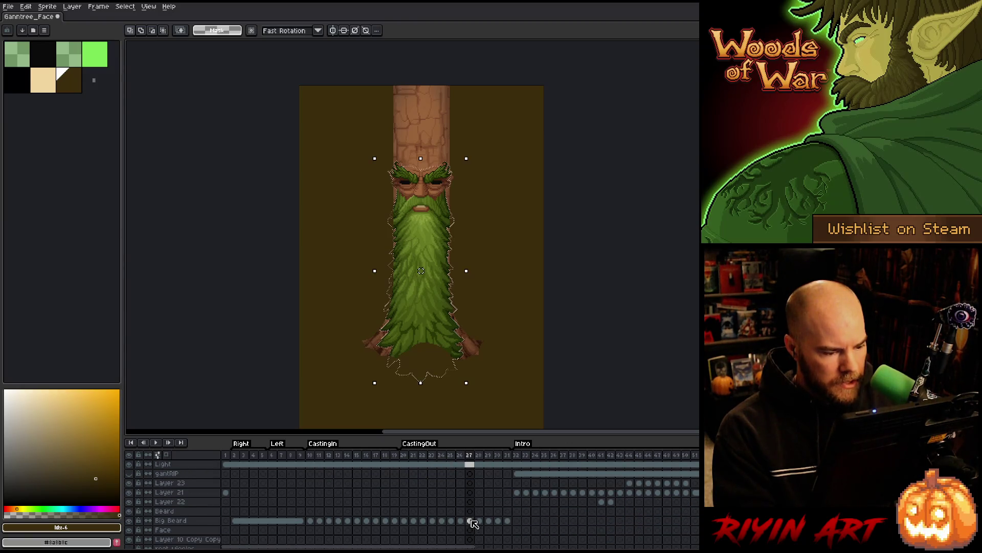
scroll(473, 523, "up", 4)
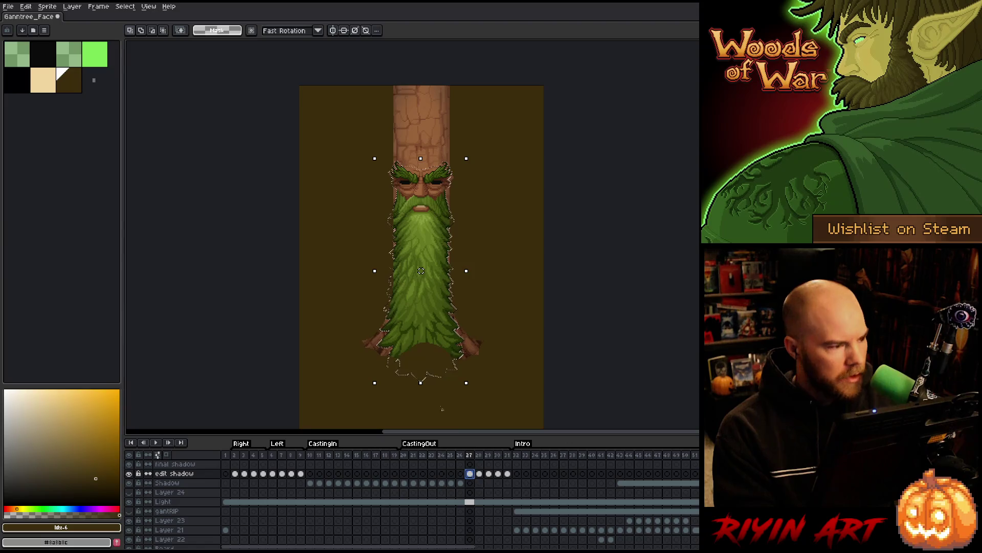
left_click(128, 6)
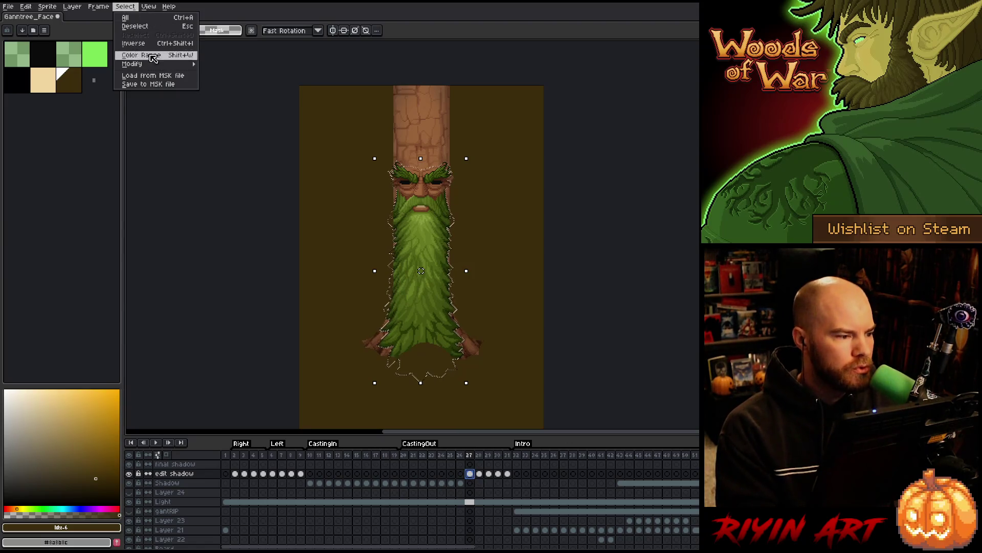
mouse_move(154, 65)
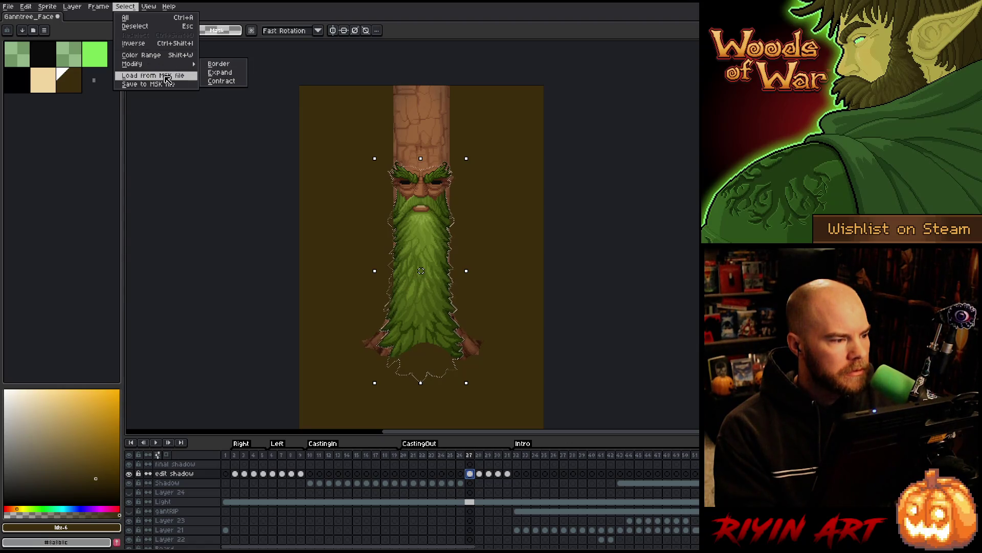
left_click(221, 81)
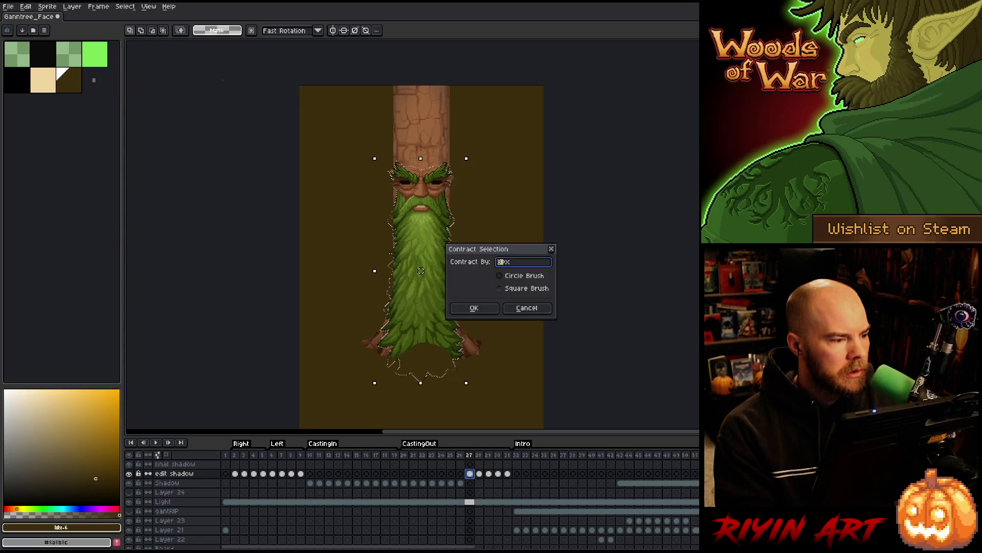
left_click(487, 309)
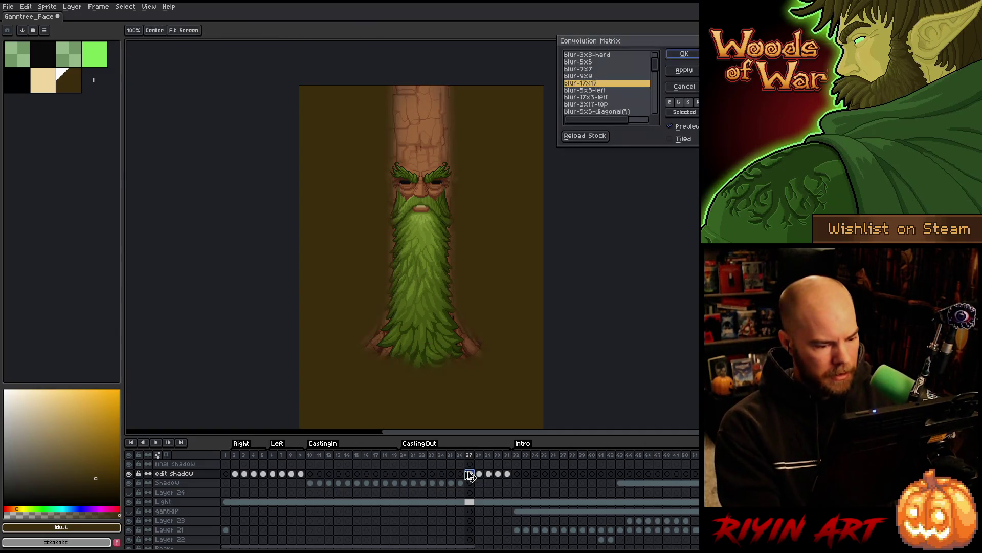
- Fill frame 27 with the 17×17-blurred shadow, then hide the edit shadow layer
key("ctrl+d")
key("ctrl+v")
key("Return")
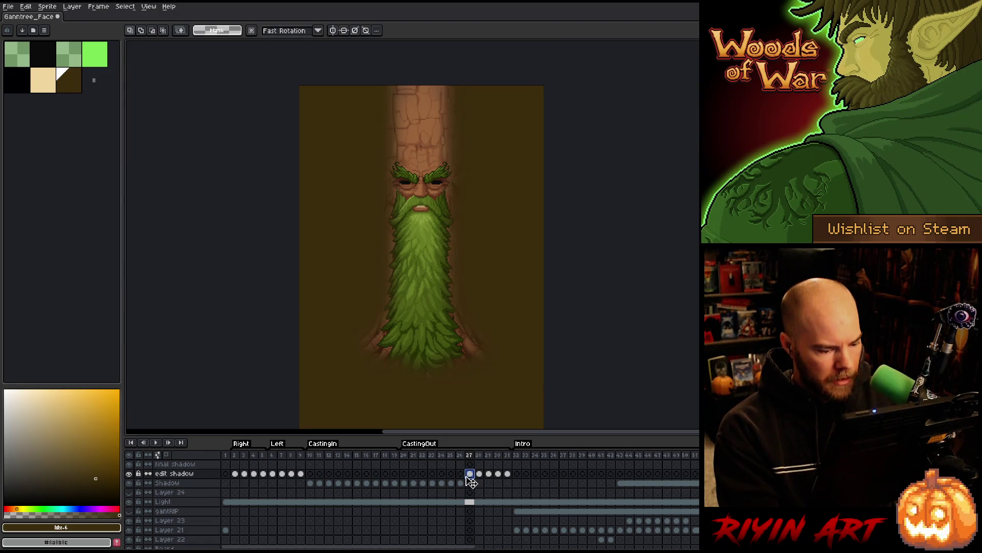
key("ctrl+z")
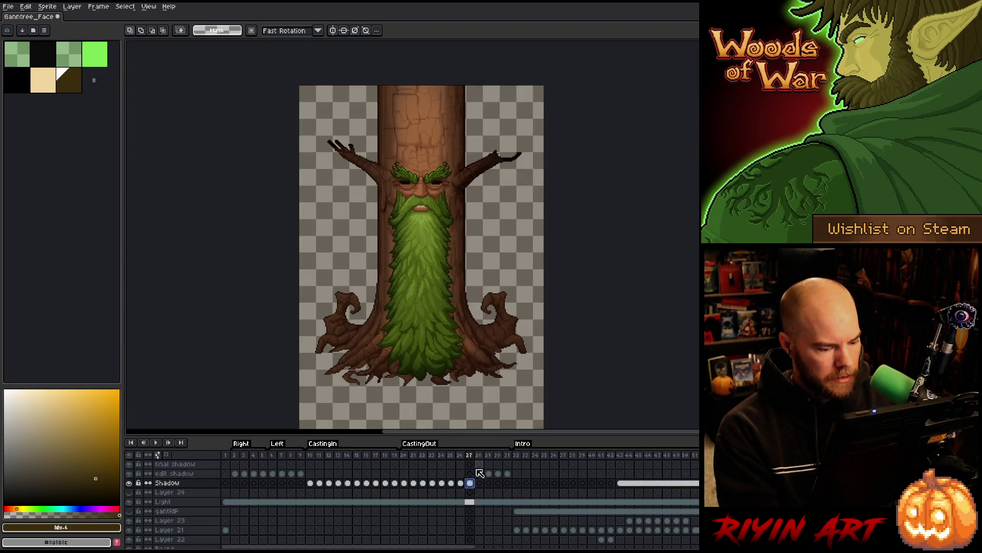
- Load the beard's outline as a selection and pick the Shadow cel at frame 27
scroll(473, 488, "down", 2)
scroll(474, 488, "down", 1)
left_click(471, 512, "ctrl")
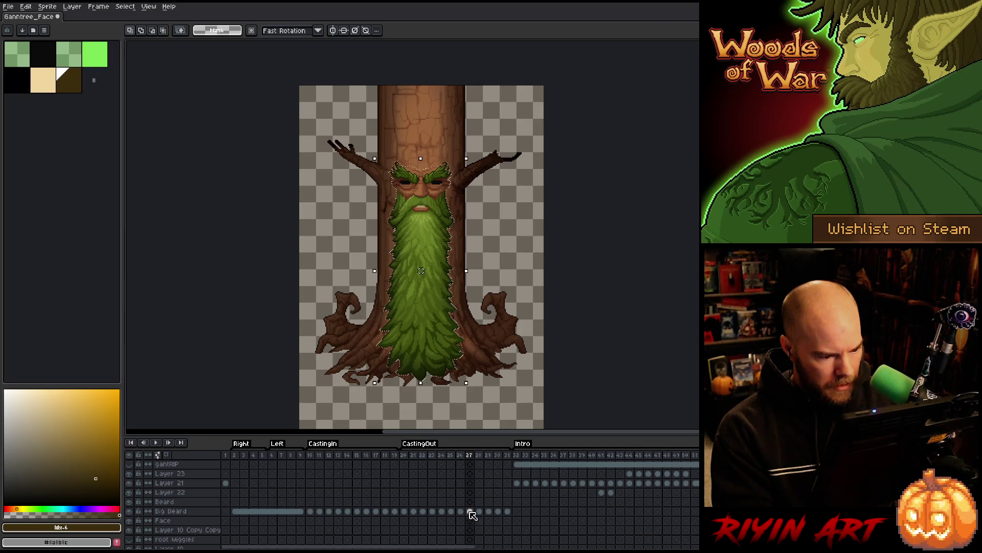
scroll(472, 514, "down", 2)
scroll(475, 522, "up", 3)
left_click(470, 464)
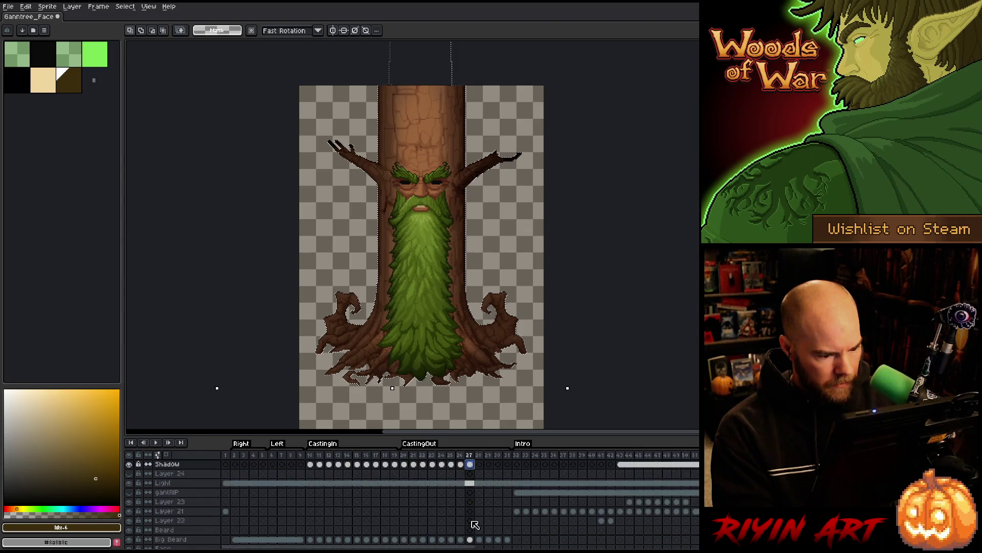
scroll(470, 494, "up", 1)
key("ctrl+a")
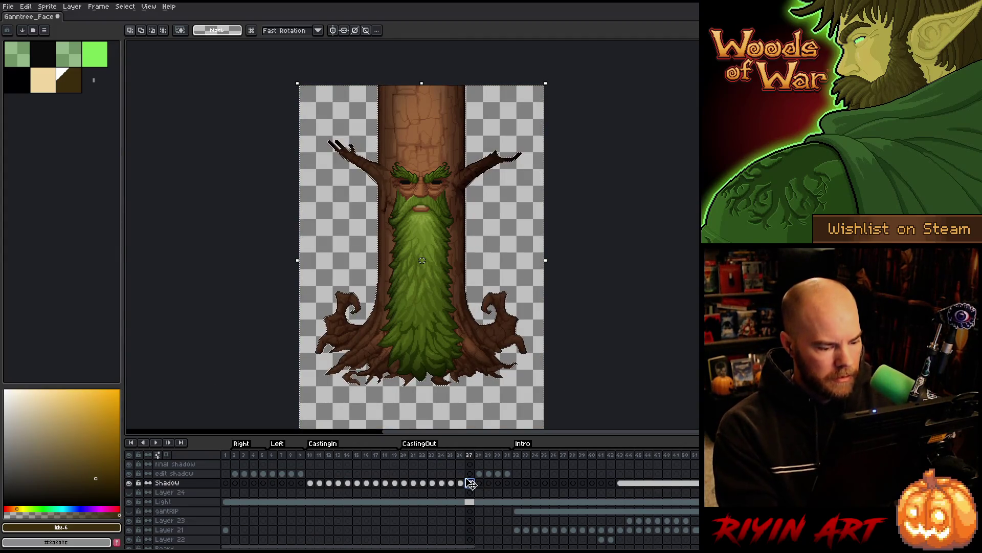
left_click(470, 483)
- Compare Shadow frame 27 with edit shadow frame 28, ending on edit shadow frame 28
left_click(480, 474)
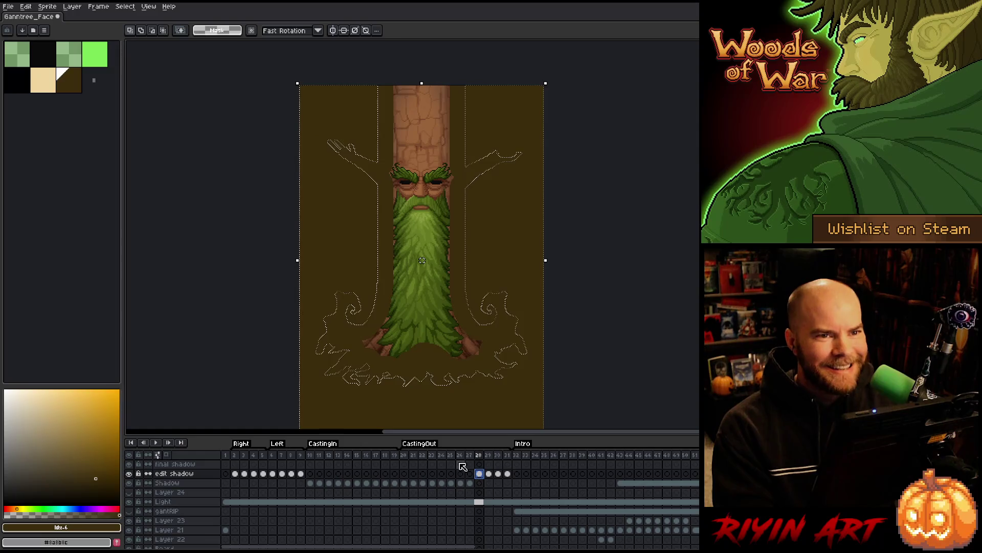
left_click(469, 482)
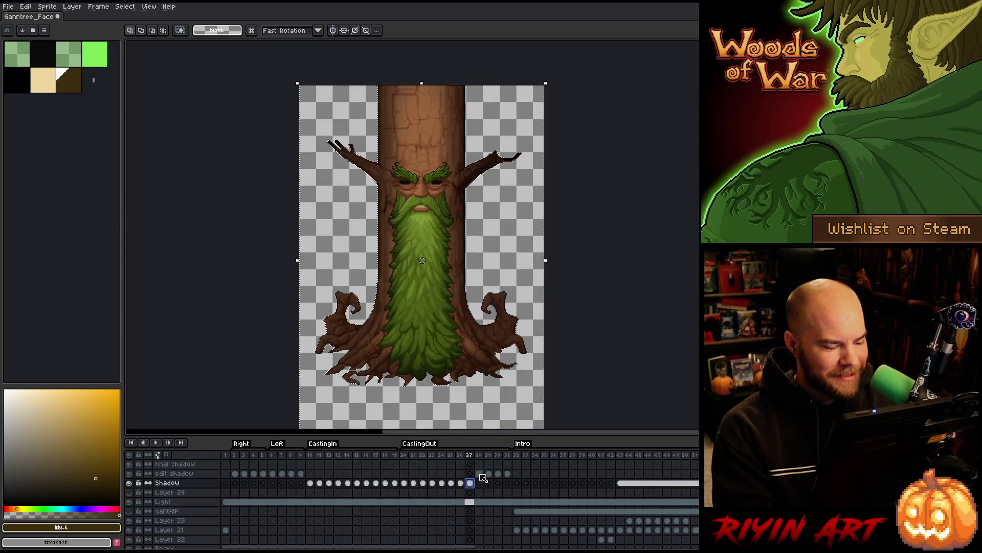
left_click(480, 473)
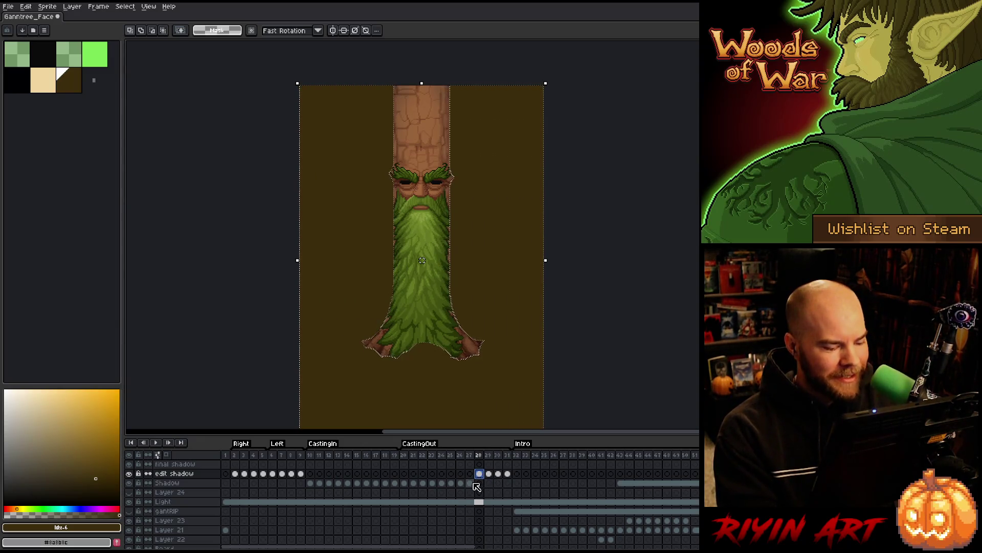
left_click(473, 483)
left_click(481, 474)
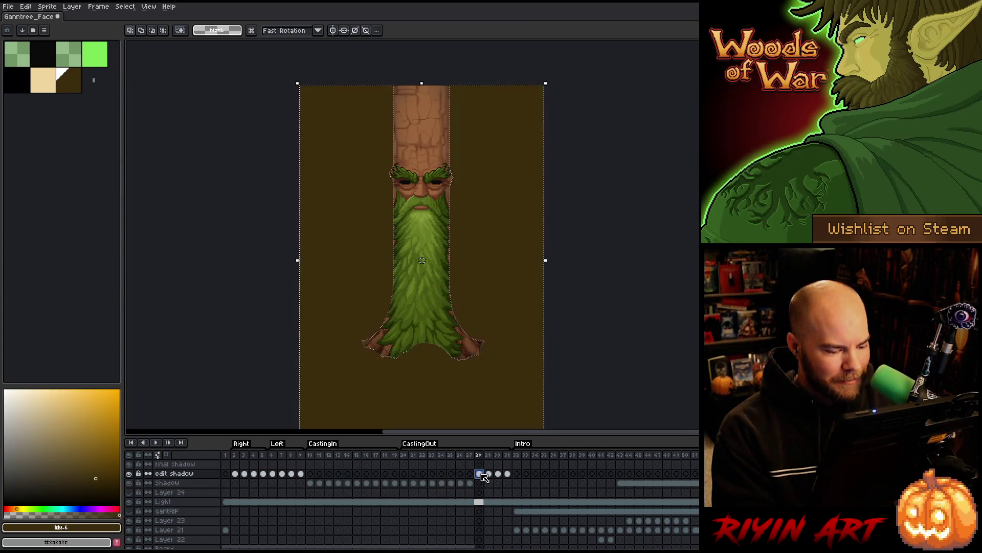
scroll(484, 477, "down", 3)
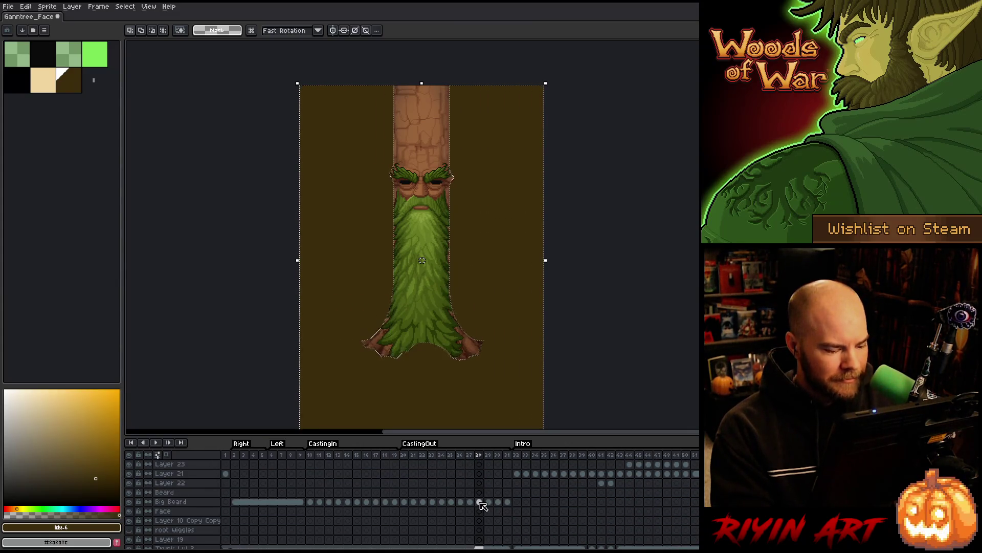
scroll(481, 504, "up", 3)
left_click(480, 474)
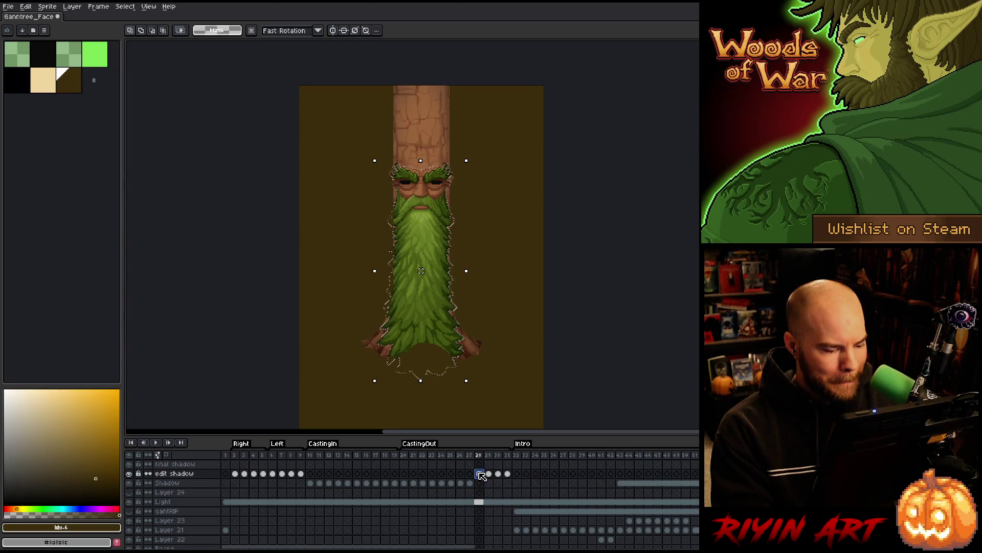
- Contract the beard selection, delete the dark shadow inside it, and deselect
left_click(125, 7)
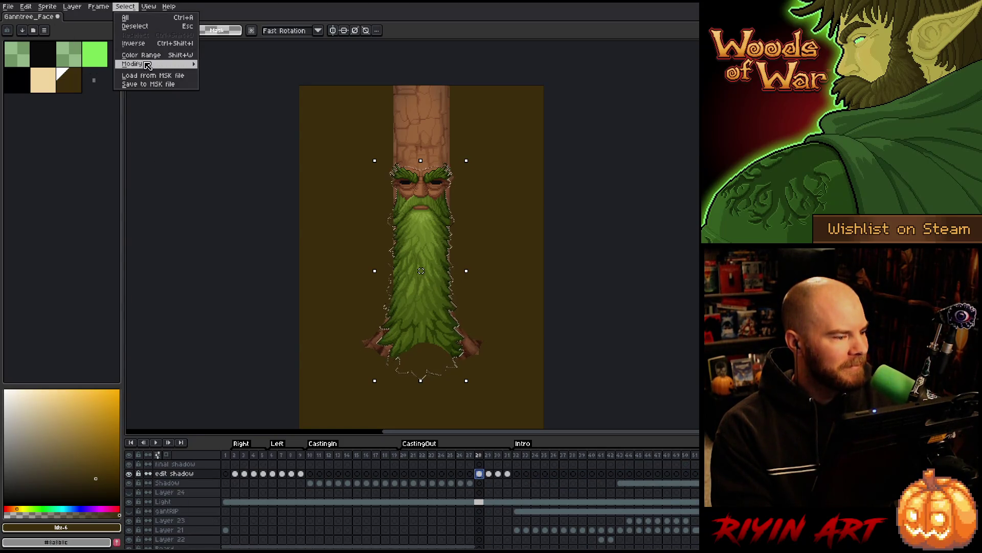
mouse_move(148, 65)
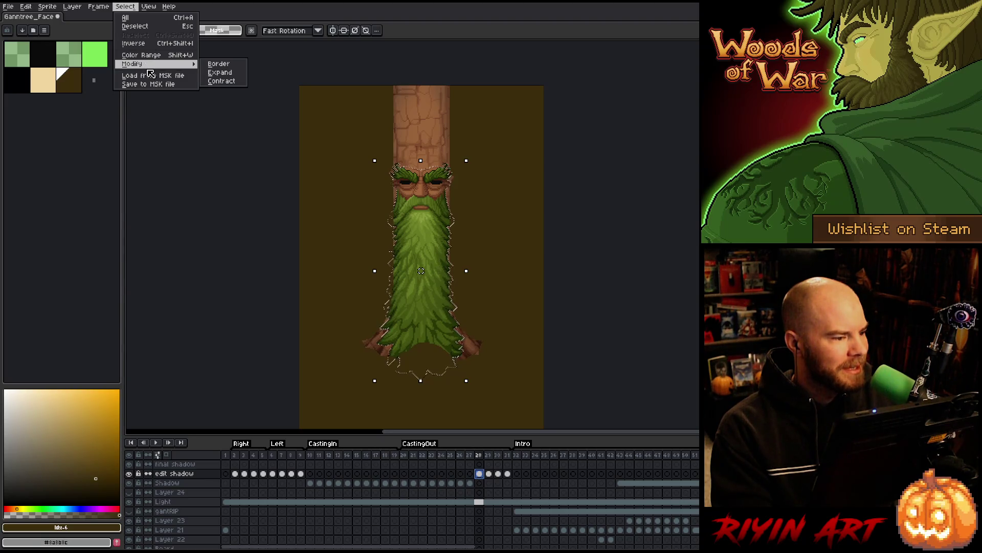
left_click(222, 80)
left_click(482, 309)
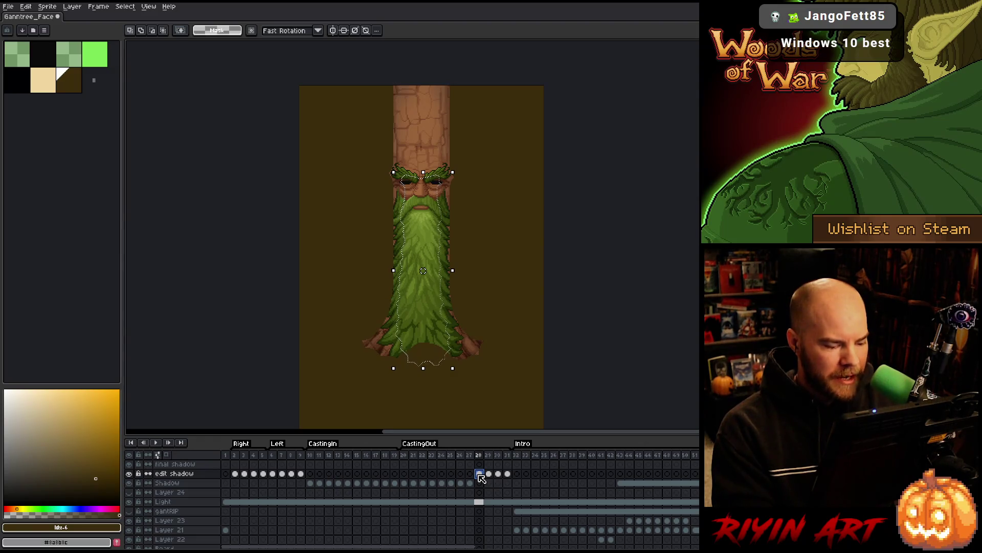
key("Delete")
key("ctrl+d")
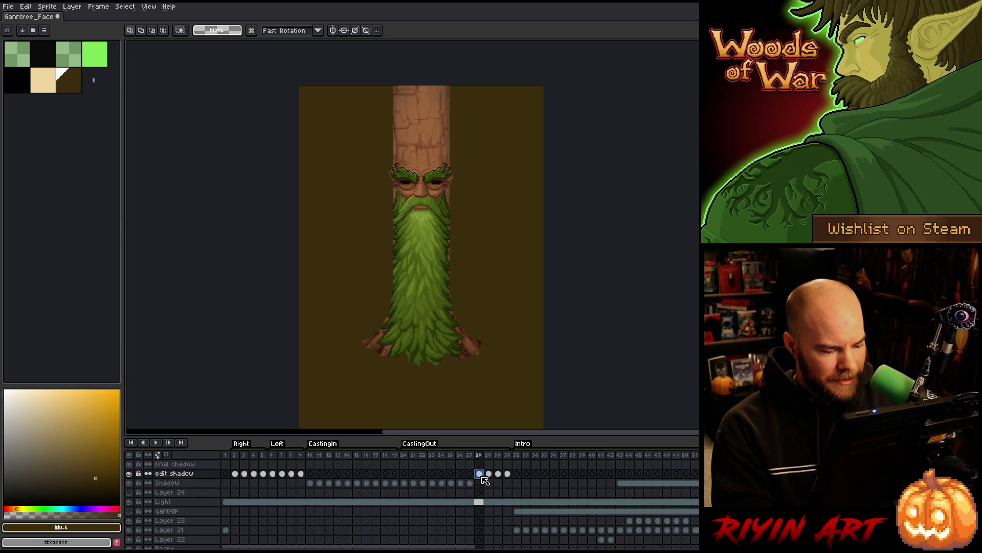
- Apply the 17×17 blur twice to the Shadow layer's frame 28
left_click(481, 481)
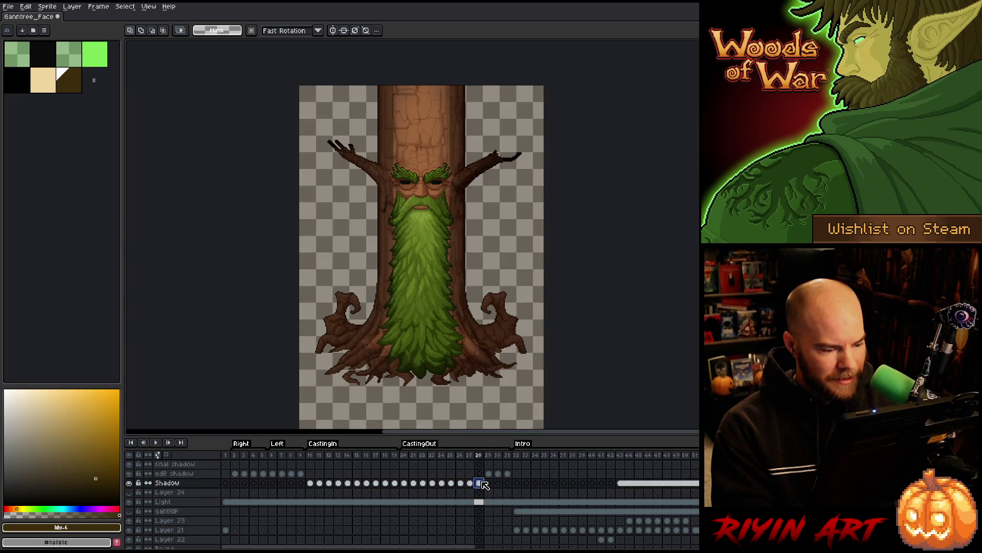
key("F9")
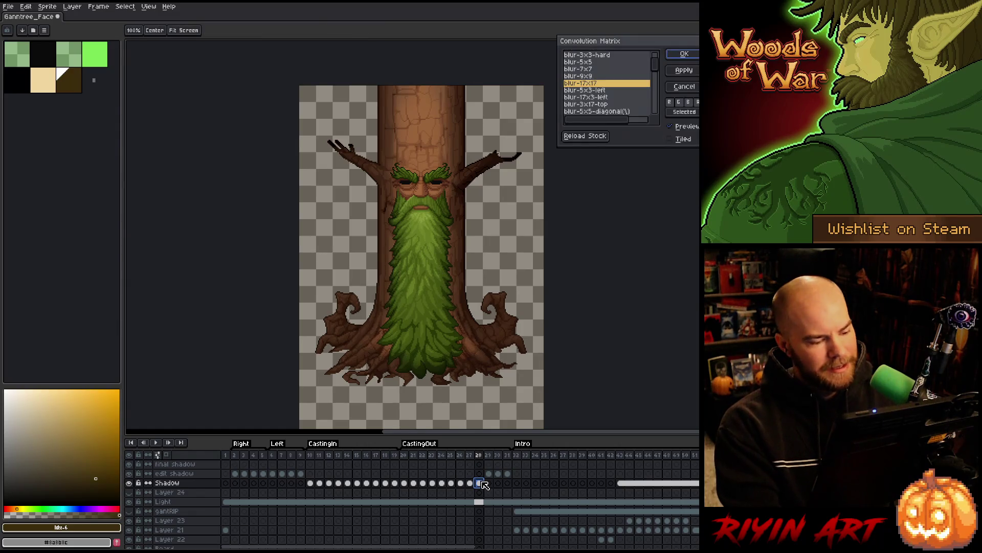
key("Return")
key("F9")
key("Return")
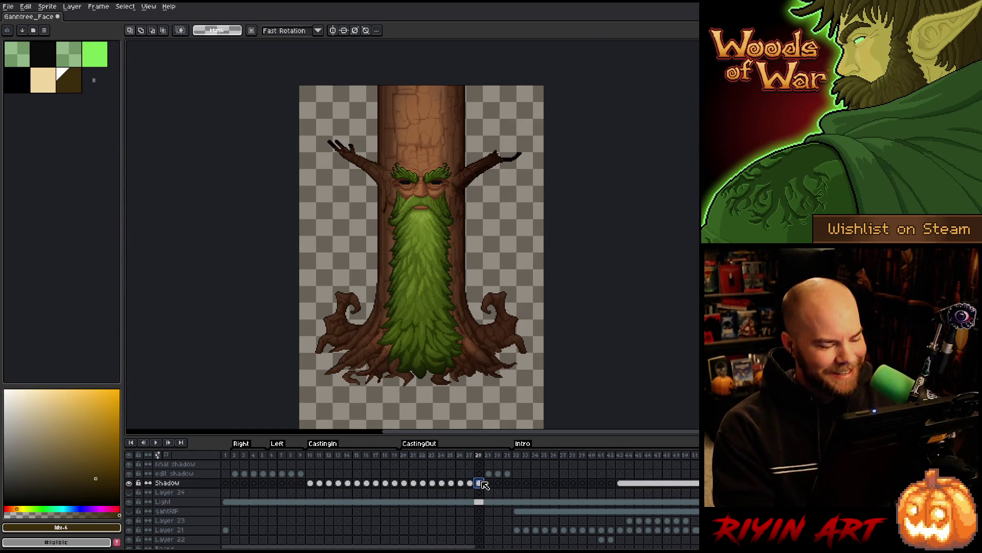
- Check the Big Beard and Trunk Lvl 3 cels on frame 28, then return to the Shadow cel
scroll(484, 485, "down", 2)
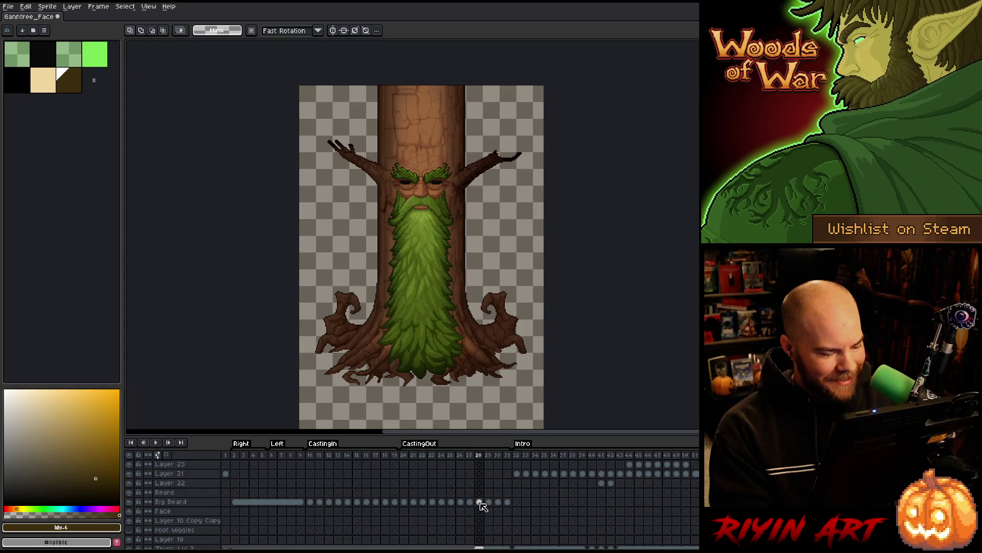
left_click(480, 502)
scroll(482, 506, "down", 2)
left_click(481, 528)
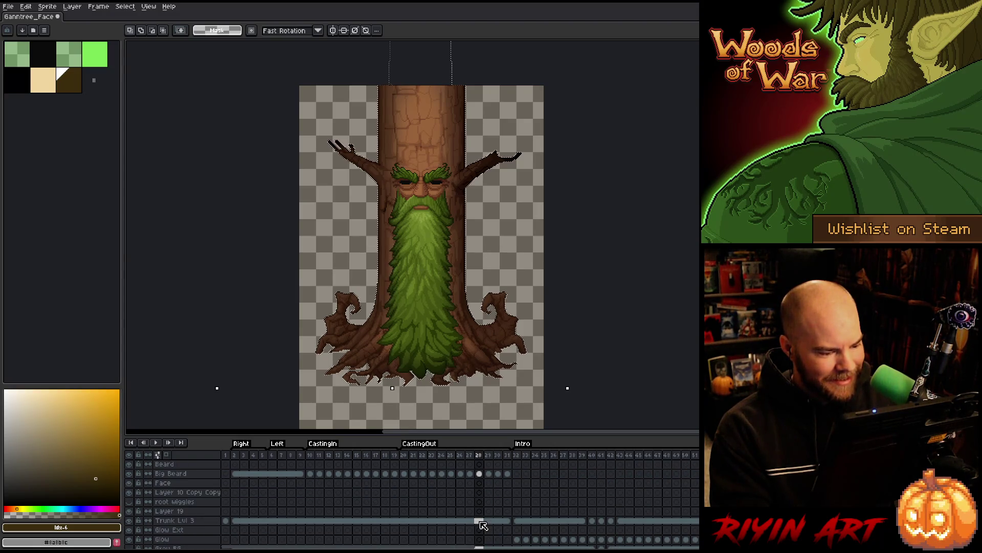
scroll(481, 523, "up", 4)
left_click(478, 483)
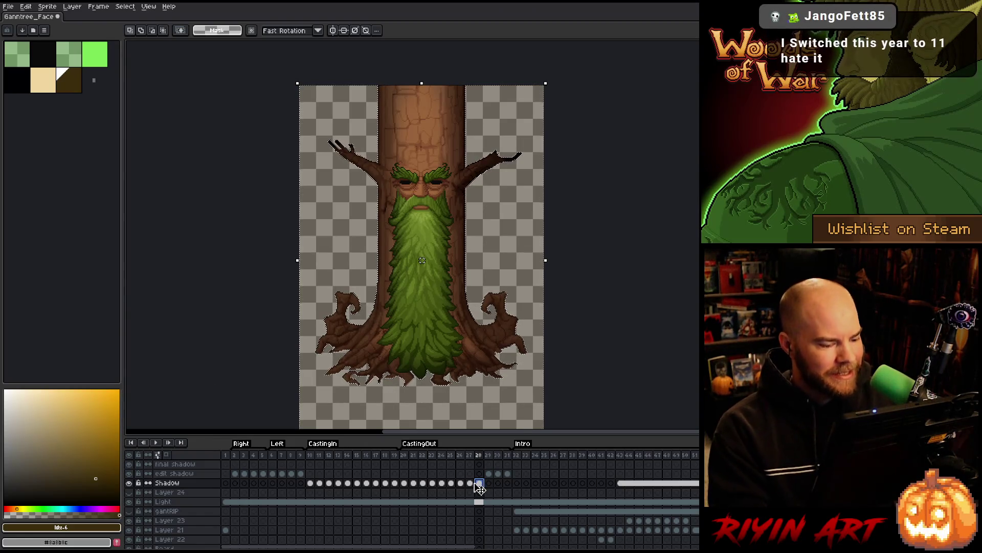
key("Delete")
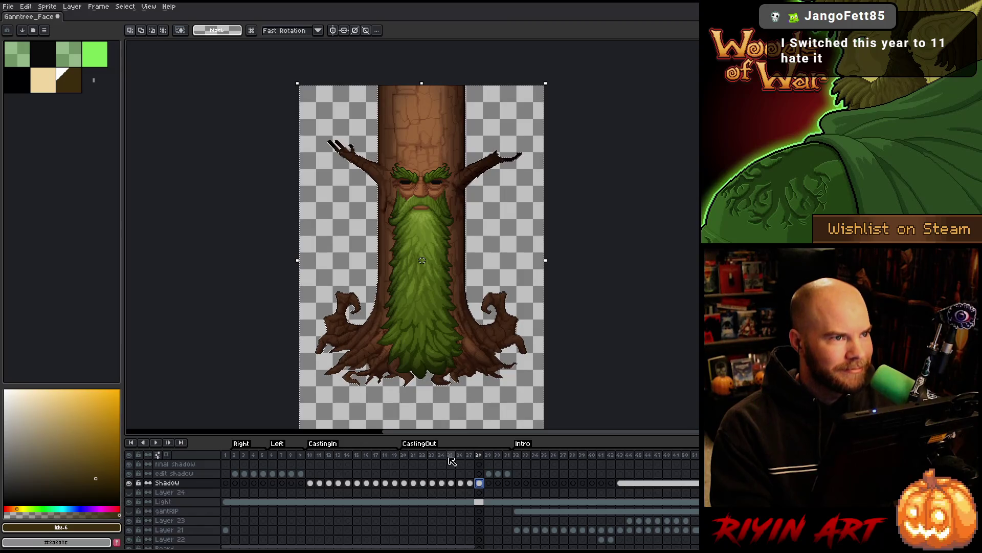
- Load the Big Beard outline as a selection on frame 29's edit shadow cel
left_click(489, 474)
scroll(492, 478, "down", 5)
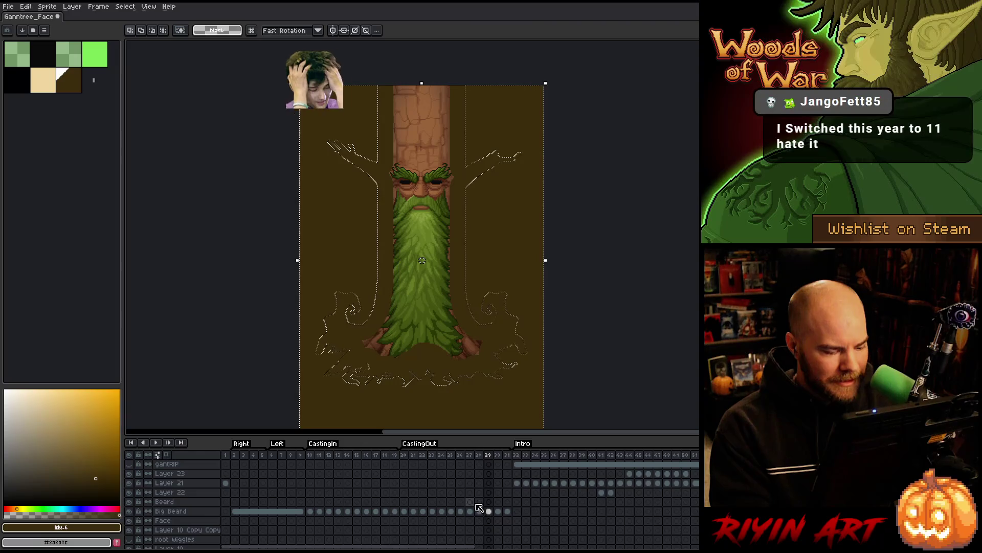
left_click(489, 511)
scroll(492, 515, "down", 3)
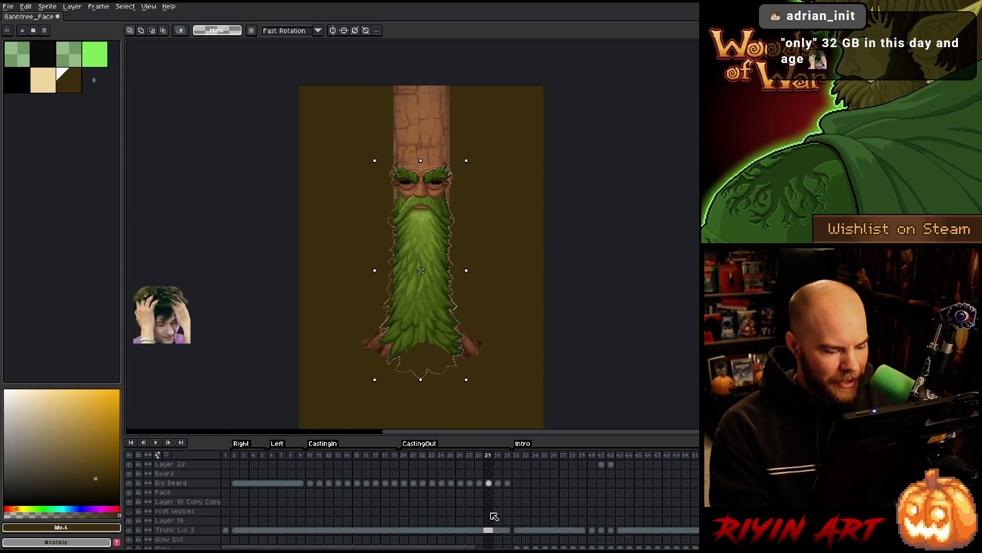
key("ctrl+z")
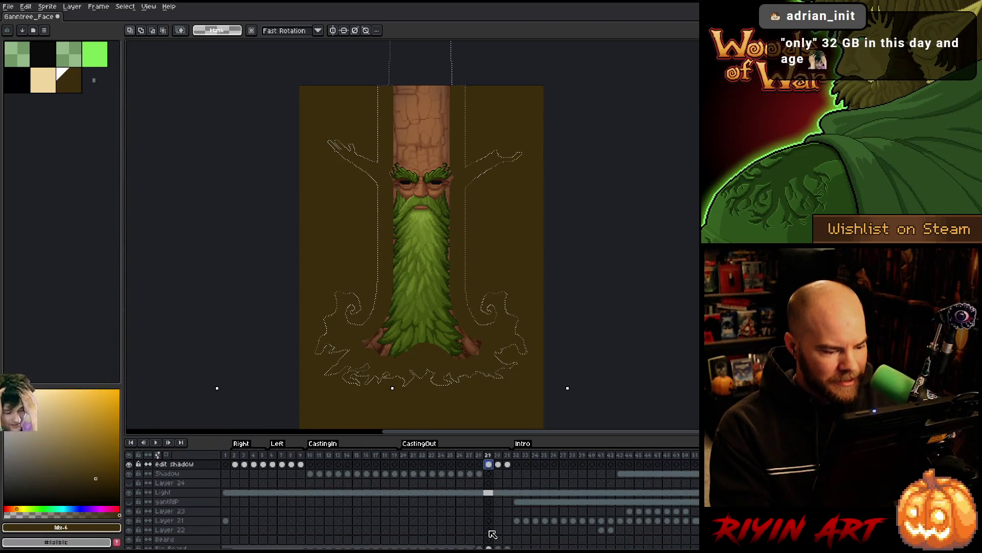
scroll(493, 534, "down", 6)
left_click(492, 493)
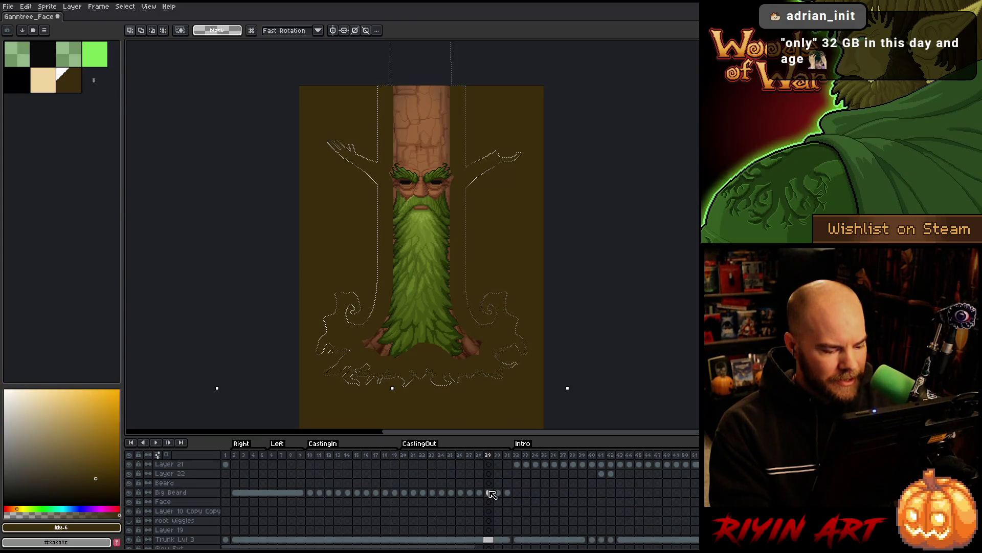
key("ctrl+z")
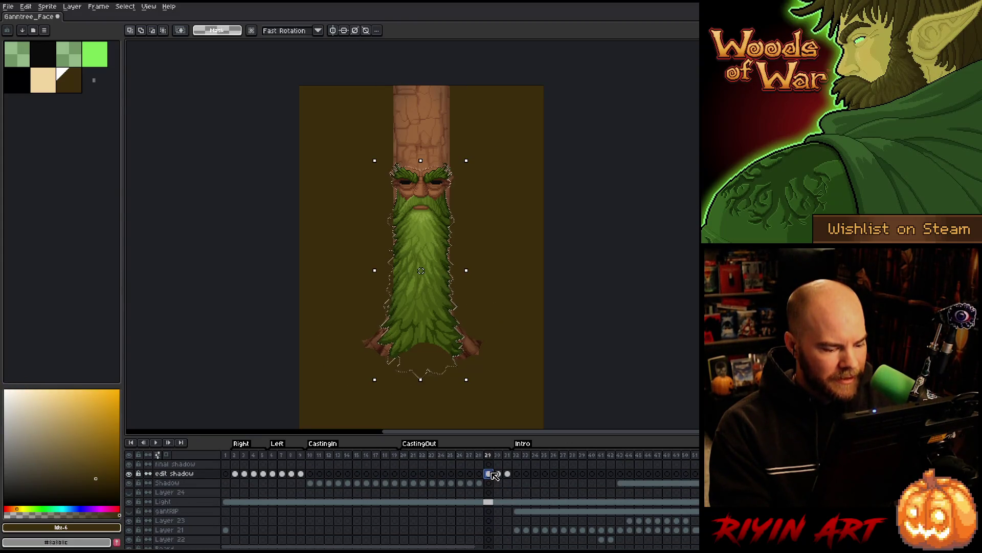
- Contract the beard selection slightly and blur the shadow inside it
left_click(125, 6)
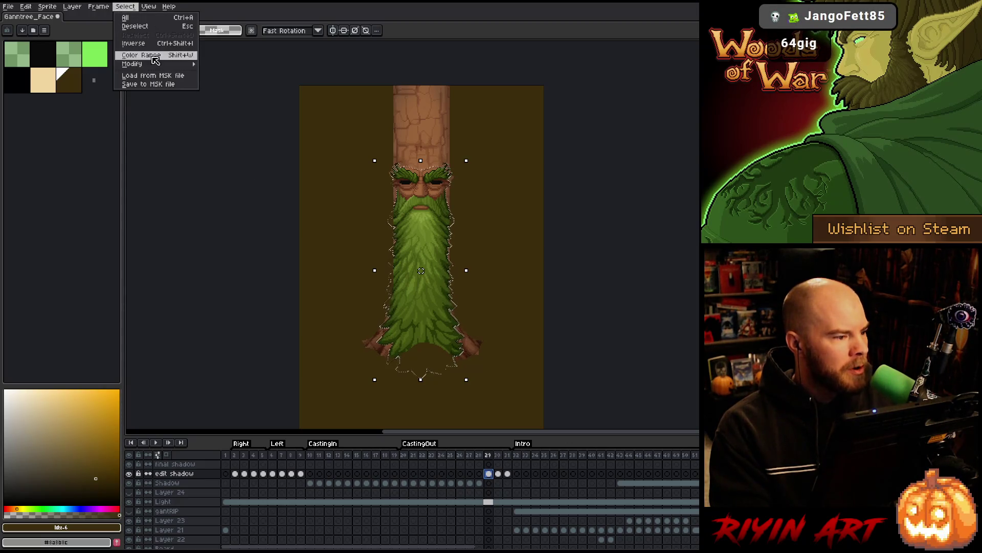
mouse_move(158, 66)
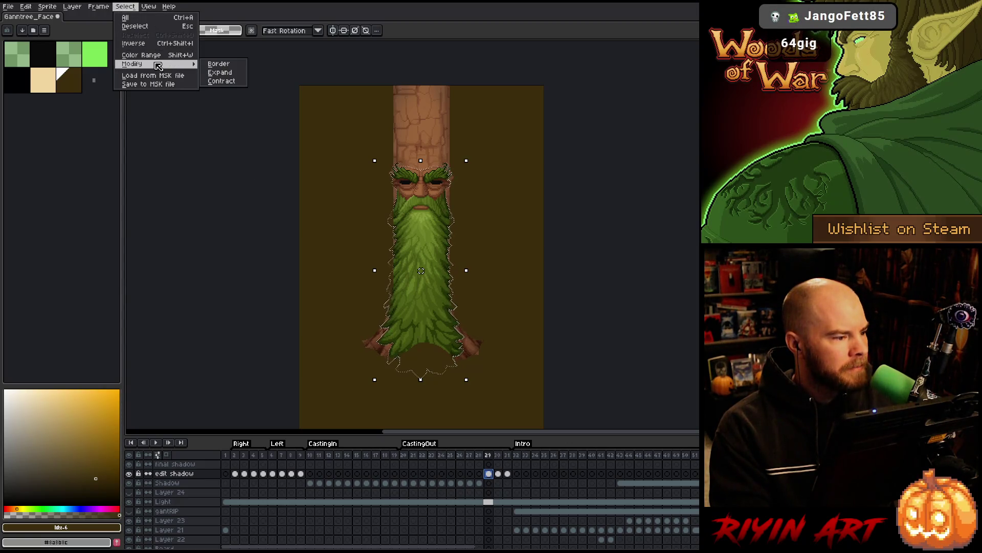
left_click(225, 81)
left_click(490, 309)
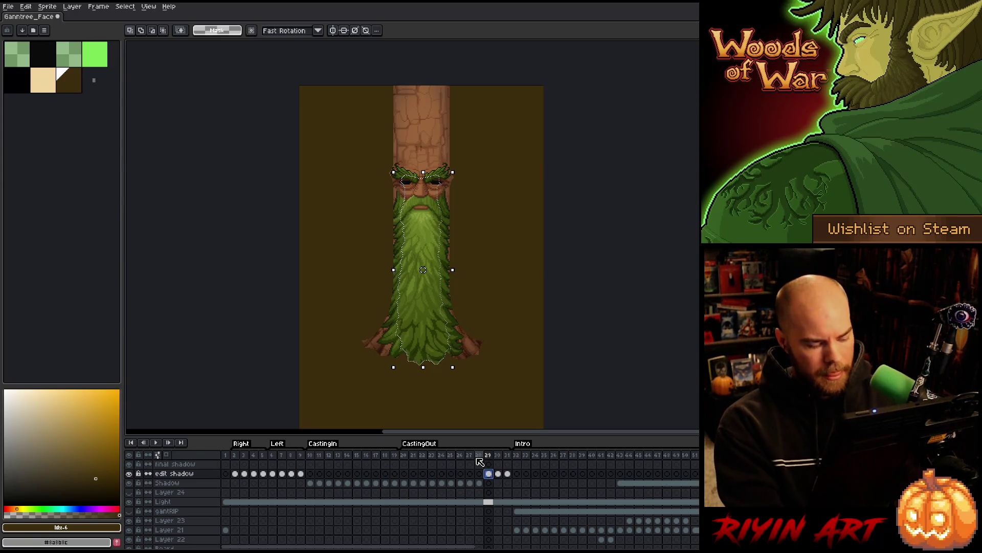
key("ctrl+d")
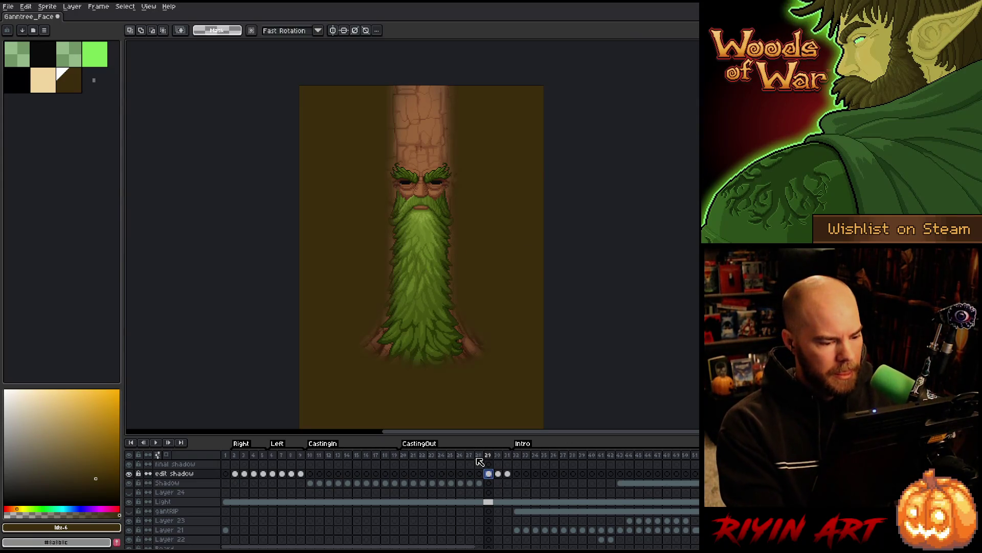
key("ctrl+d")
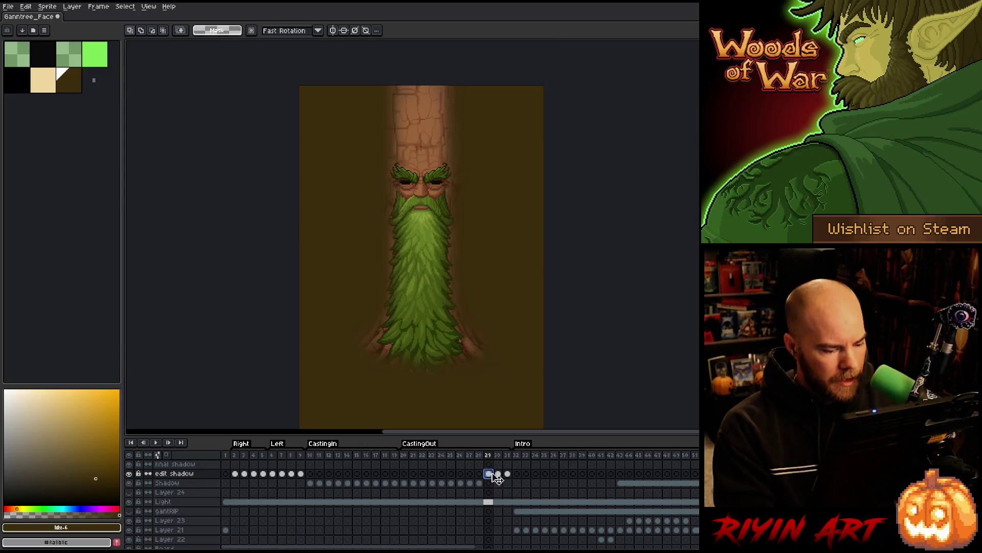
key("Delete")
- Check the Big Beard and Shadow cels on frame 29, then clear the selection
scroll(493, 486, "down", 2)
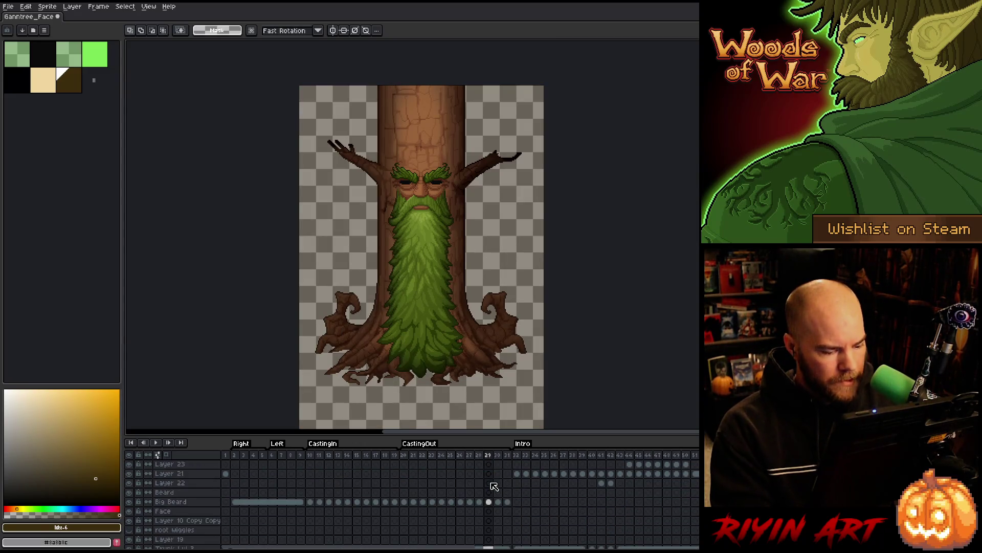
left_click(490, 503)
scroll(492, 514, "down", 2)
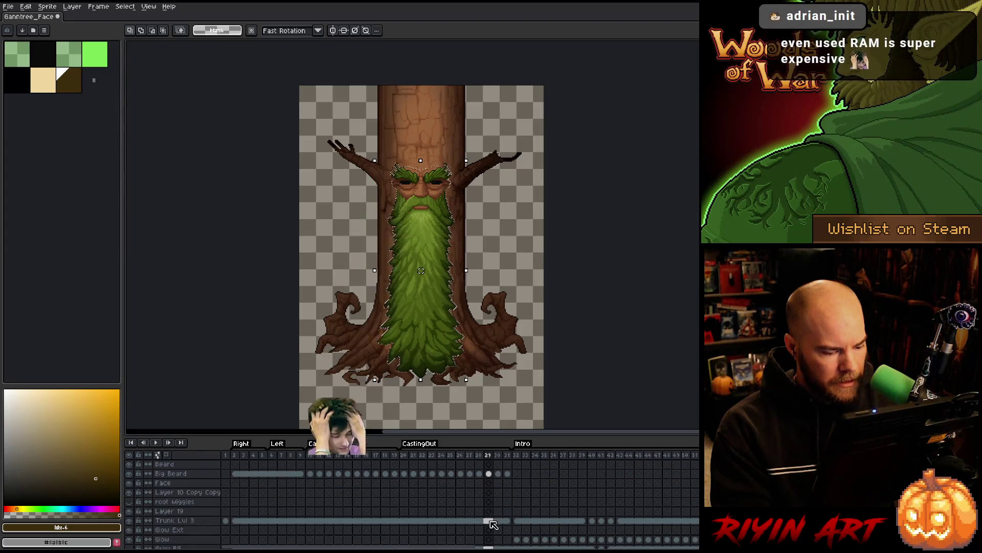
scroll(490, 517, "down", 4)
left_click(489, 483)
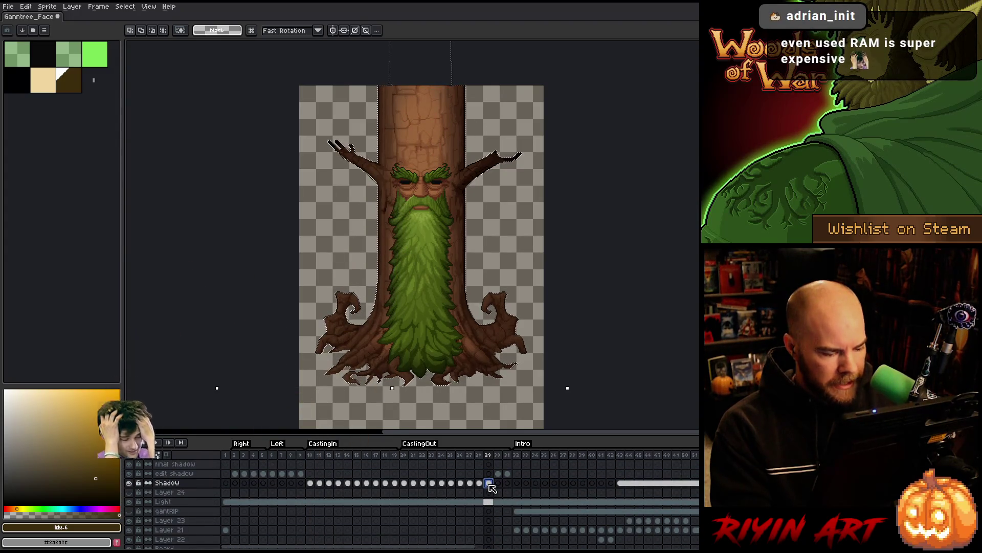
key("ctrl+a")
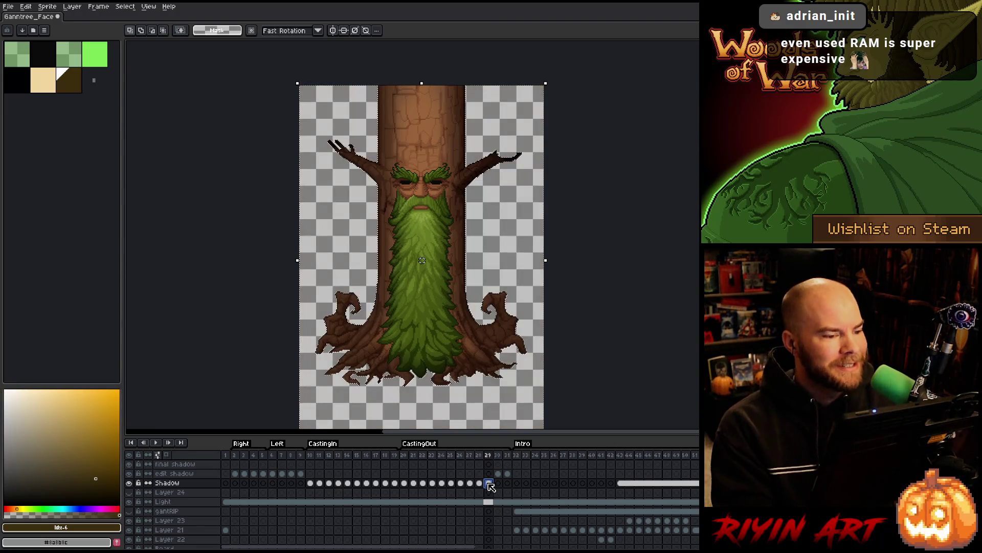
key("ctrl+d")
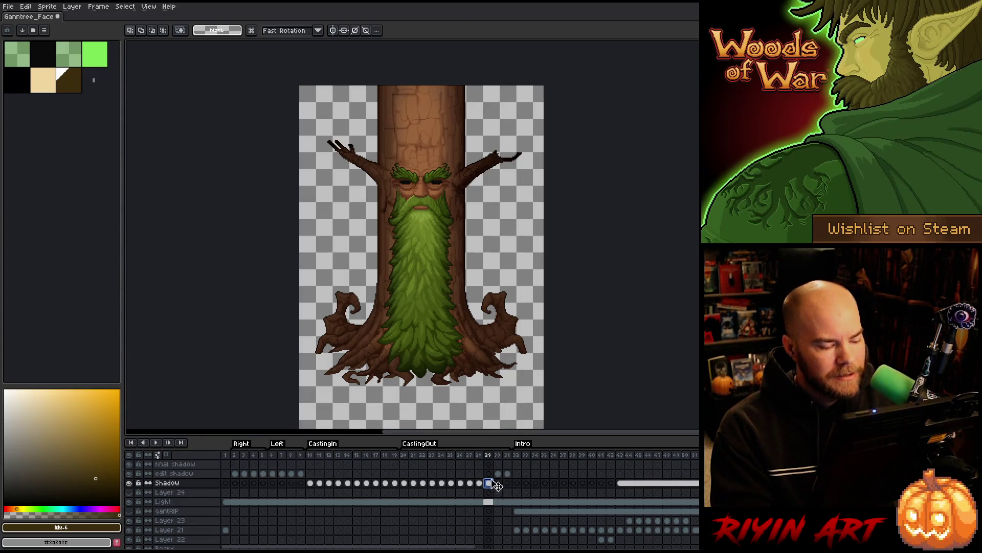
left_click(498, 474)
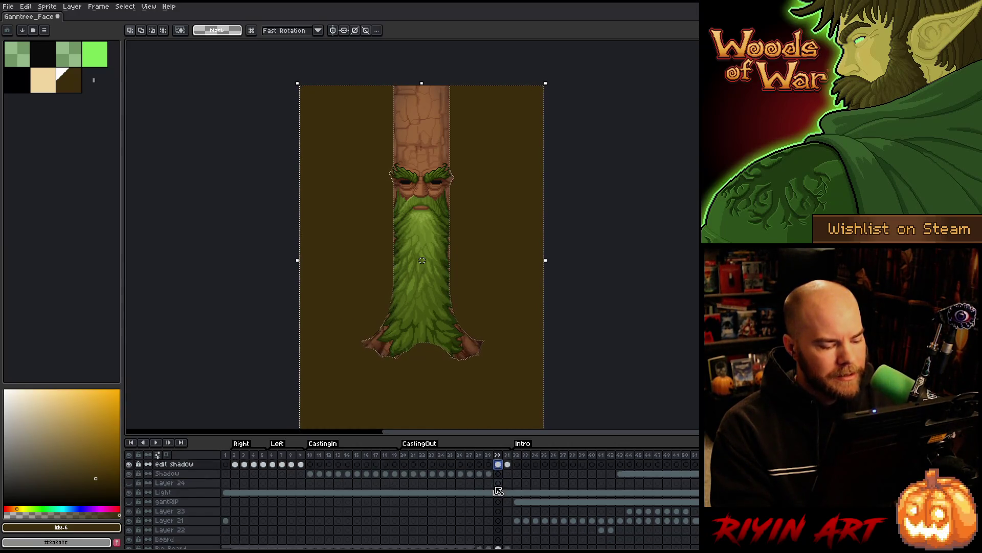
- Load the Big Beard outline as a selection on frame 30's edit shadow cel
scroll(499, 484, "down", 2)
left_click(499, 502)
scroll(504, 517, "down", 1)
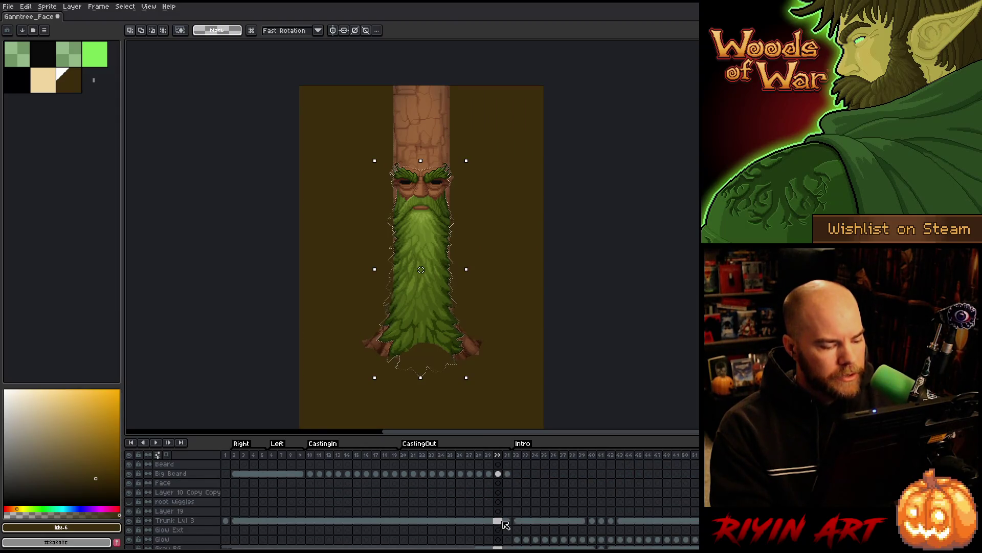
left_click(502, 523)
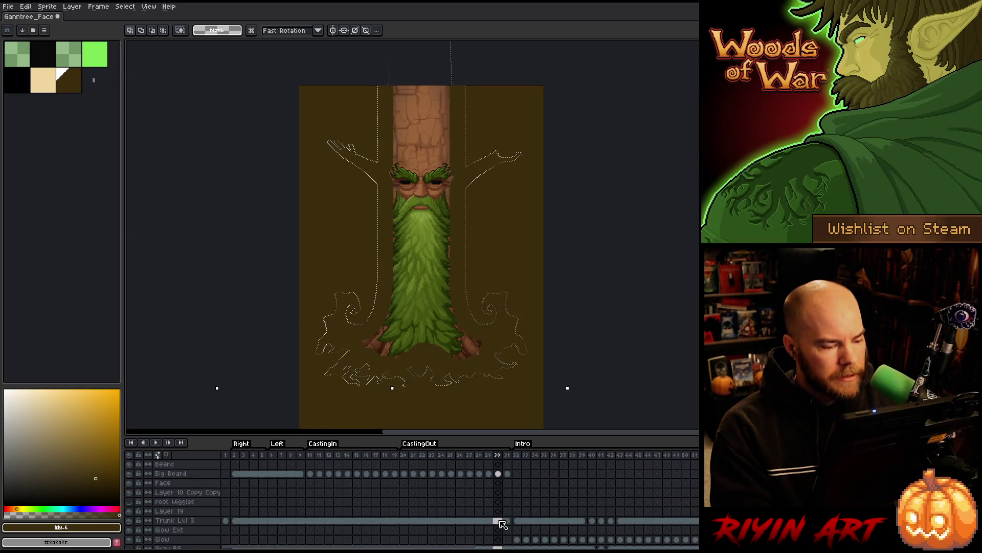
left_click(503, 477)
scroll(503, 477, "up", 3)
left_click(499, 474)
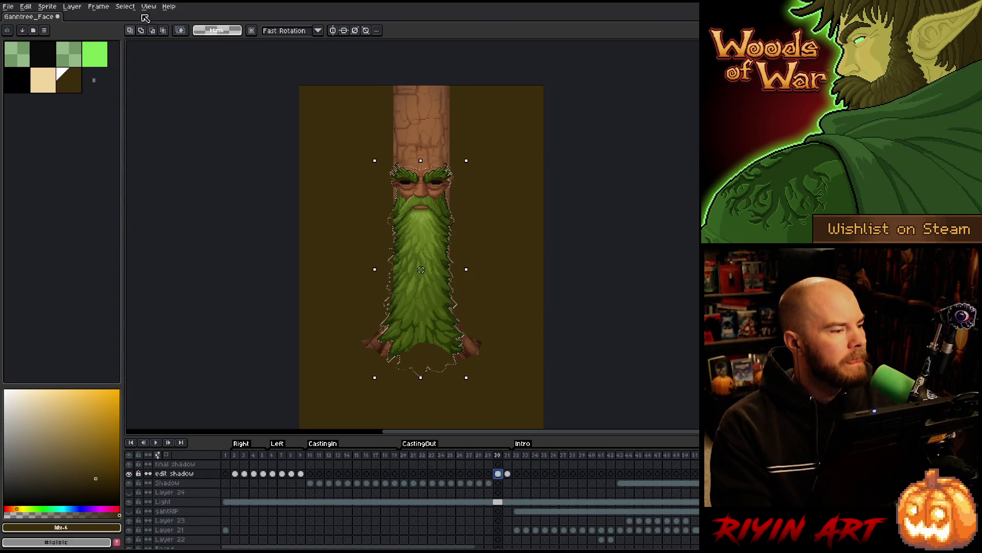
- Contract the beard selection and apply the blur-17x17 convolution matrix to the shadow
left_click(126, 6)
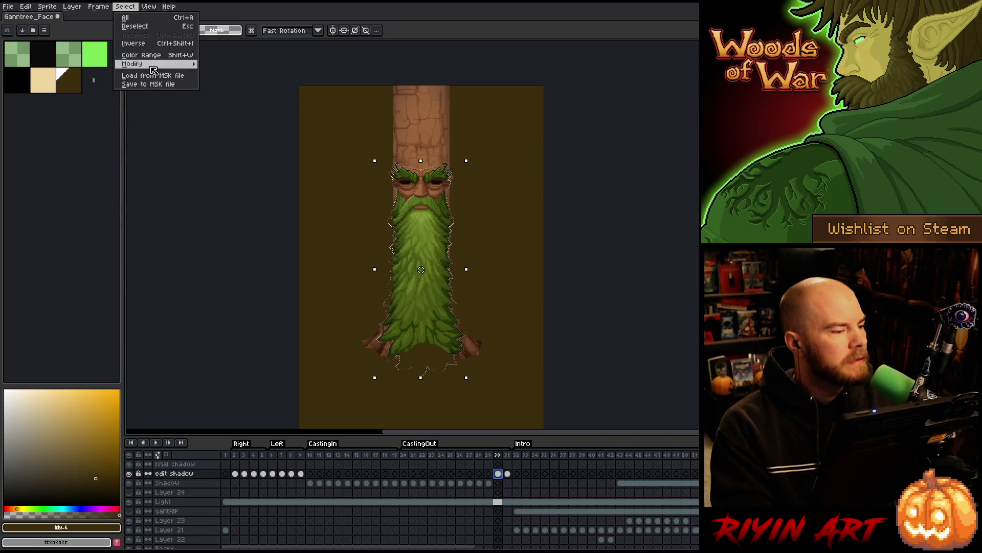
mouse_move(154, 69)
left_click(225, 82)
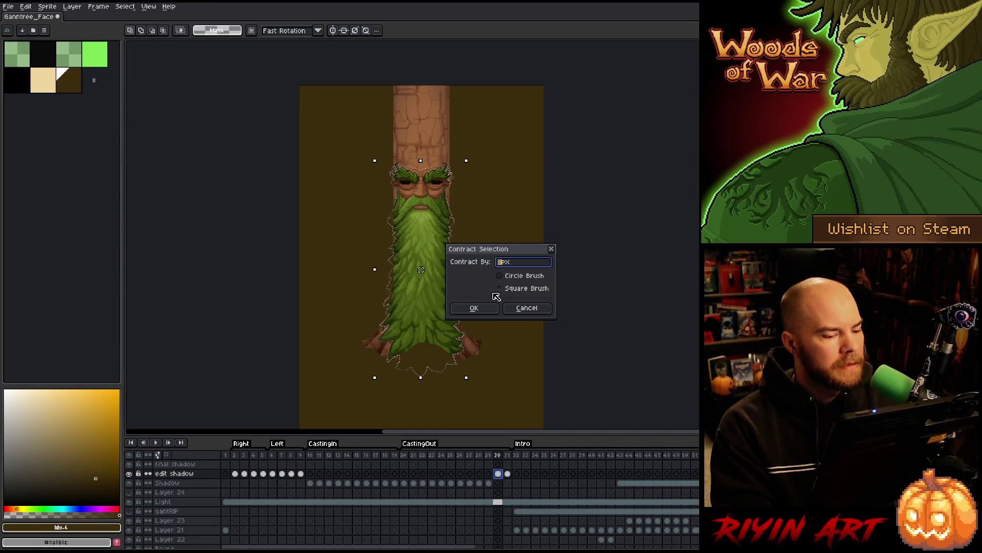
left_click(473, 308)
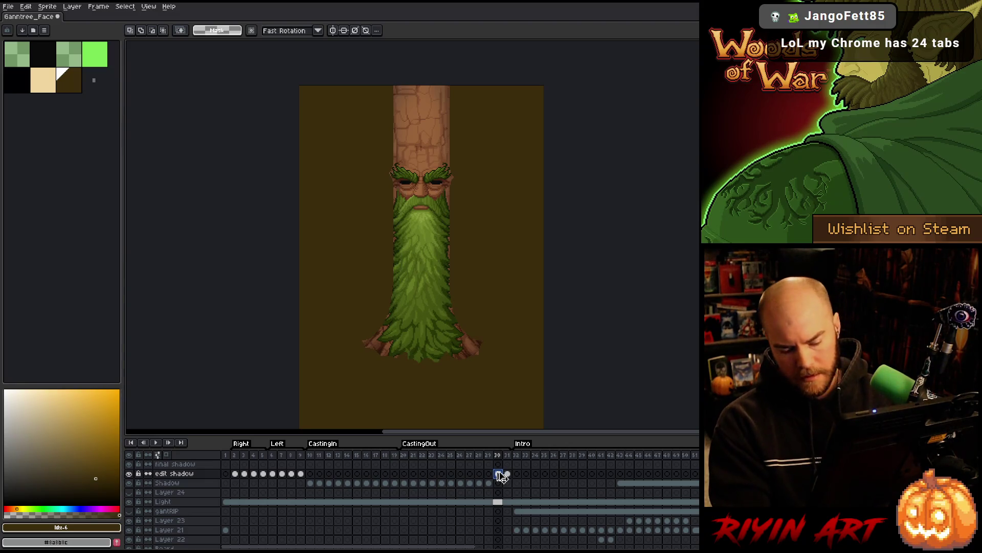
key("F9")
key("Return")
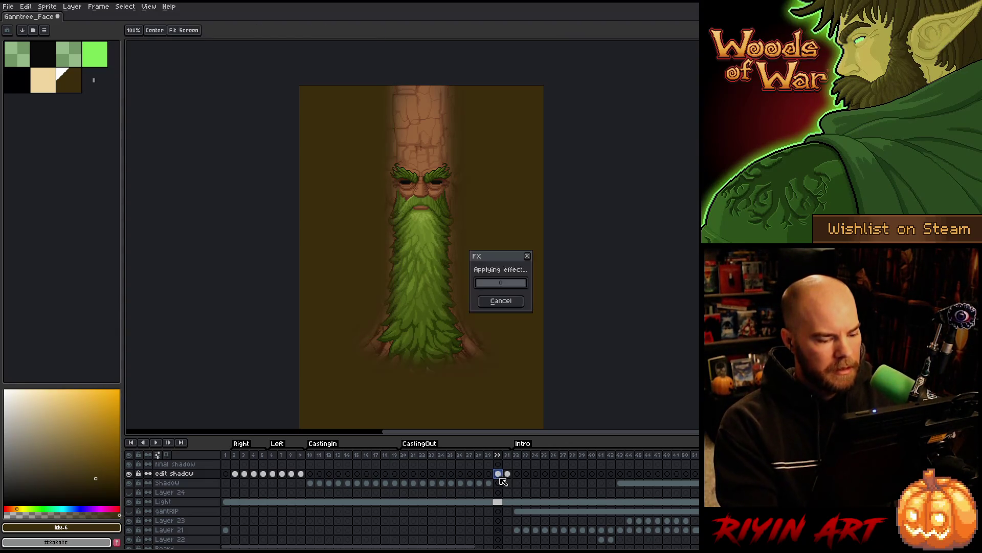
- Check the Shadow and Big Beard cels on frame 30
left_click(499, 483)
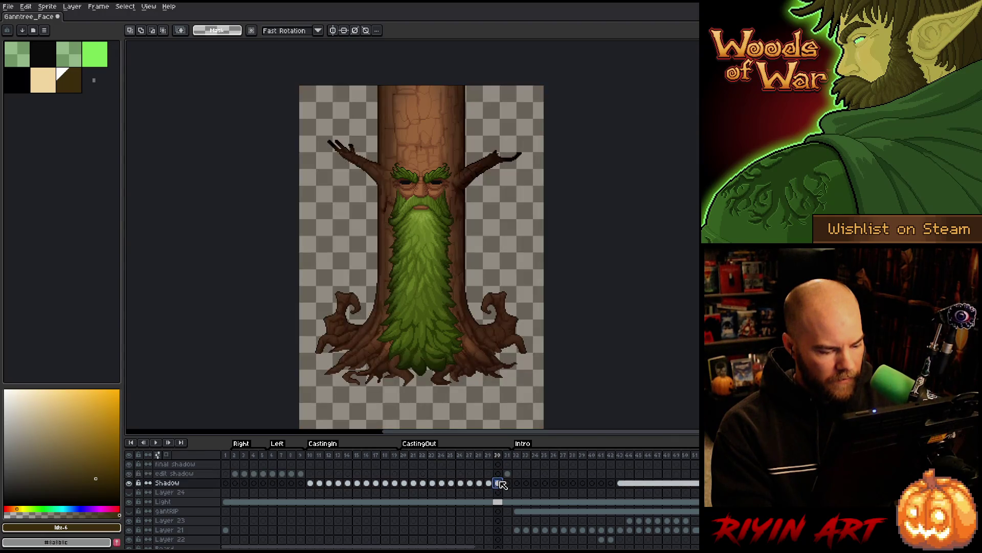
scroll(502, 489, "down", 3)
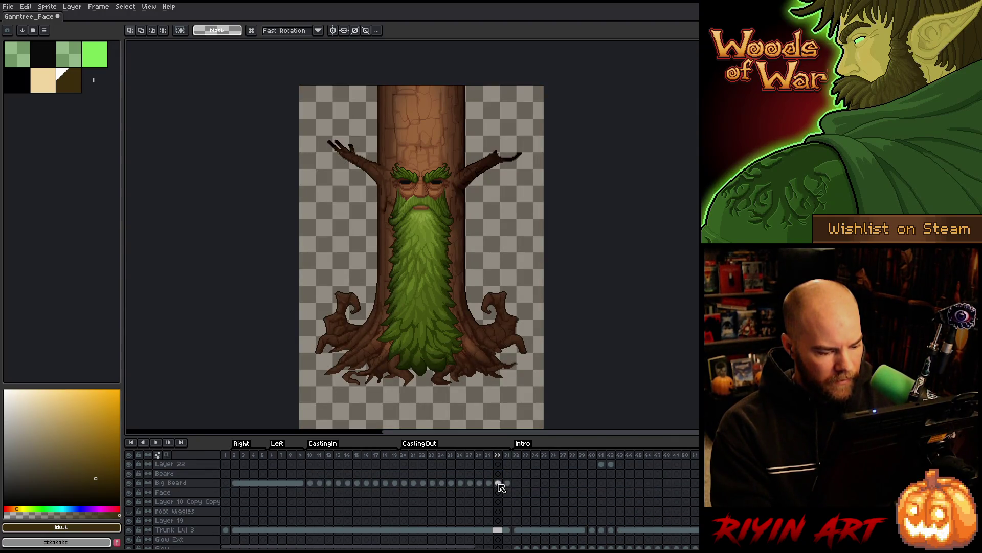
left_click(498, 483)
scroll(502, 532, "up", 3)
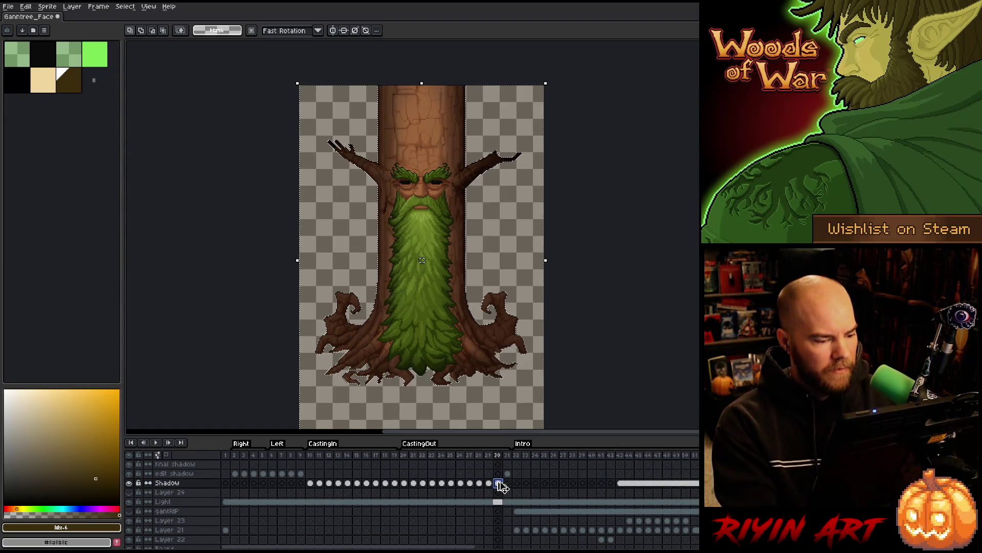
left_click(499, 483)
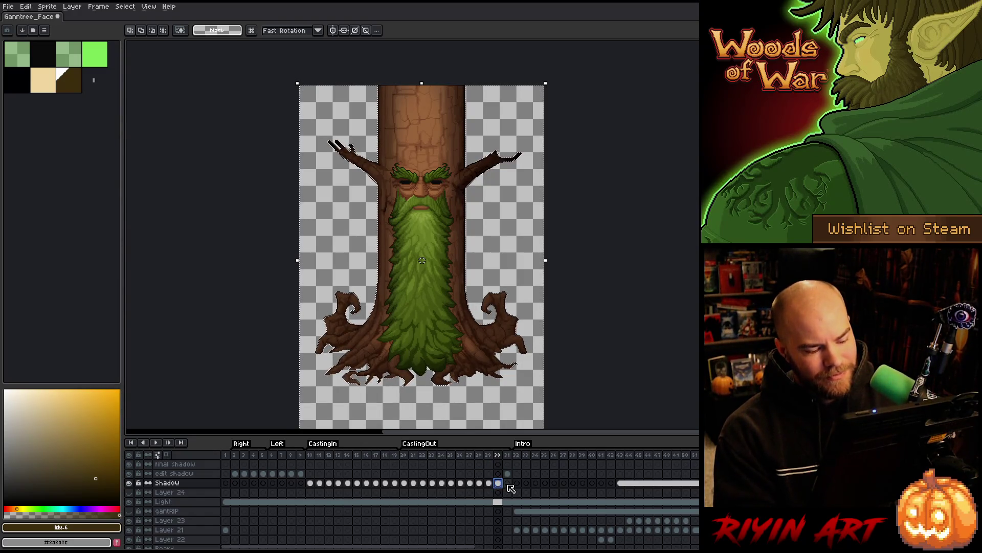
- Load the Big Beard outline as a selection on frame 31's edit shadow cel
left_click(507, 474)
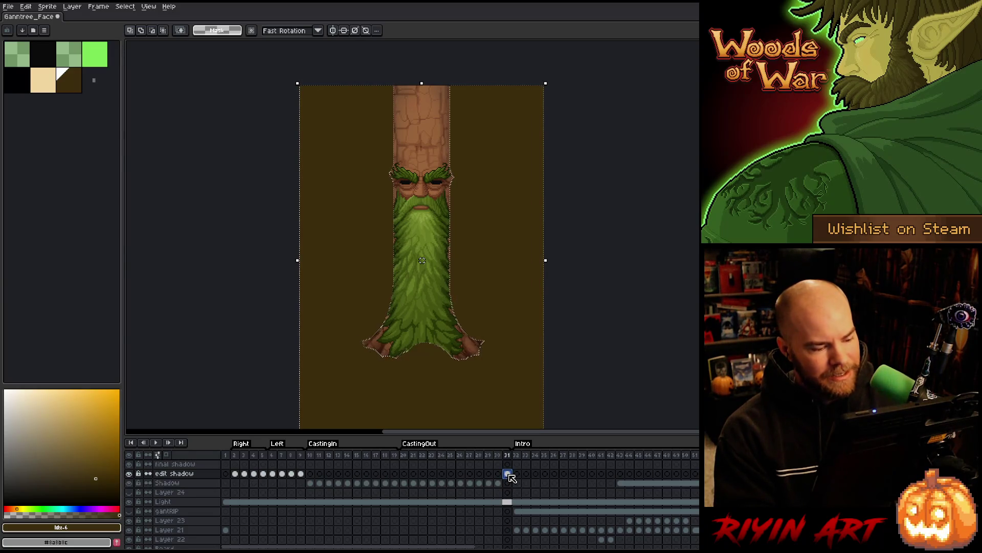
scroll(510, 477, "down", 2)
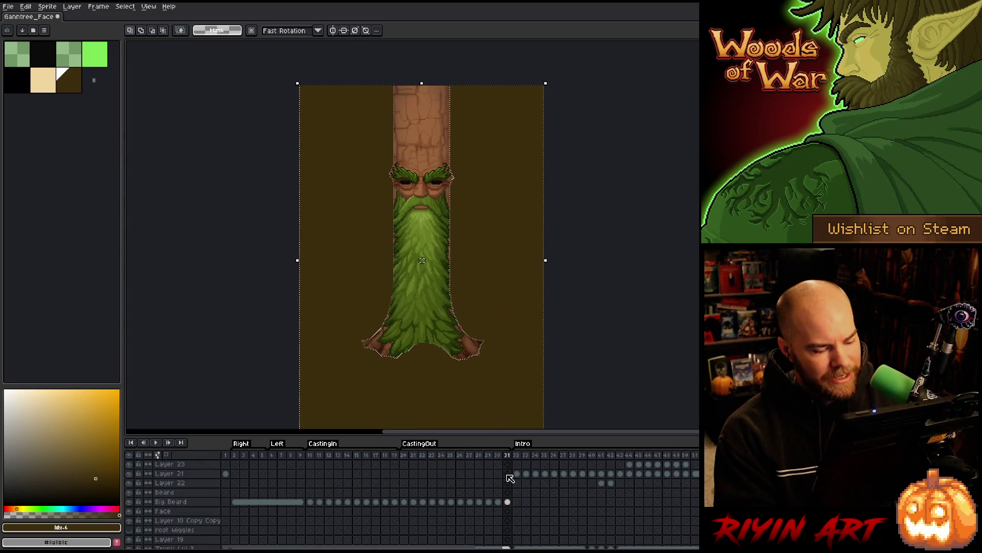
left_click(508, 501)
scroll(512, 506, "up", 3)
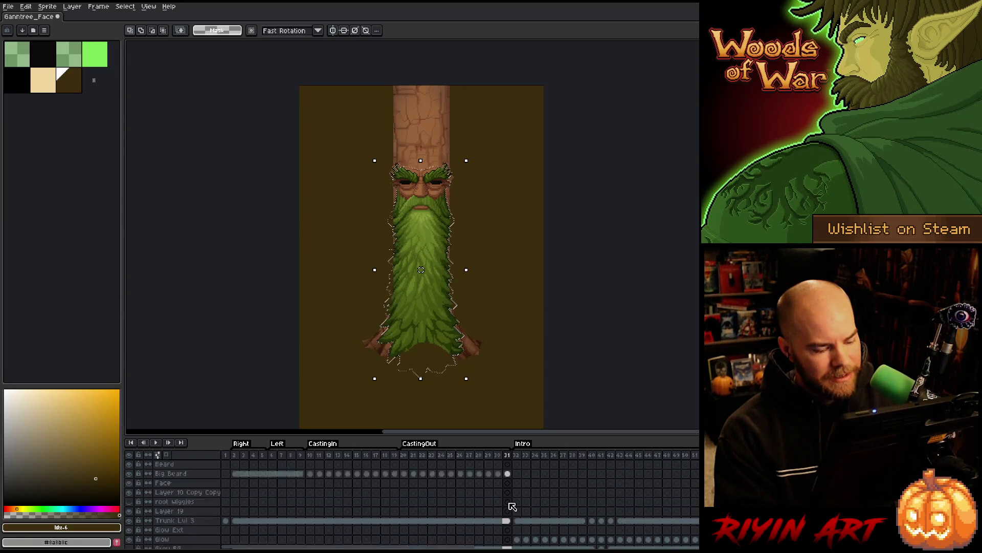
- Contract the beard selection and apply the 17x17 blur to the shadow area
left_click(126, 6)
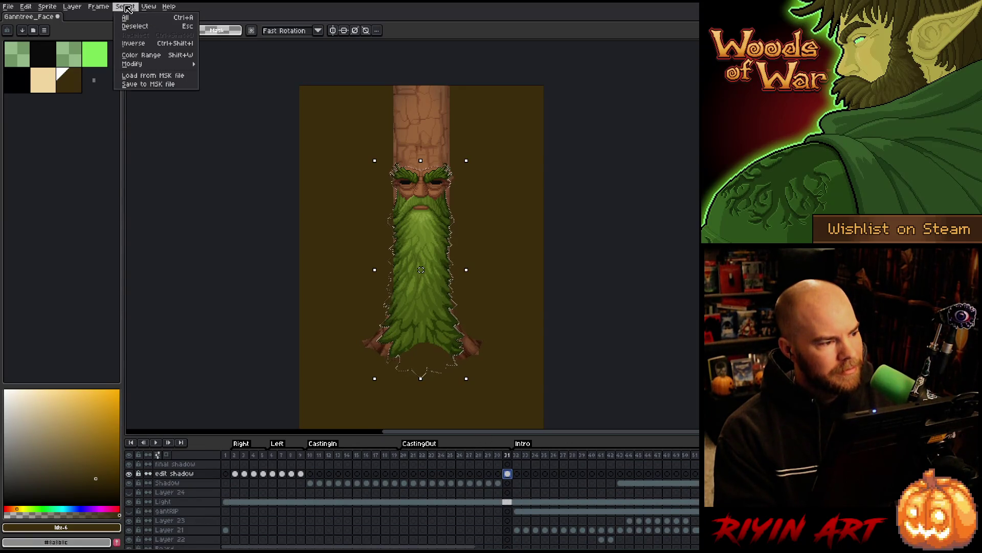
mouse_move(148, 65)
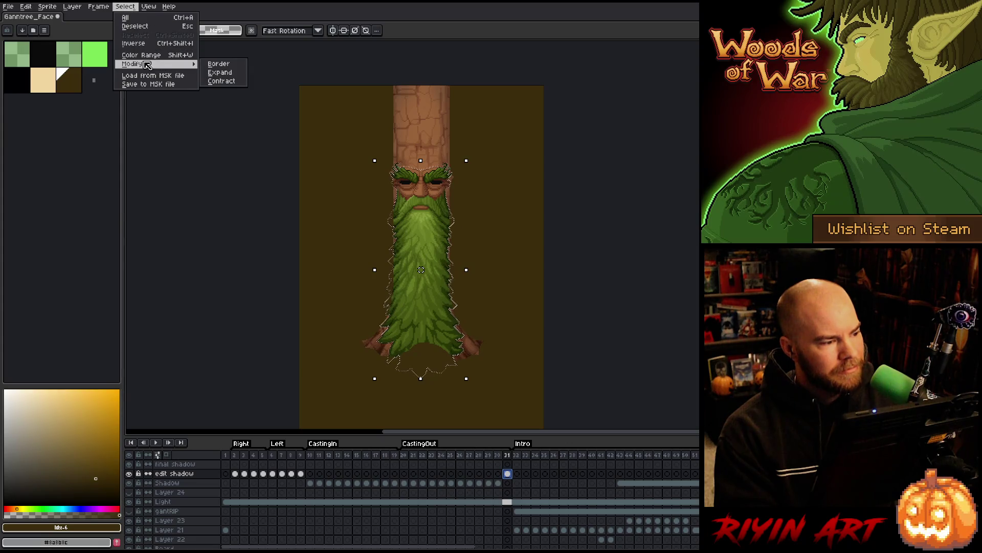
left_click(218, 81)
key("Return")
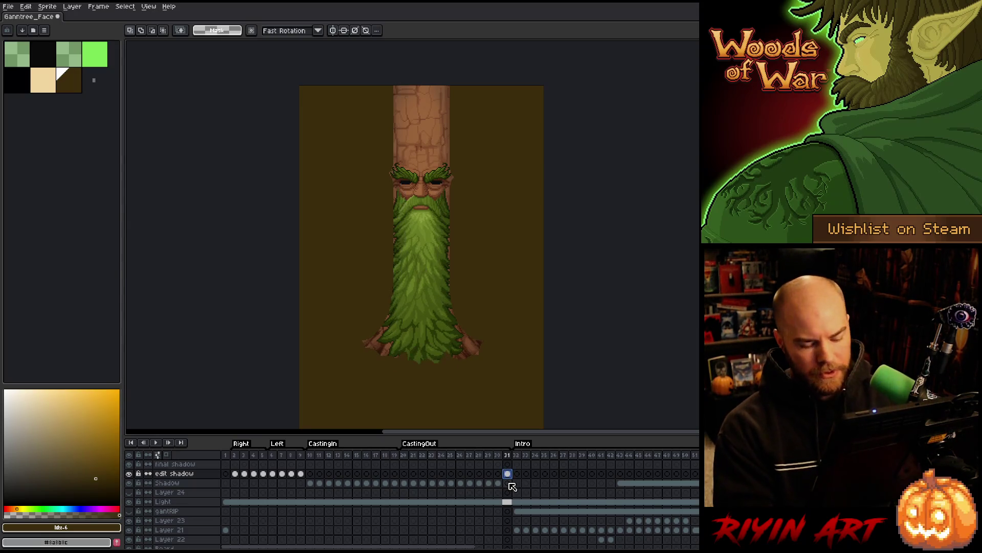
key("F9")
key("Return")
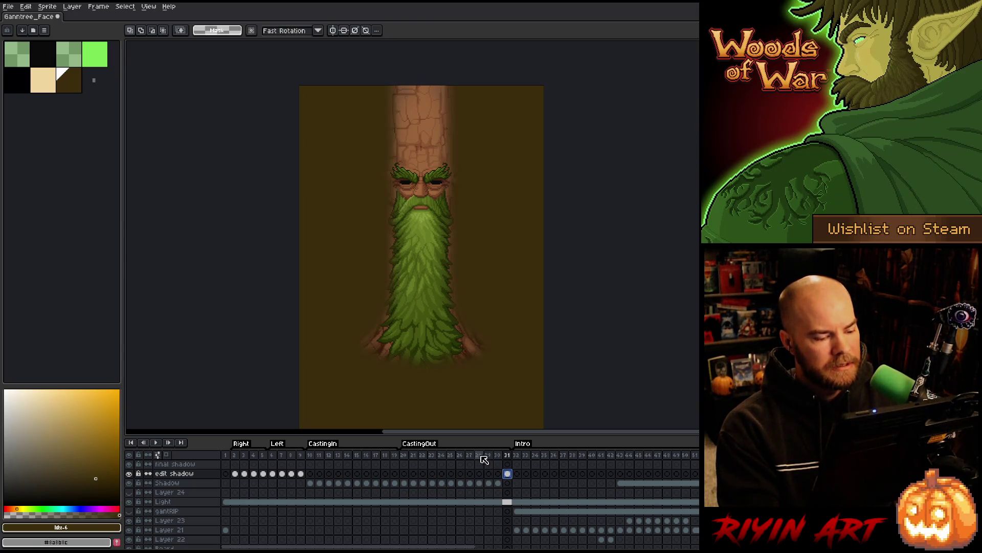
- Check the Shadow layer at frame 31 against the Trunk Lvl 3 outline
left_click(508, 483)
scroll(513, 486, "down", 4)
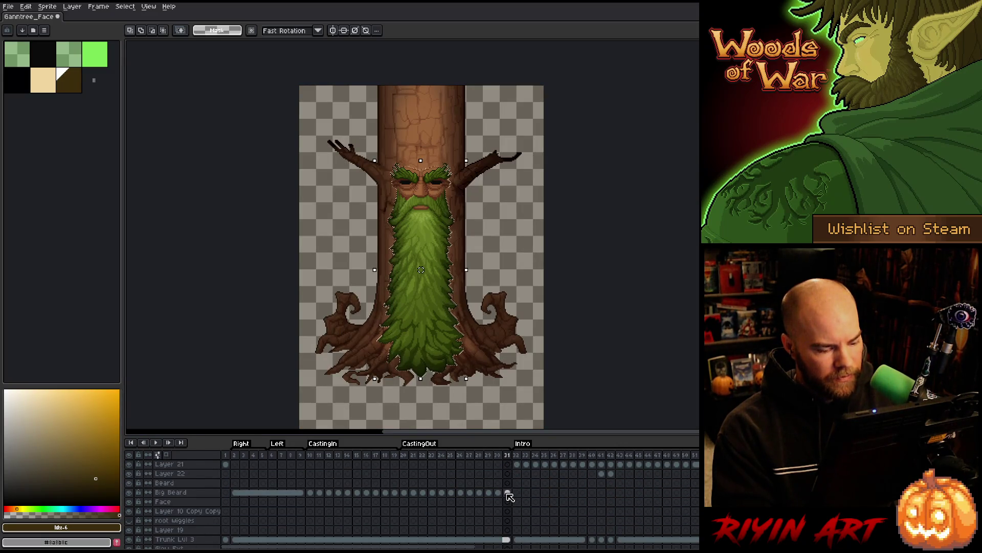
scroll(510, 496, "down", 1)
left_click(508, 520)
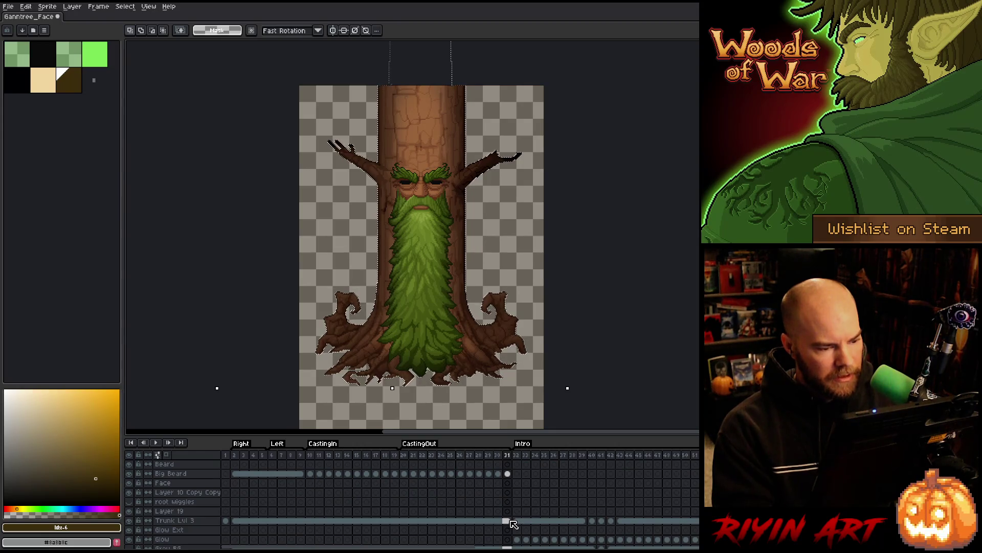
key("ctrl+a")
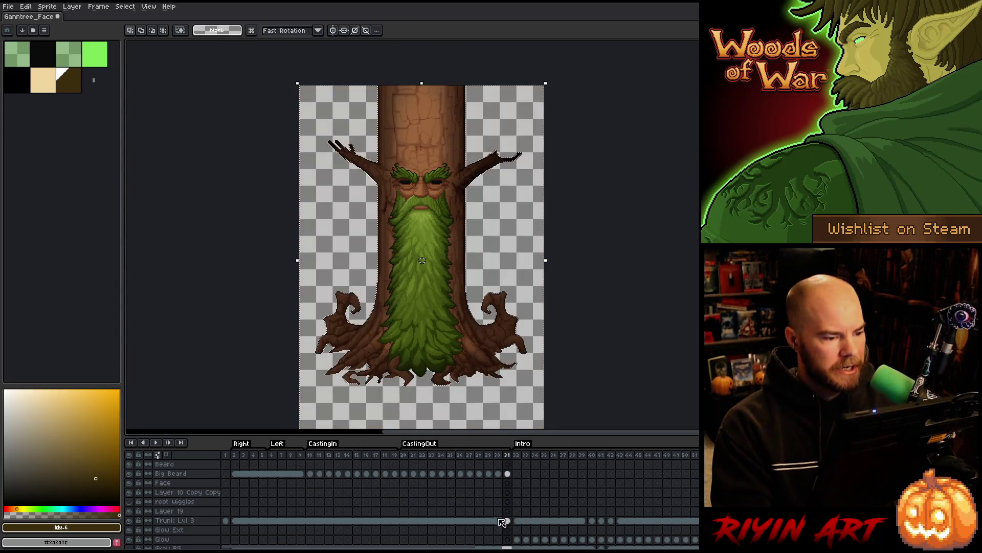
scroll(504, 515, "up", 4)
left_click(506, 483)
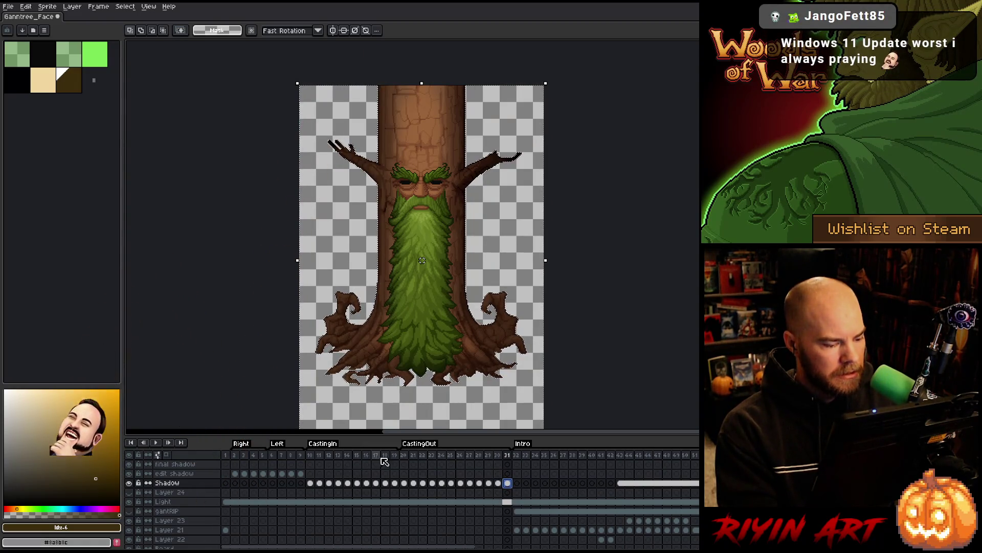
left_click(404, 455)
- Play the animation to preview the shadow across the CastingOut, CastingInFire and CastingInNature frames
key("Return")
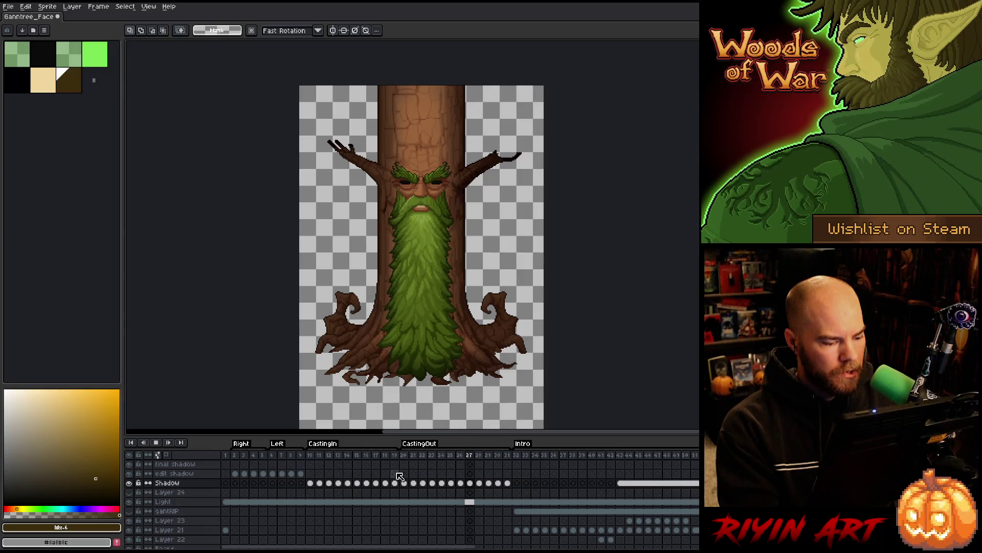
left_click(417, 443)
left_click(310, 483, "shift")
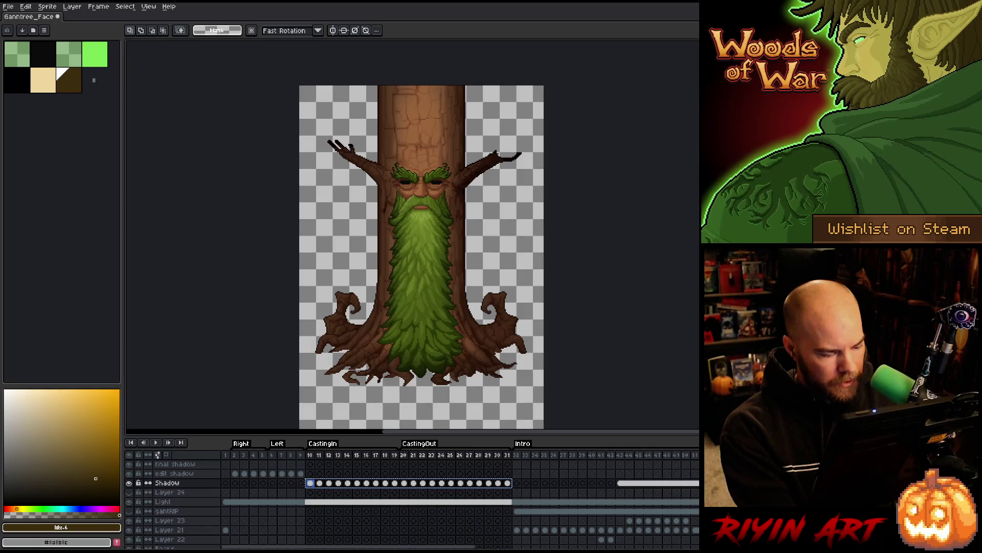
left_click_drag(348, 546, 588, 546)
left_click_drag(586, 483, 681, 483)
left_click(381, 484)
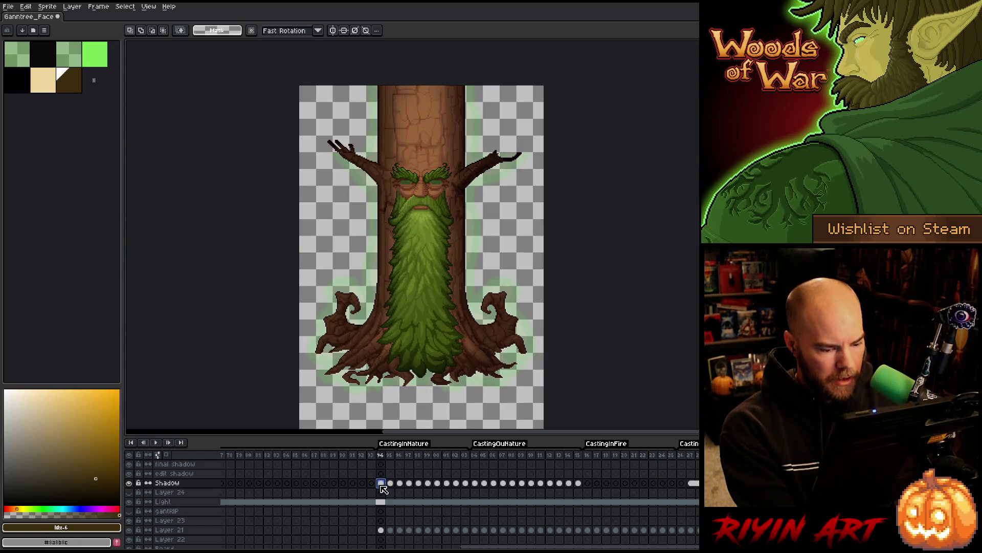
key("Return")
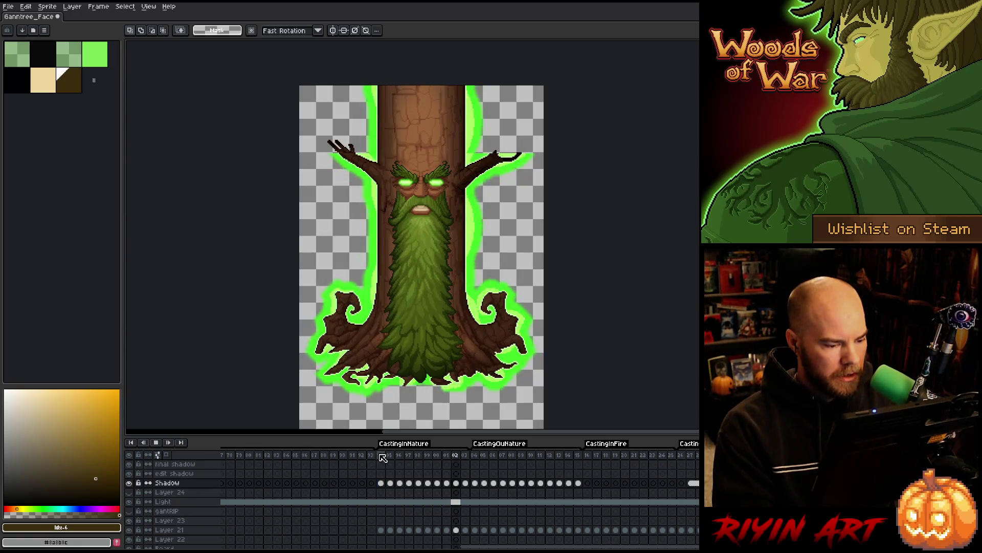
key("Return")
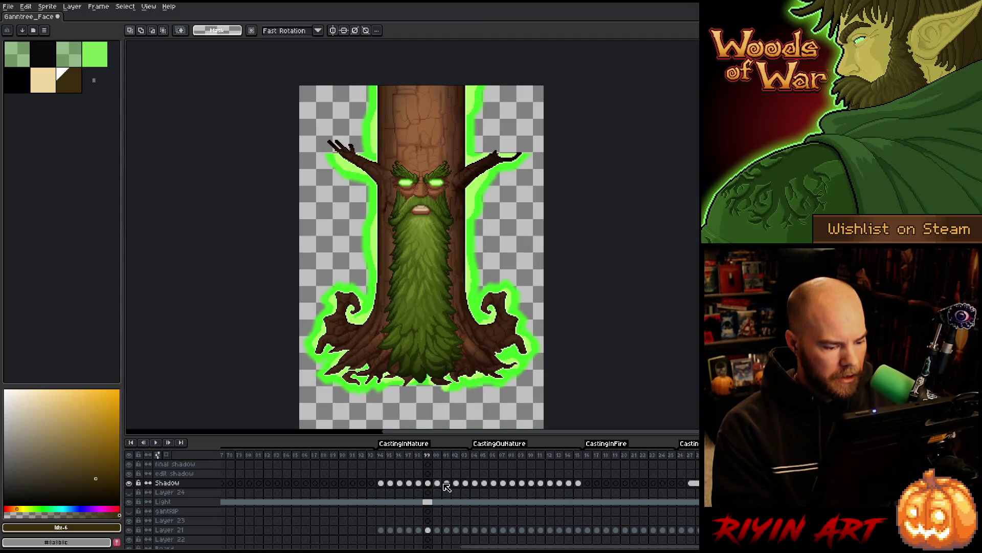
- Load the beard's outline as a selection, check frames 98–99, then clear the selection
key("ctrl+shift+d")
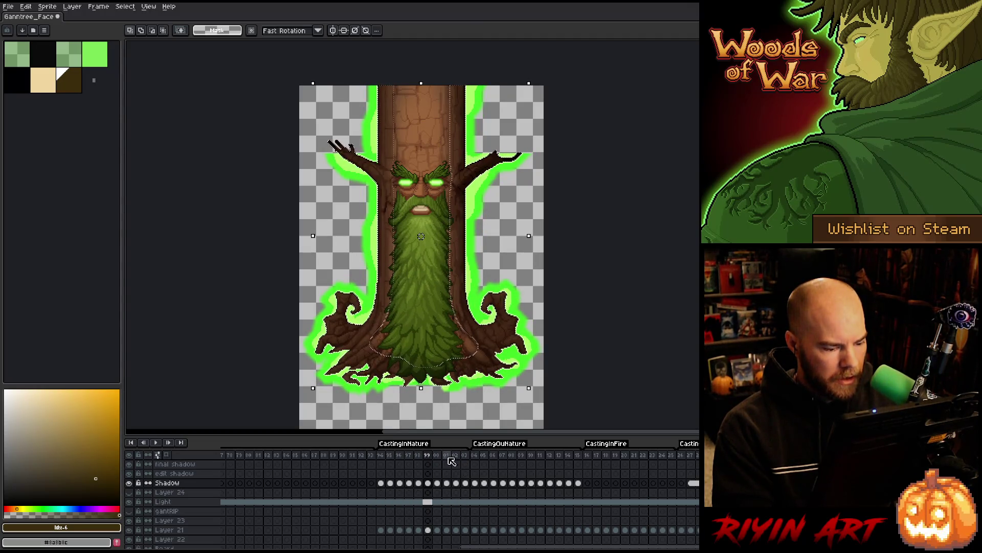
left_click(447, 456)
key("Left")
key("Left")
key("Left")
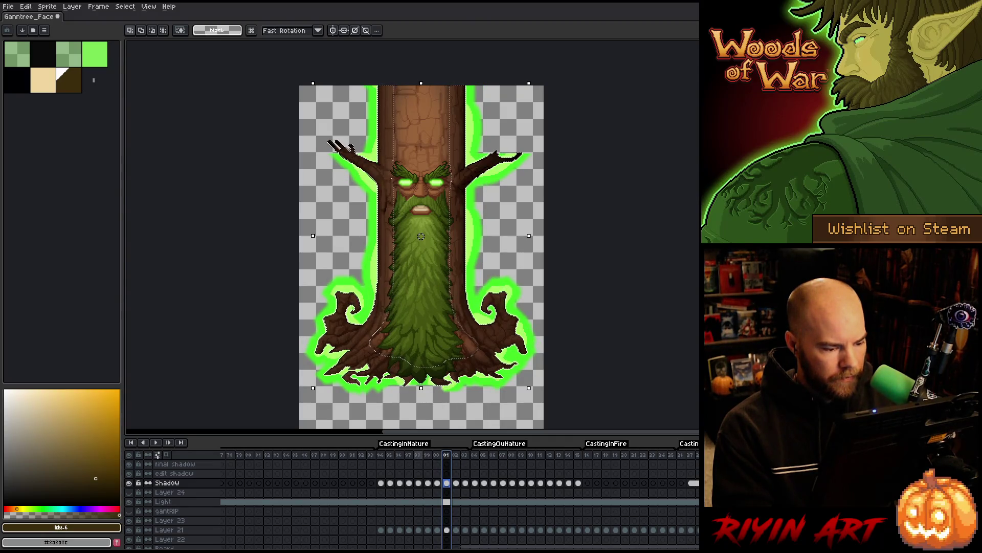
key("Right")
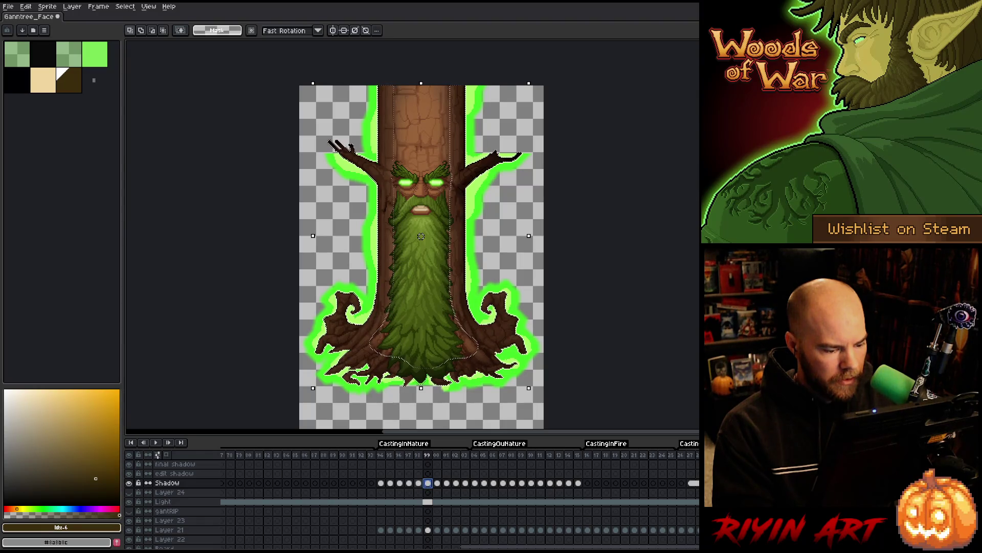
key("Left")
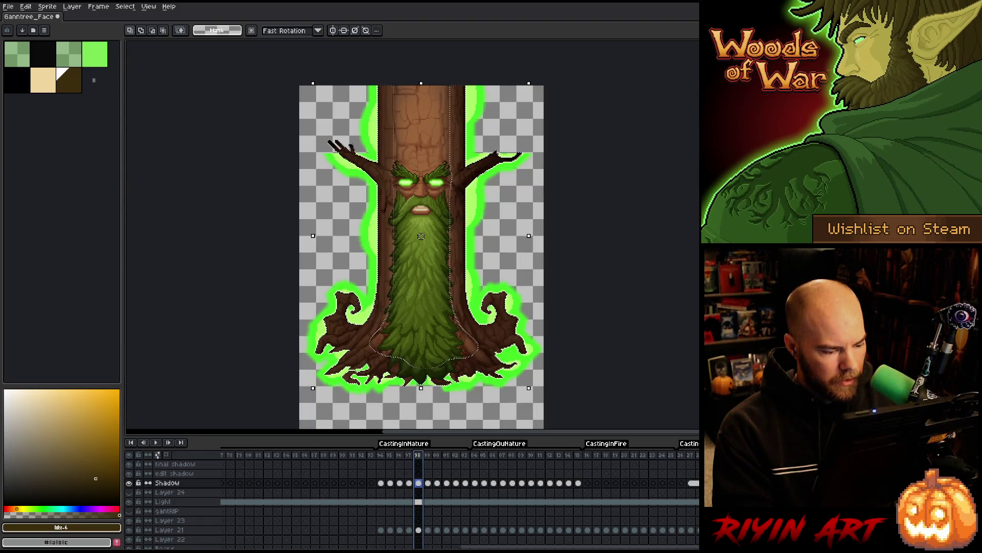
key("ctrl+d")
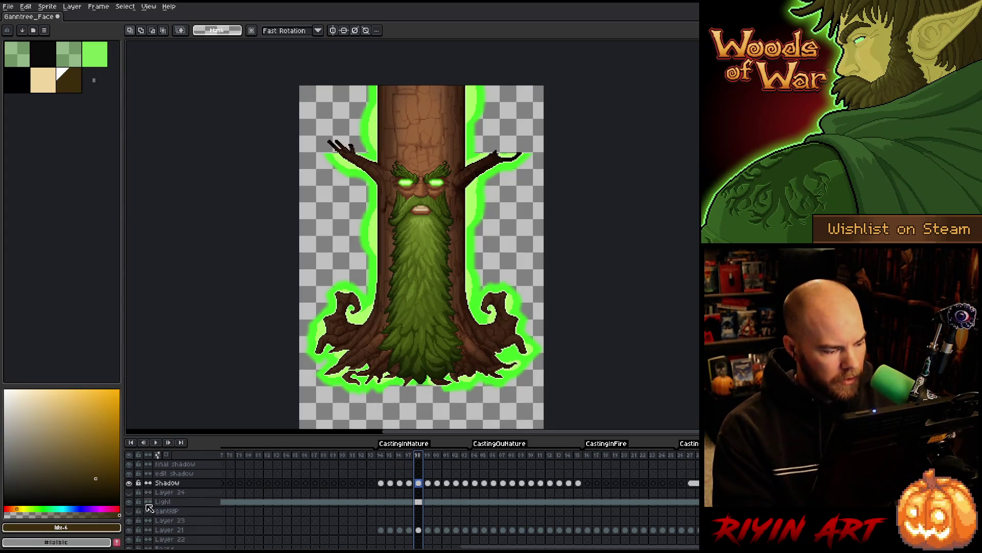
- Compare the Shadow layer alone against the full sprite on frames 97 back to 94
left_click(130, 483, "alt")
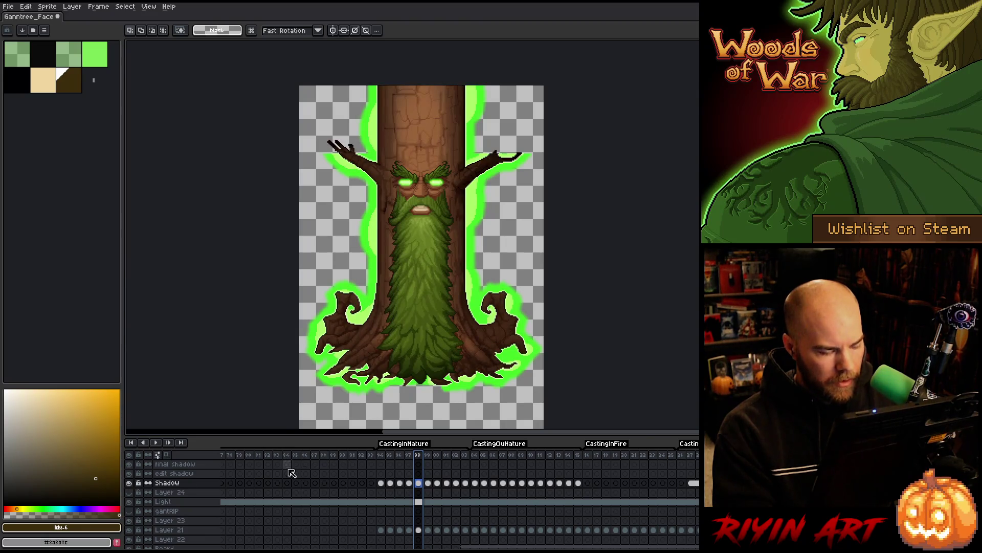
key("Left")
left_click(129, 483, "alt")
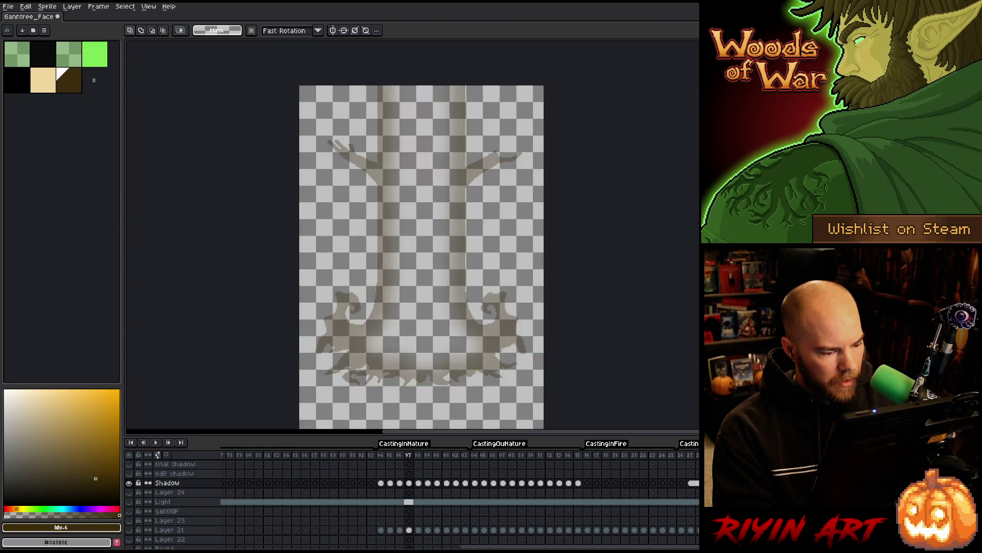
left_click(129, 483, "alt")
key("Left")
left_click(129, 483, "alt")
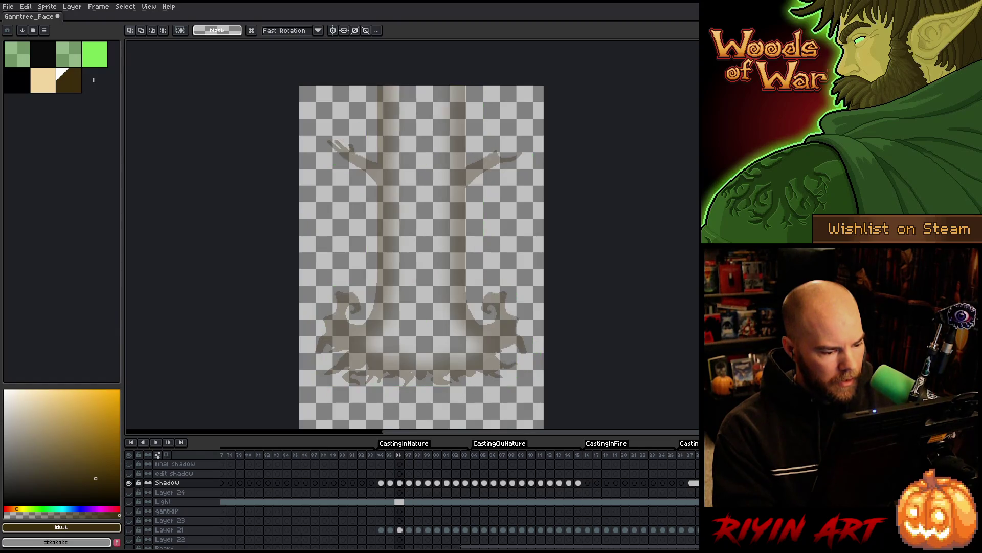
left_click(129, 483, "alt")
left_click(129, 483, "alt")
left_click(129, 483, "alt")
key("Left")
left_click(130, 483, "alt")
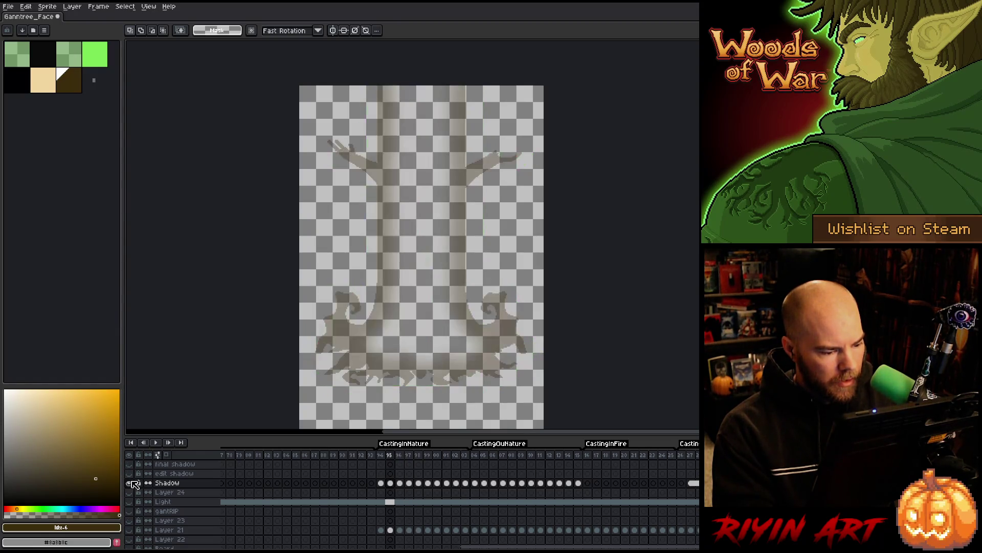
left_click(130, 483, "alt")
left_click(129, 483, "alt")
left_click(129, 483, "alt")
key("Left")
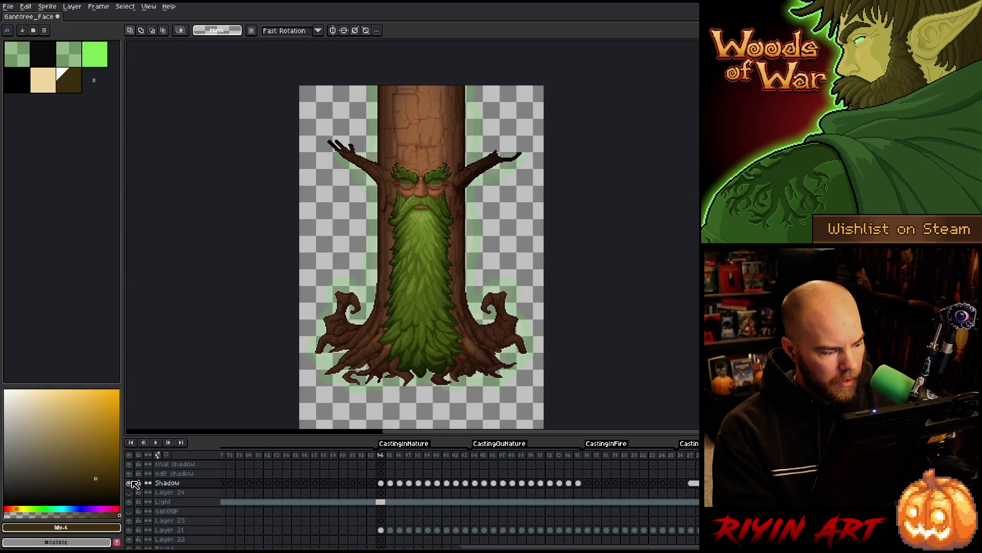
left_click(129, 483, "alt")
left_click(130, 483, "alt")
left_click(129, 483, "alt")
left_click(129, 483, "alt")
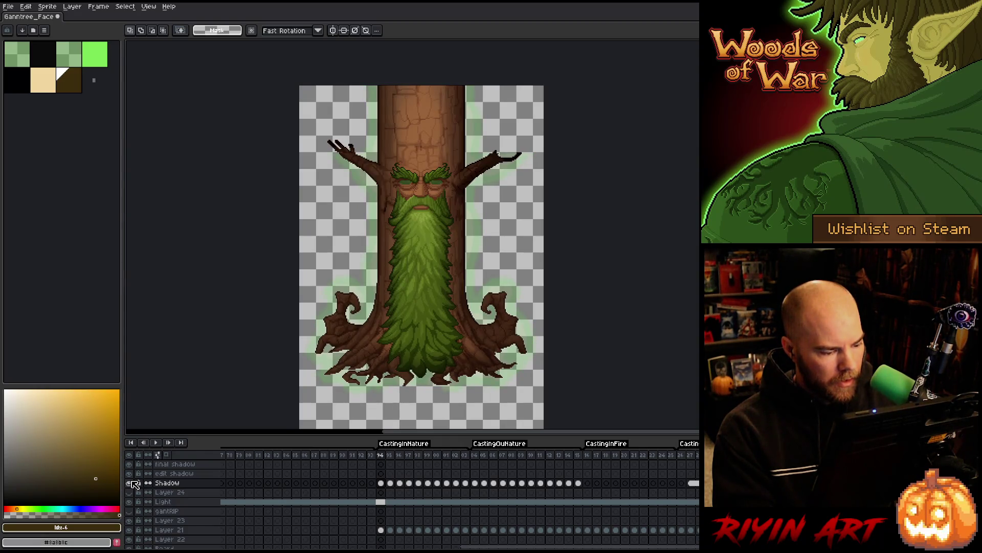
key("End")
left_click(129, 483, "alt")
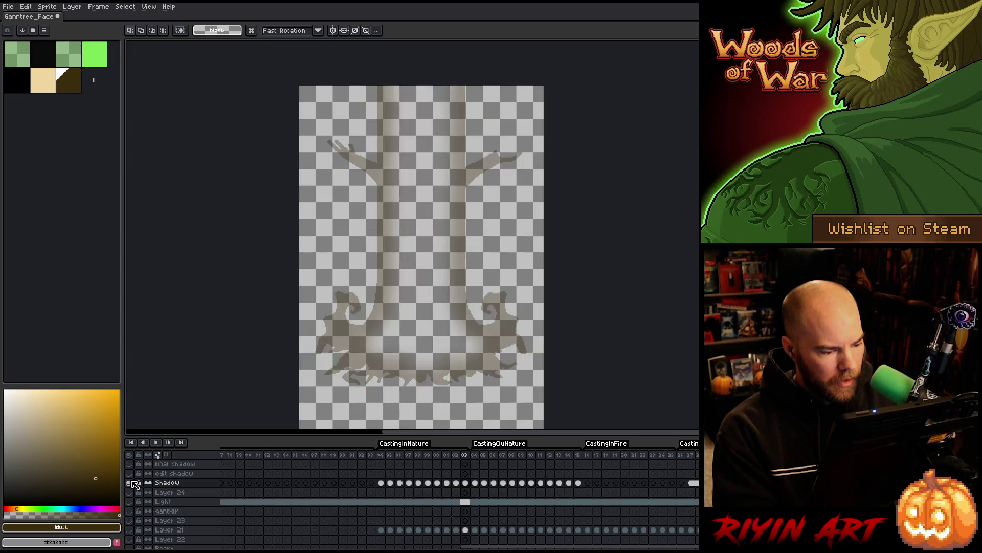
left_click(129, 483, "alt")
- Compare the Shadow layer with the tree on frames 01 through 06
key("Left")
key("Left")
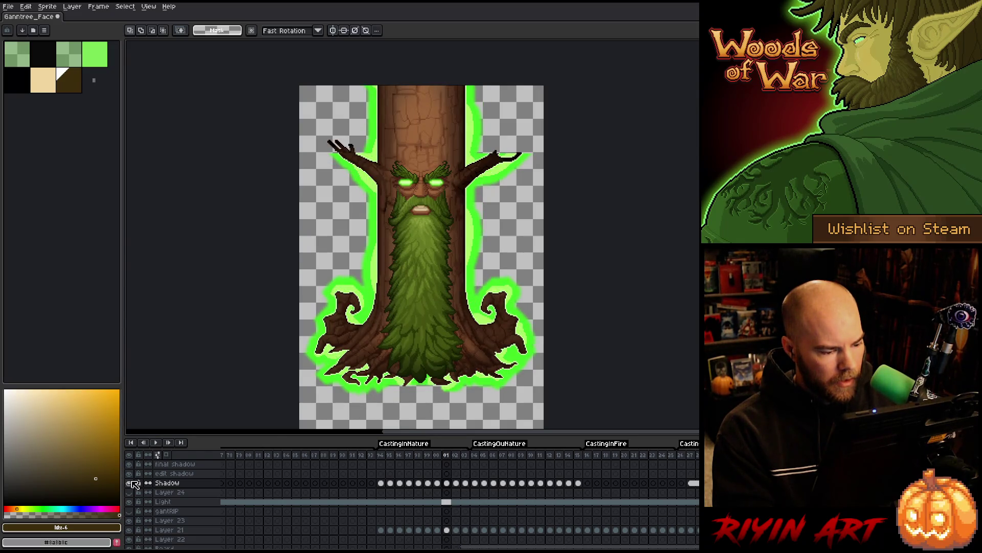
left_click(476, 455)
key("Right")
key("Right")
key("Right")
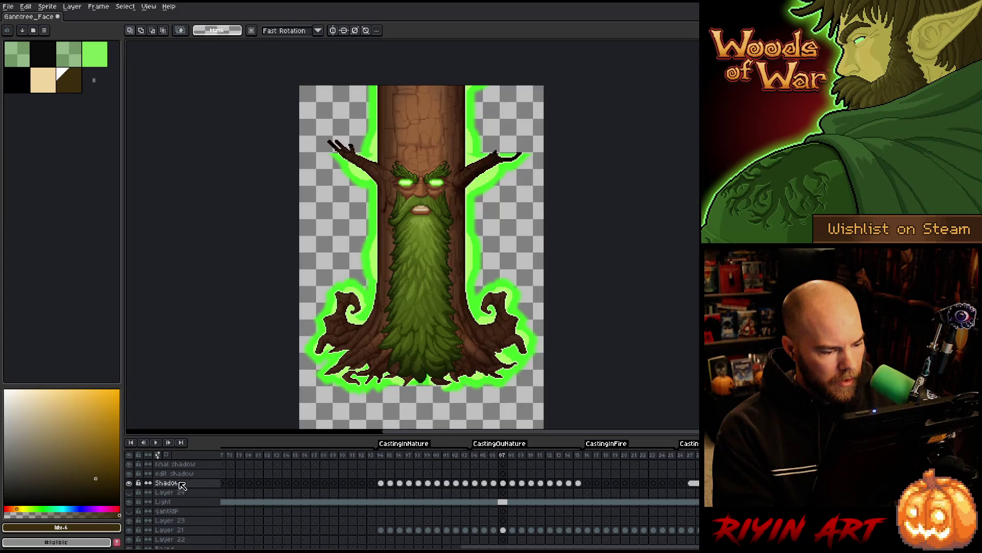
left_click(129, 483, "alt")
left_click(129, 482, "alt")
left_click(130, 483, "alt")
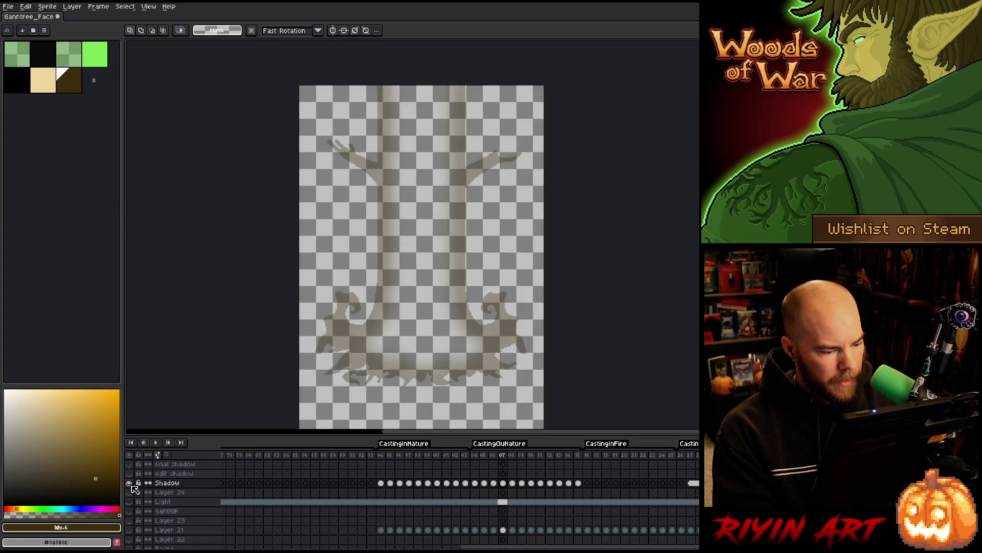
left_click(129, 483, "alt")
left_click(129, 483, "alt")
left_click(129, 482, "alt")
key("Left")
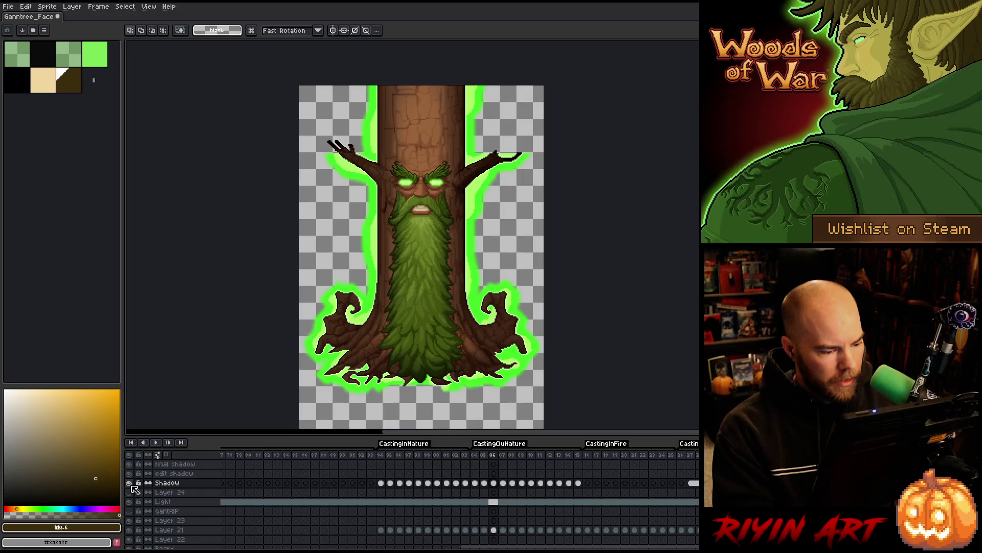
left_click(130, 483, "alt")
left_click(130, 483, "alt")
left_click(130, 483, "alt")
left_click(129, 483, "alt")
- Toggle the Shadow layer's visibility to compare it with the tree on frames 07 to 10
key("Right")
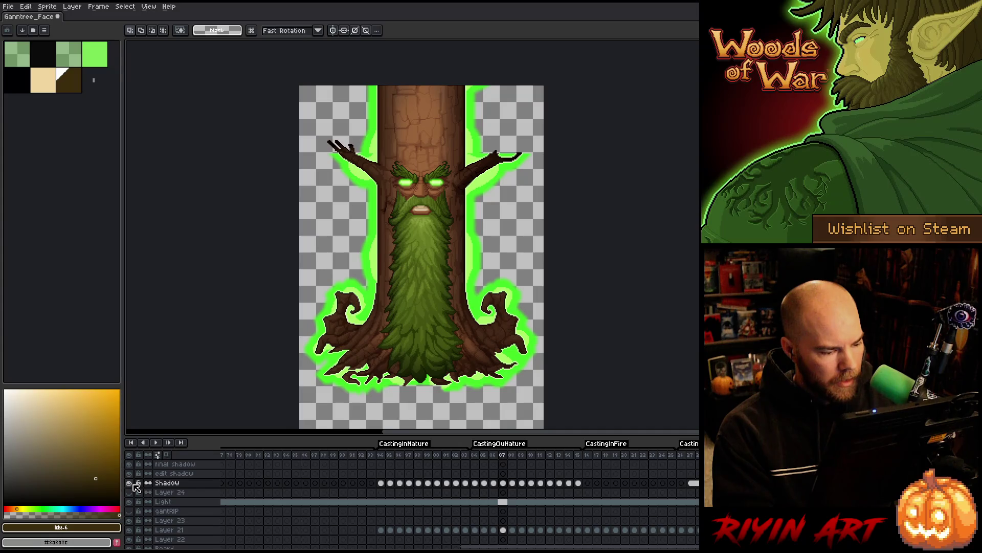
left_click(130, 483, "alt")
left_click(130, 483, "alt")
left_click(503, 484)
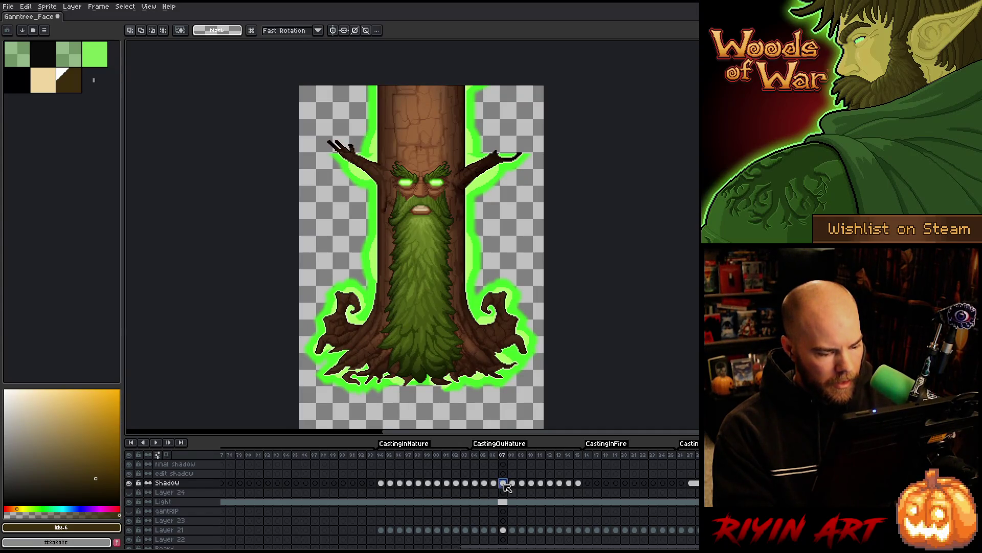
key("Left")
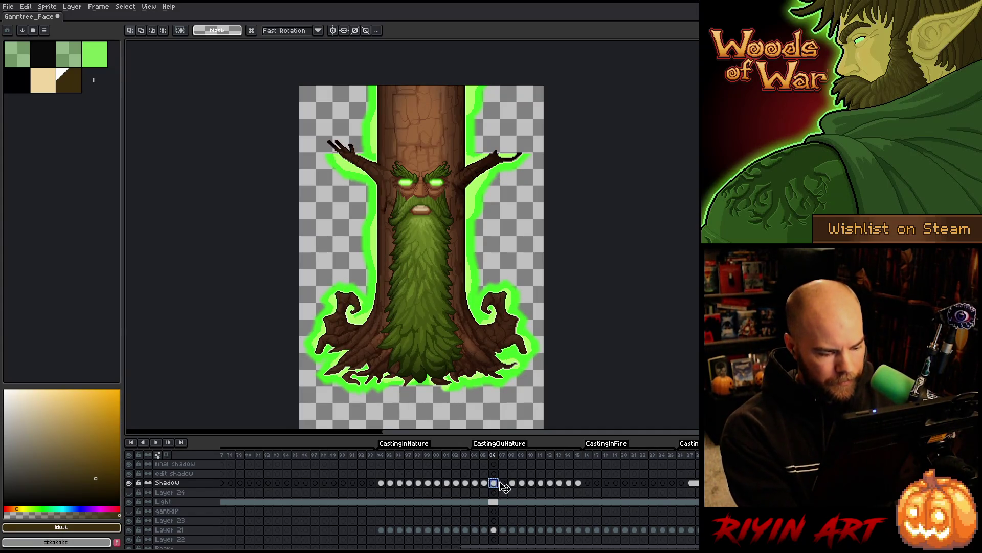
key("Right")
key("Right")
left_click(131, 484, "alt")
left_click(130, 484, "alt")
key("Right")
left_click(131, 484, "alt")
left_click(130, 483, "alt")
left_click(130, 484, "alt")
left_click(130, 483, "alt")
key("Right")
left_click(130, 483, "alt")
left_click(130, 484, "alt")
- Continue toggling the Shadow layer on frames 11 through 15 to check the glow
left_click(130, 483, "alt")
left_click(131, 483, "alt")
key("Right")
left_click(131, 483, "alt")
left_click(130, 483, "alt")
left_click(131, 484, "alt")
left_click(130, 483, "alt")
key("Right")
left_click(131, 483, "alt")
left_click(130, 484, "alt")
left_click(130, 483, "alt")
left_click(130, 484, "alt")
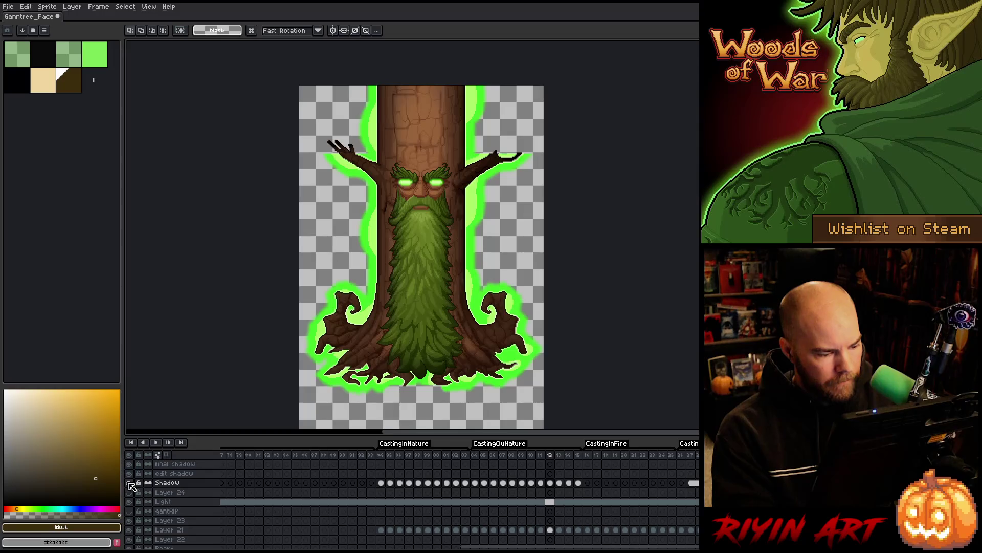
key("Right")
left_click(131, 483, "alt")
left_click(131, 484, "alt")
left_click(131, 484, "alt")
left_click(131, 484, "alt")
key("Right")
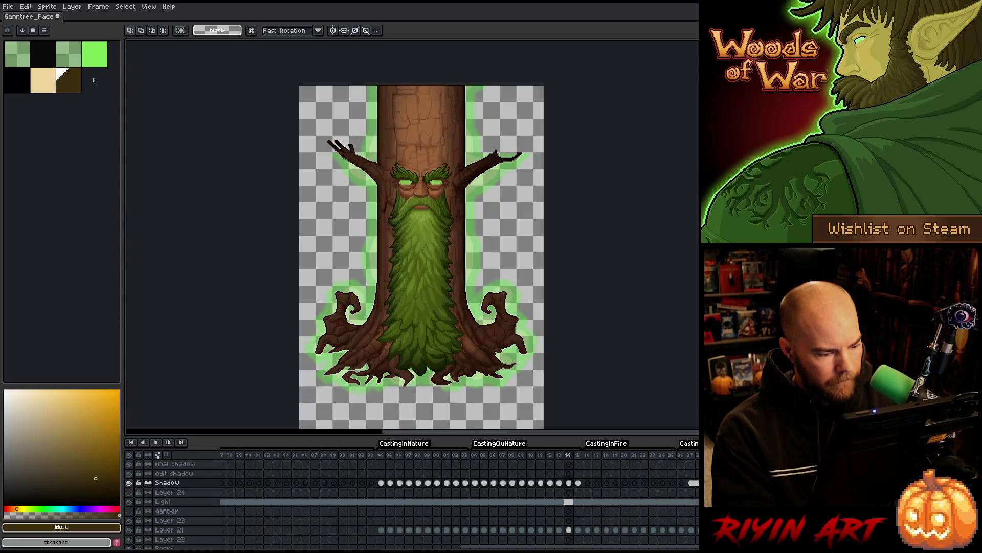
left_click(131, 484, "alt")
left_click(131, 484, "alt")
left_click(131, 483, "alt")
left_click(130, 483, "alt")
key("Right")
left_click(130, 483, "alt")
left_click(131, 483, "alt")
left_click(131, 483, "alt")
left_click(130, 484, "alt")
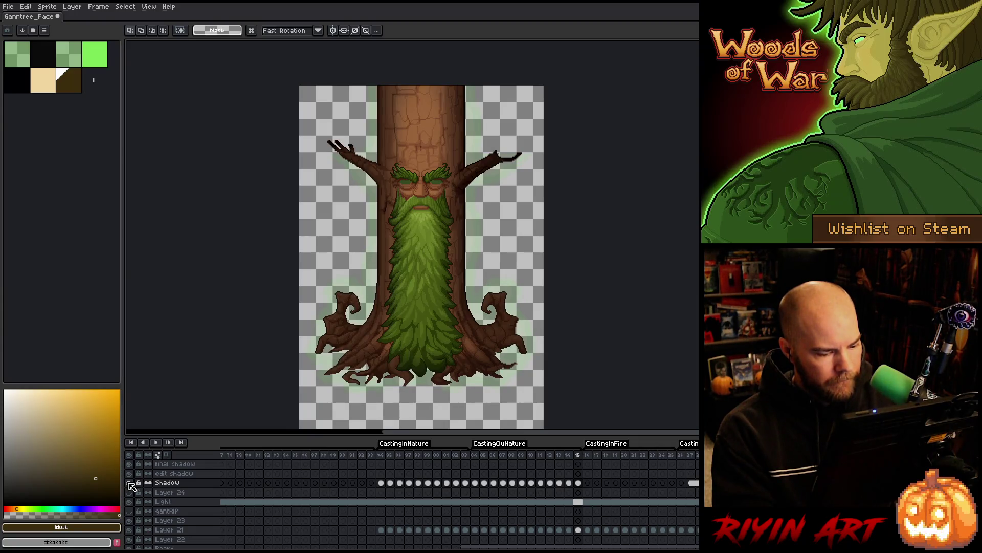
- Toggle the Shadow layer on and off on CastingOut frames 21 to 23
left_click_drag(570, 547, 330, 547)
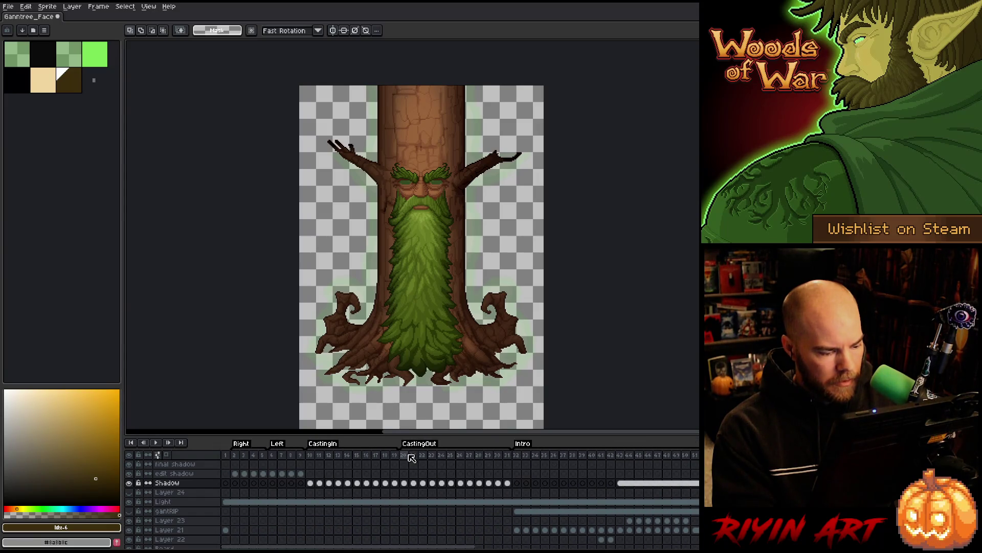
left_click(413, 456)
left_click(129, 482, "alt")
left_click(129, 482, "alt")
key("Right")
left_click(129, 483, "alt")
left_click(129, 482, "alt")
key("Right")
left_click(129, 482, "alt")
left_click(129, 482, "alt")
- Play the animation from frame 23 to preview the shadow, then return to frame 2
left_click(422, 483)
left_click(432, 483)
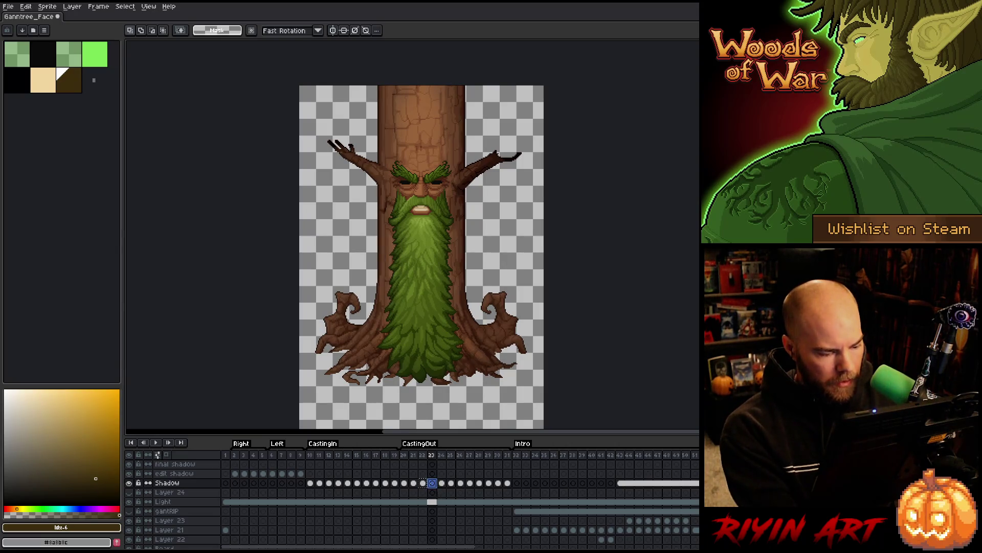
key("Return")
key("Return")
left_click(238, 456)
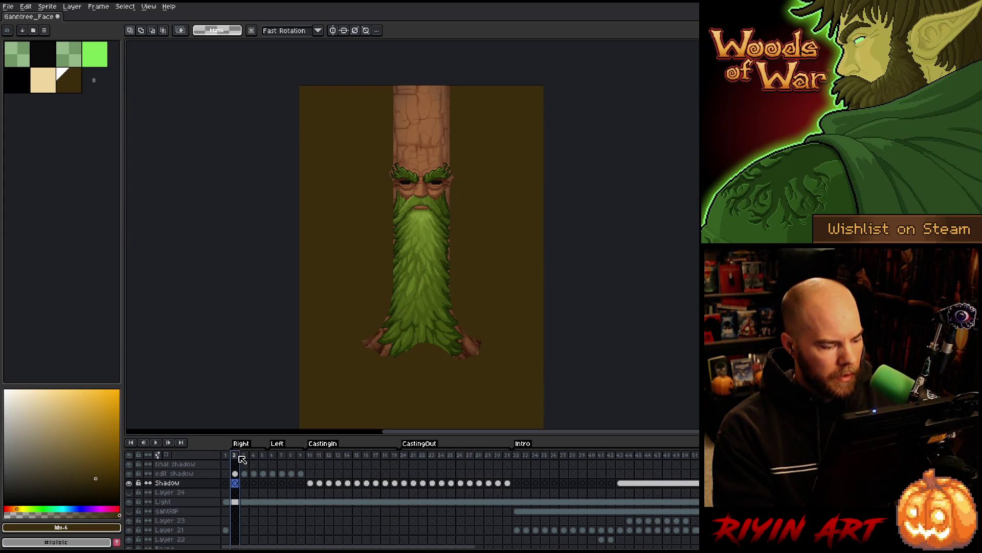
- Hide the edit shadow layer and inspect its frames 2, 9 and 43
left_click(129, 474)
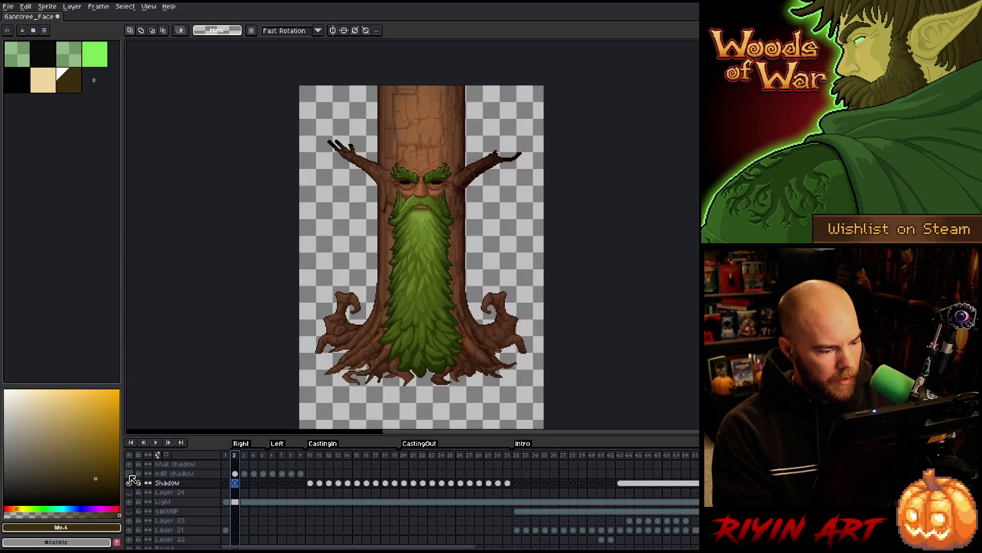
left_click_drag(234, 456, 310, 457)
left_click(235, 473)
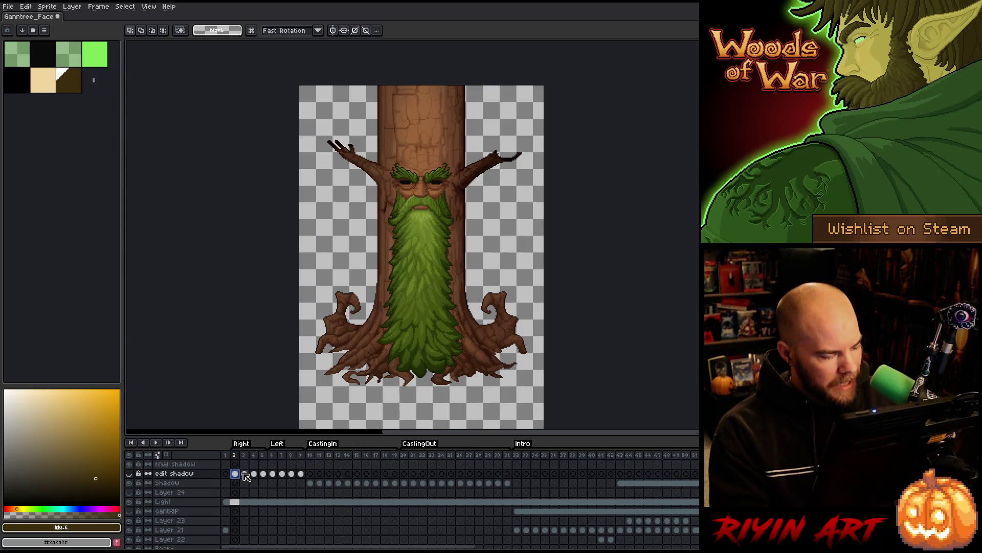
scroll(246, 476, "down", 1)
scroll(245, 476, "up", 1)
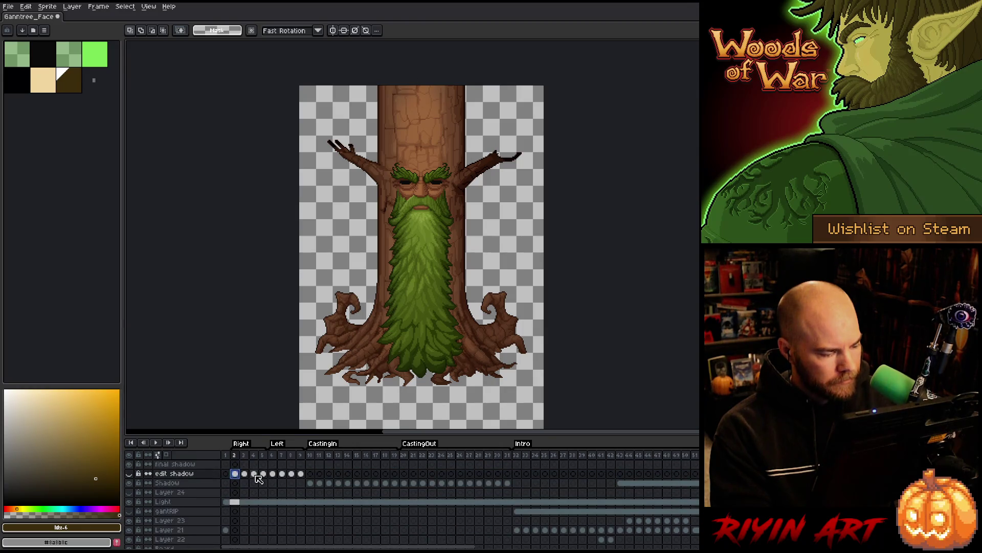
left_click(301, 474)
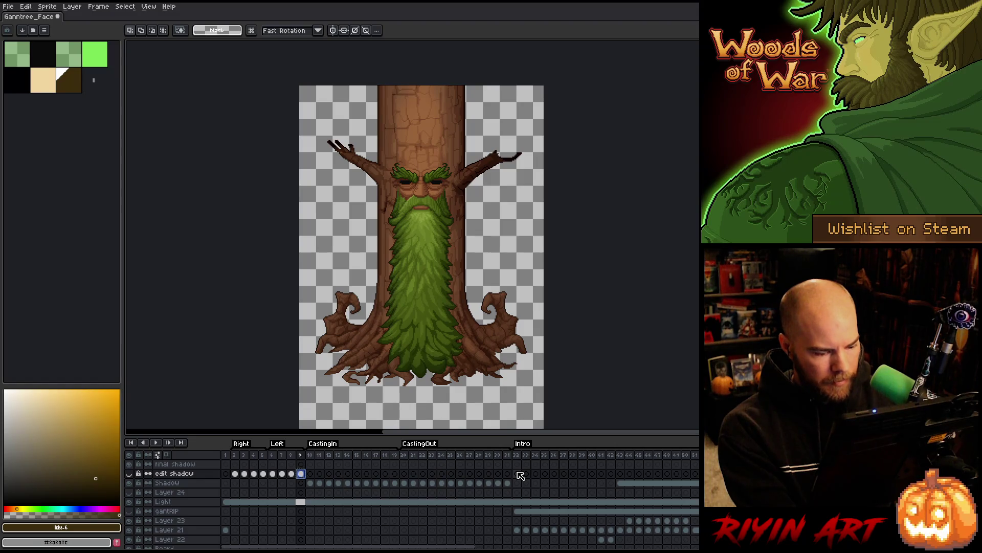
left_click(620, 473)
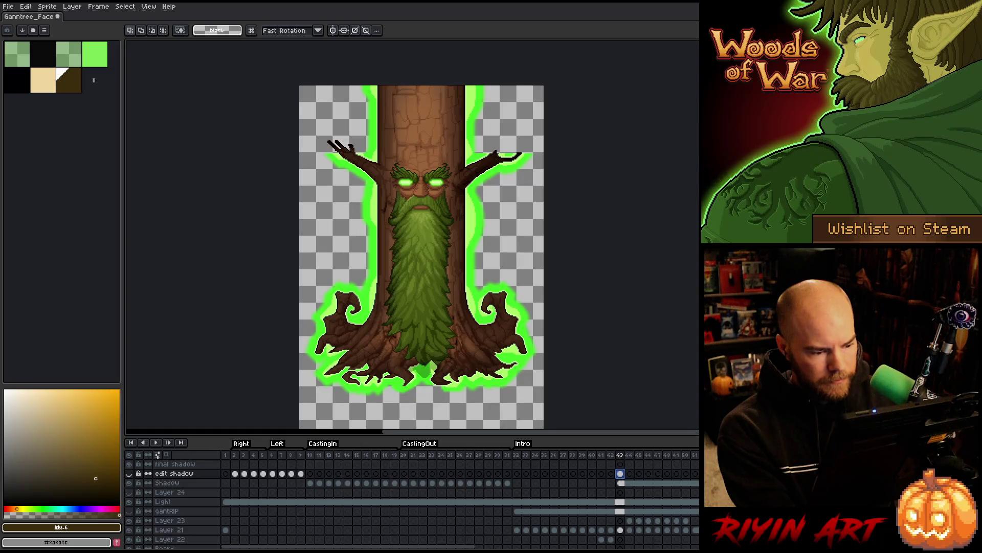
mouse_move(620, 473)
left_mouse_down()
mouse_move(675, 475)
mouse_move(542, 478)
mouse_move(667, 473)
mouse_move(620, 476)
left_mouse_up()
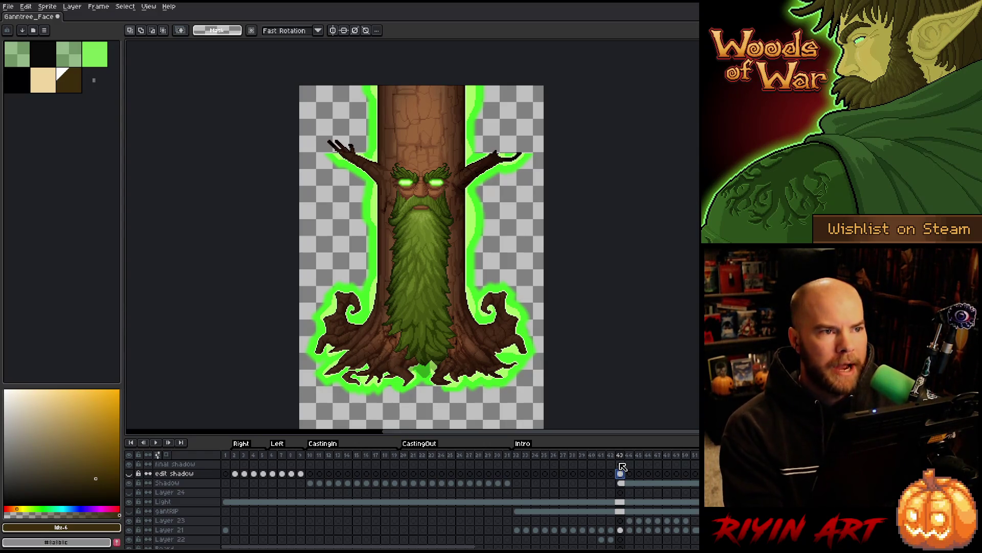
mouse_move(517, 460)
left_mouse_down()
mouse_move(614, 460)
mouse_move(251, 472)
mouse_move(487, 475)
mouse_move(225, 472)
mouse_move(239, 471)
left_mouse_up()
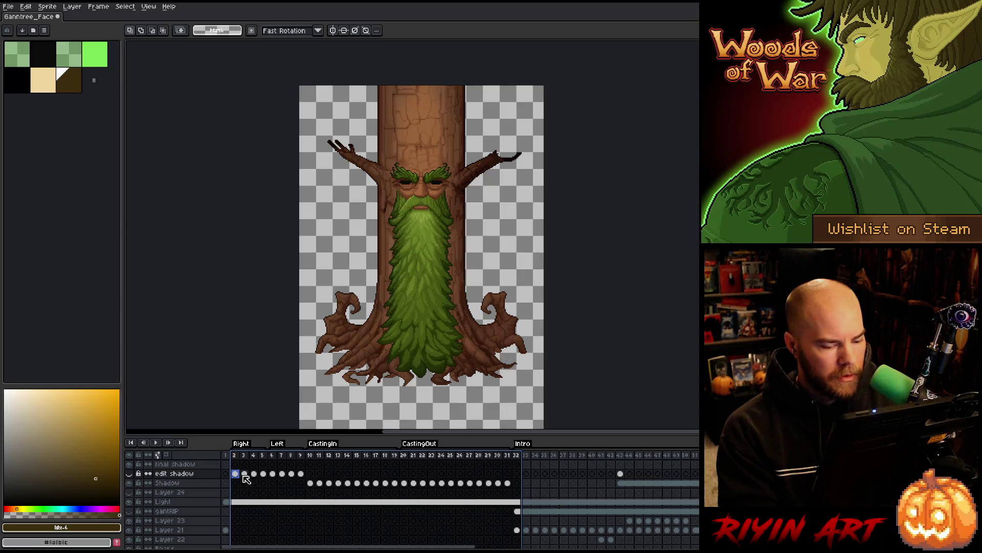
- Load the Big Beard pixels as a selection on frame 2 and show the edit shadow layer
left_click(254, 473)
left_click(235, 473)
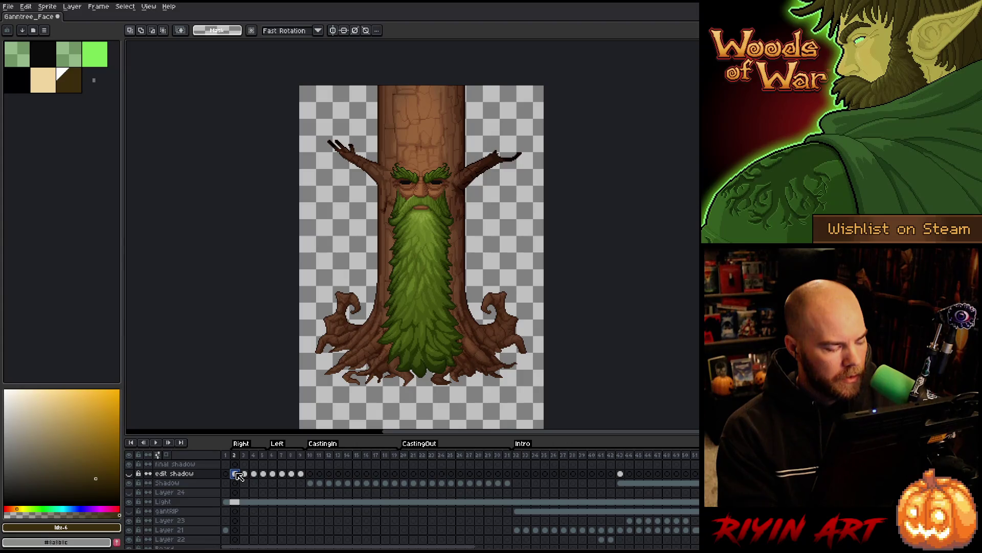
scroll(238, 486, "down", 2)
left_click(234, 521)
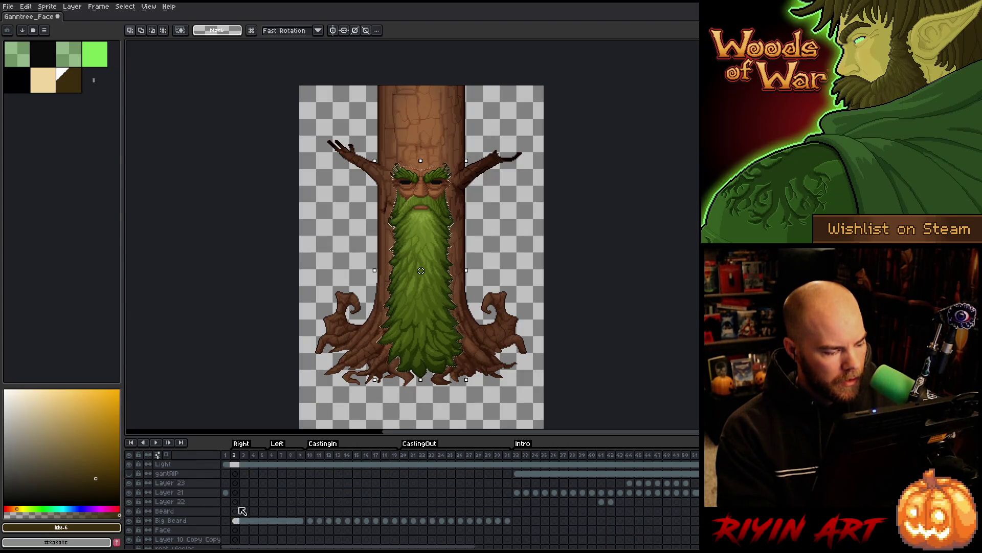
scroll(238, 504, "up", 2)
left_click(235, 473)
left_click(128, 473)
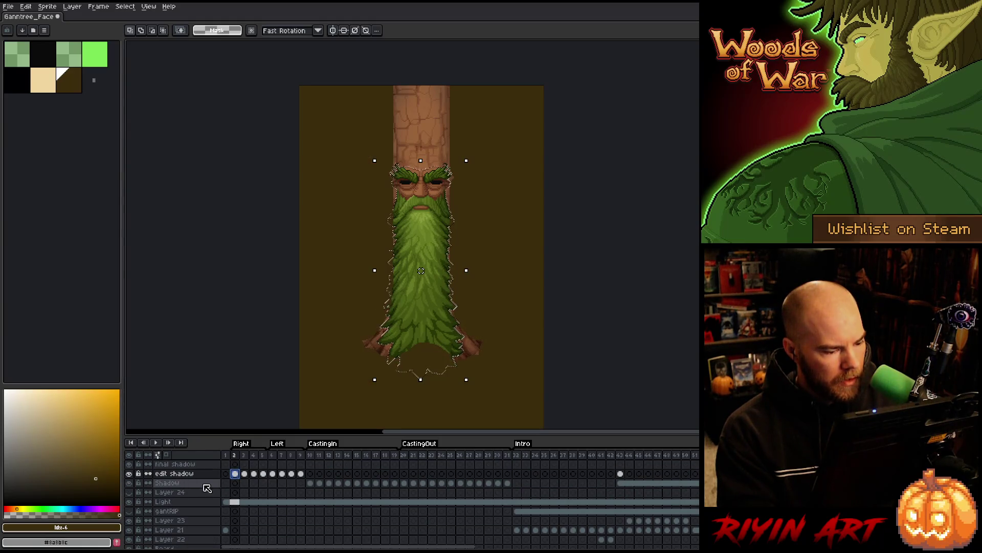
- Contract the beard selection inward with Select > Modify > Contract
left_click(125, 6)
mouse_move(154, 63)
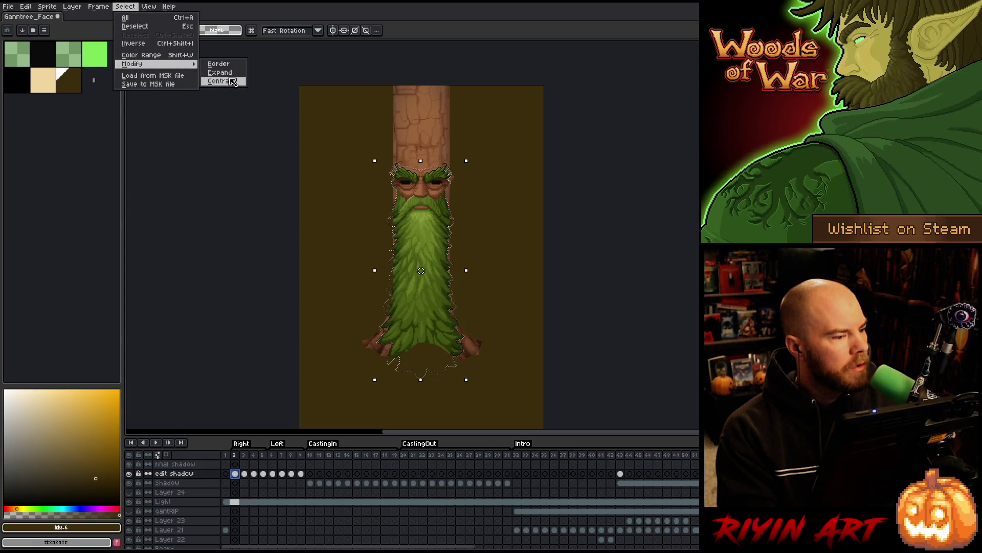
left_click(224, 80)
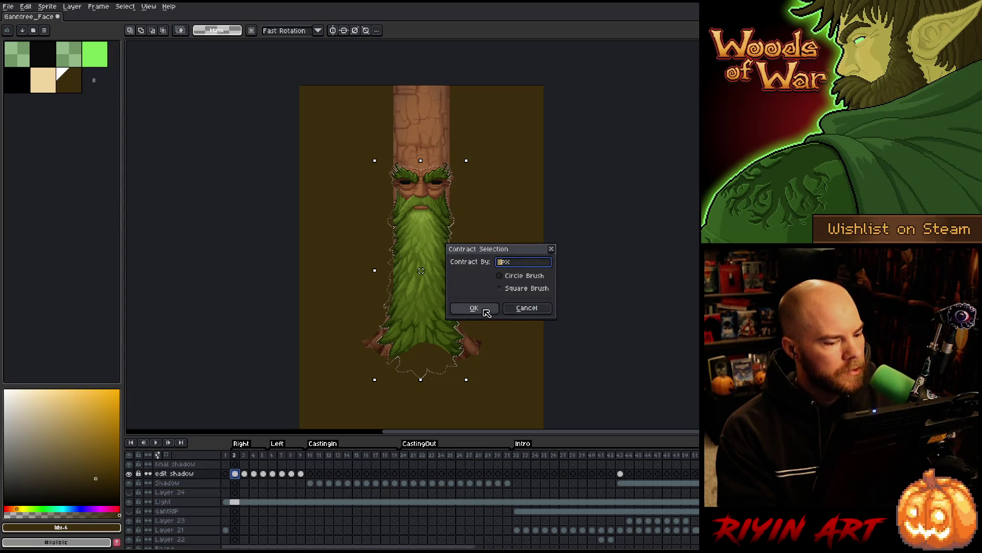
left_click(473, 308)
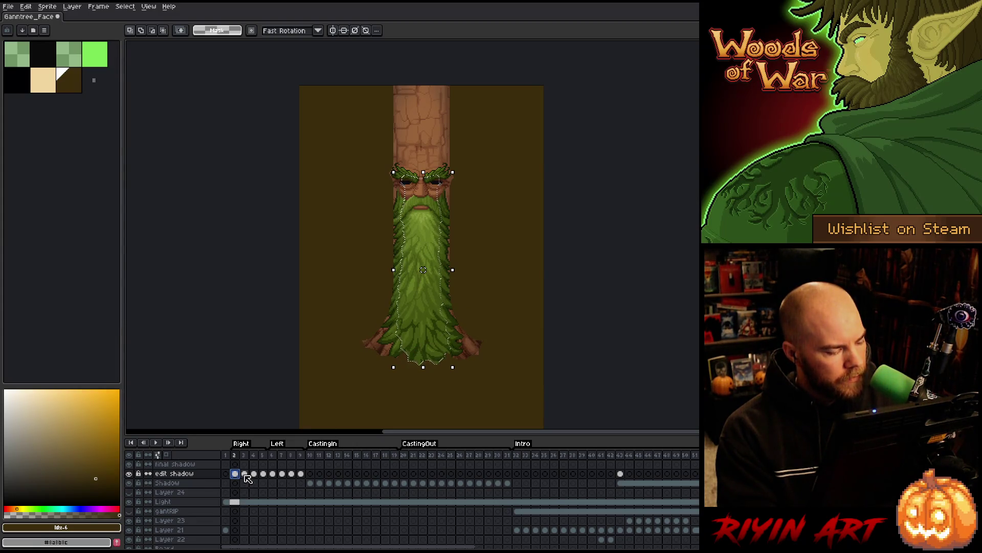
- Move edit shadow frames 3–9 up into the final shadow layer, returning to frame 2
left_click(245, 474)
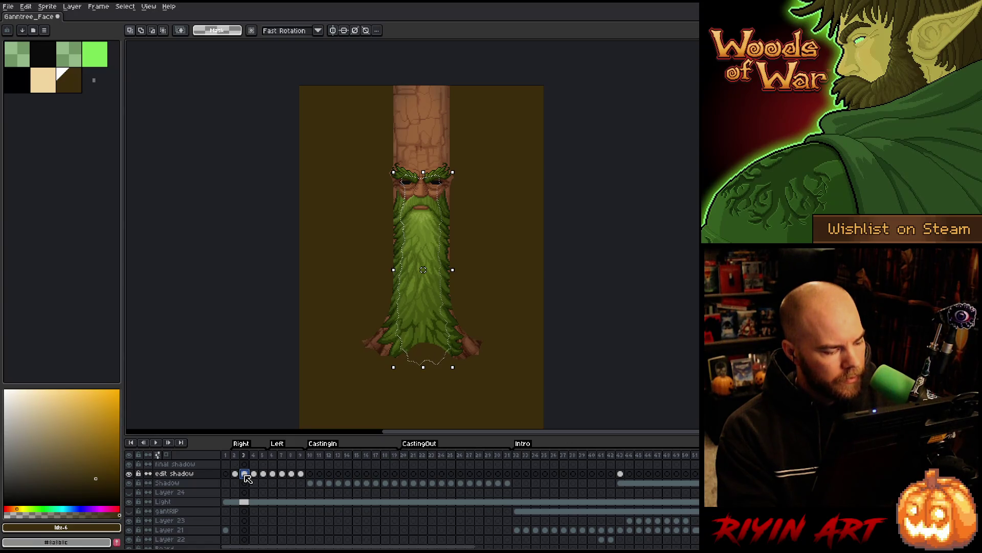
left_click_drag(246, 477, 308, 477)
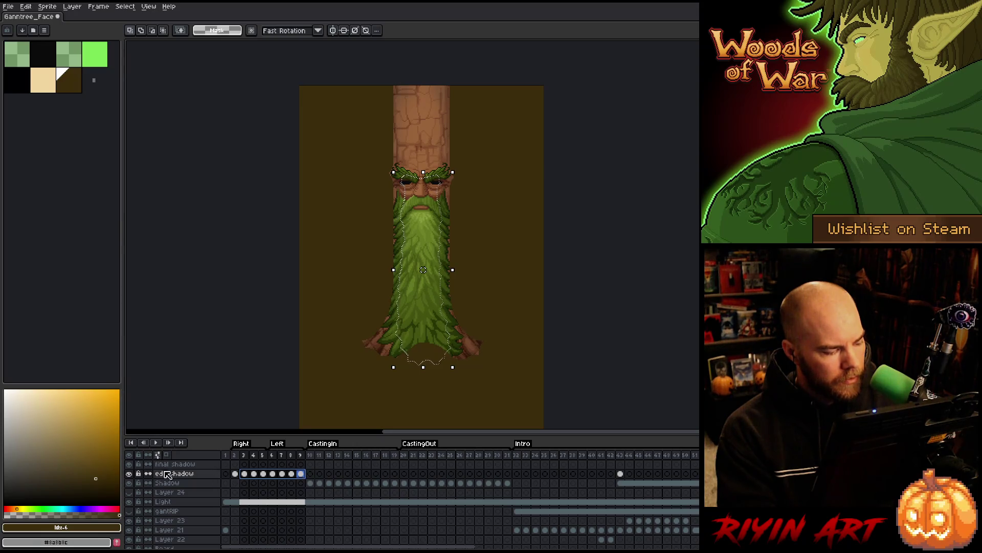
left_click_drag(263, 475, 263, 464)
left_click(235, 474)
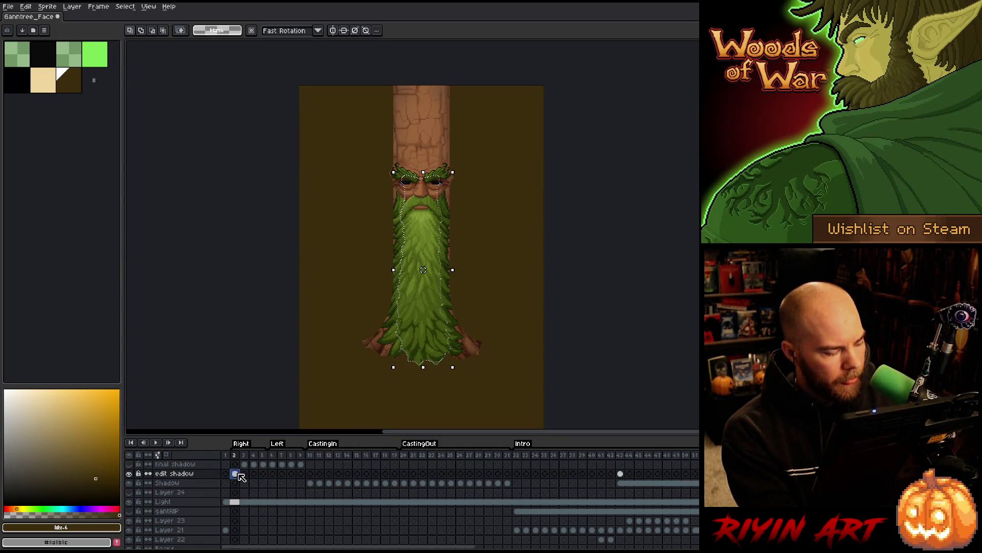
- Apply the 17x17 Convolution Matrix blur to the shadow
key("F9")
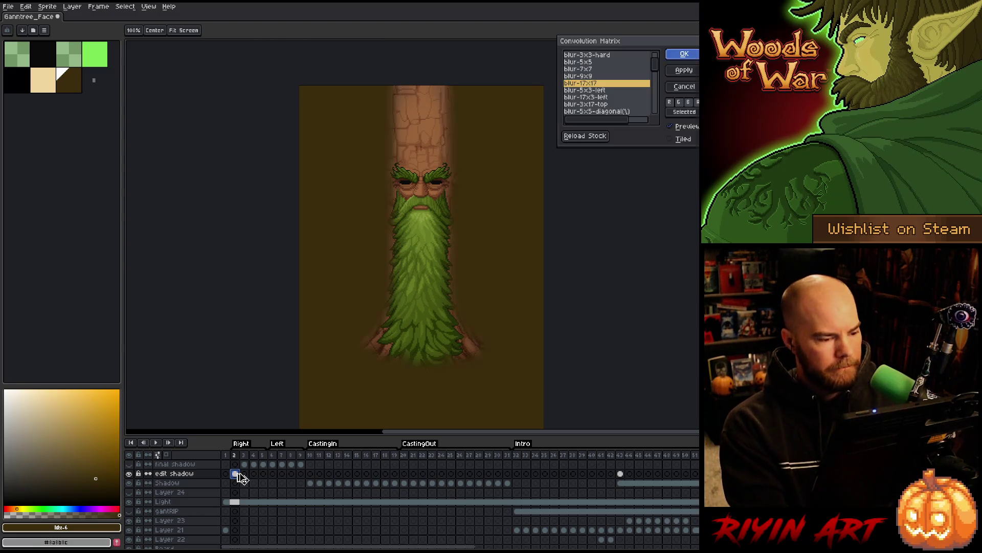
key("Return")
scroll(249, 491, "down", 1)
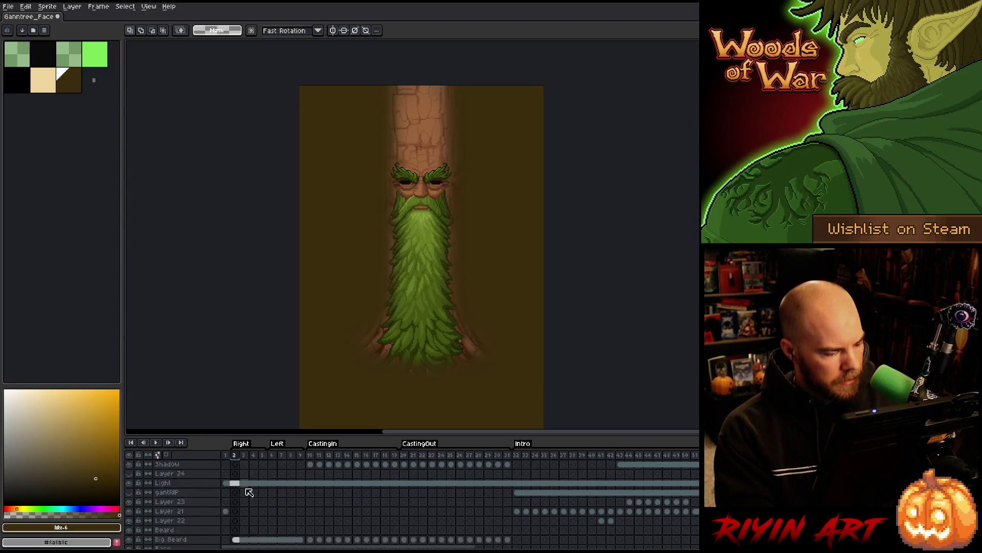
scroll(250, 491, "down", 3)
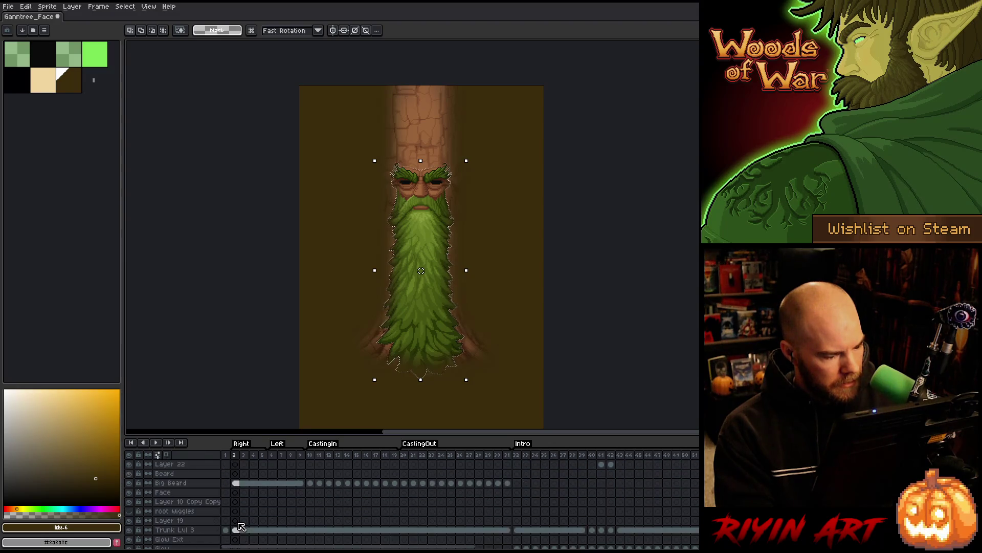
scroll(241, 532, "up", 4)
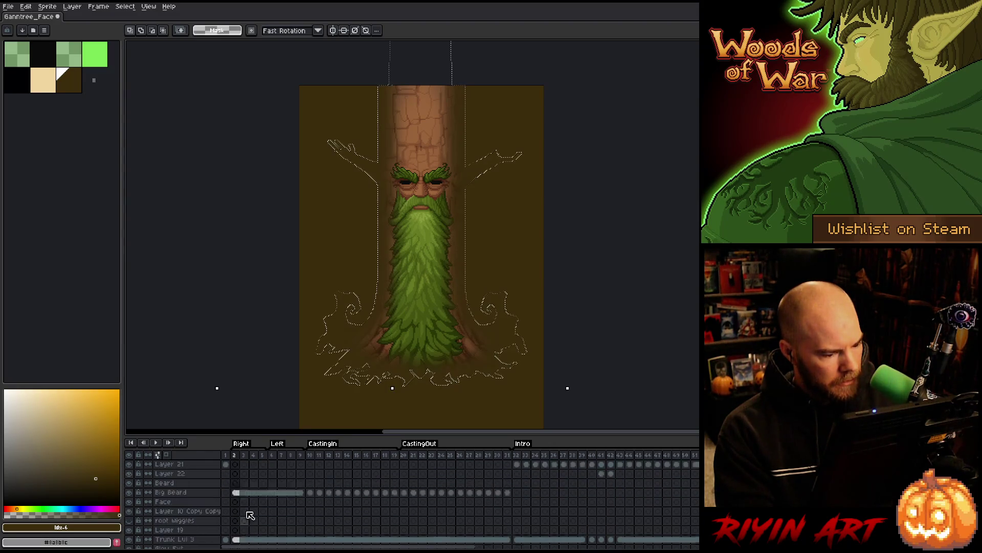
- Clear the brown fill from edit shadow frame 2, leaving transparency
left_click(235, 474)
key("ctrl+a")
key("Delete")
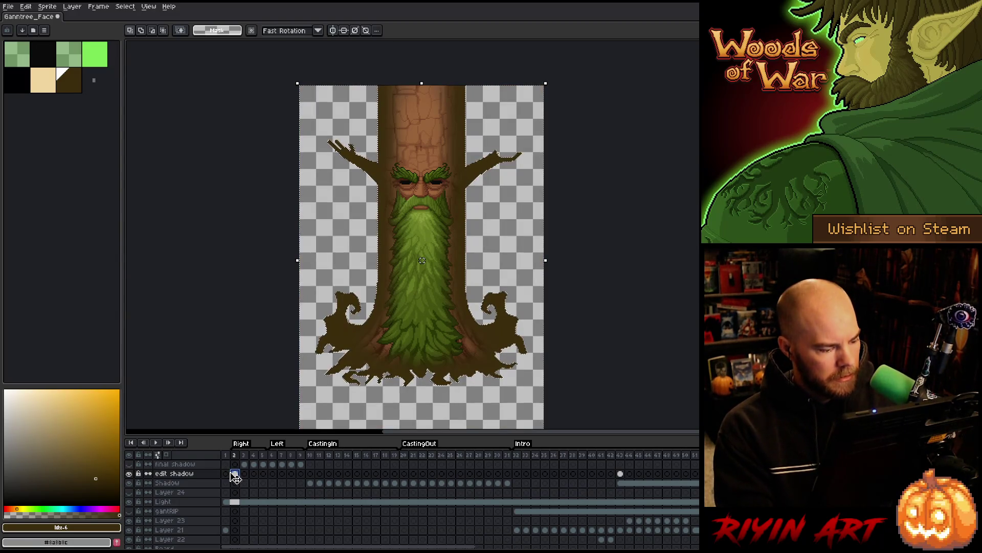
- Link Shadow frames 2–9 into one shared cel
left_click(235, 483)
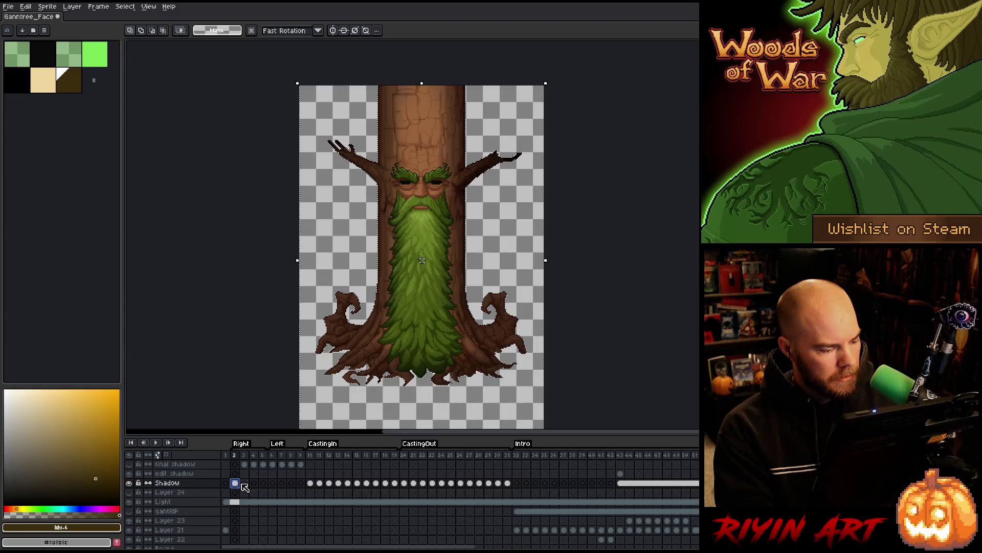
left_click_drag(240, 486, 301, 484)
right_click(301, 484)
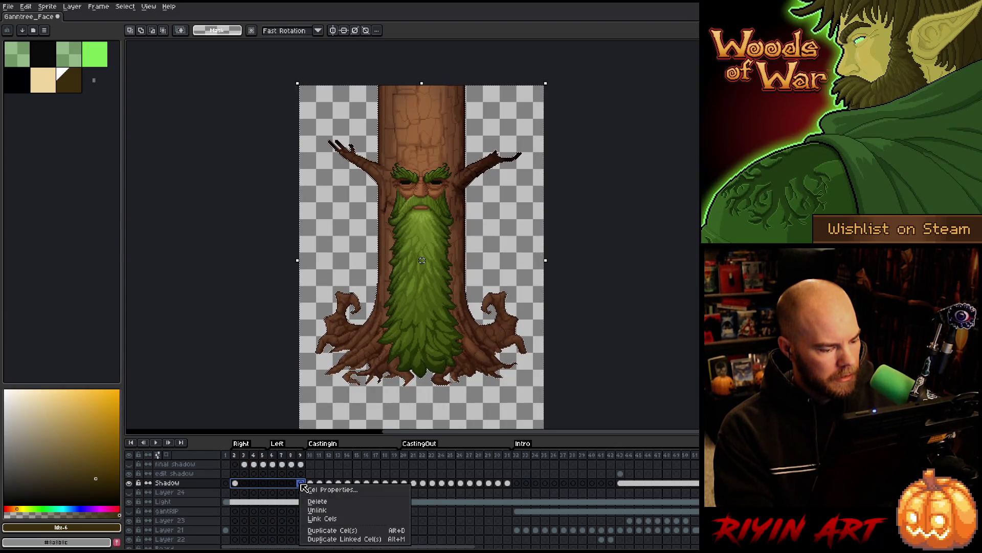
left_click(322, 519)
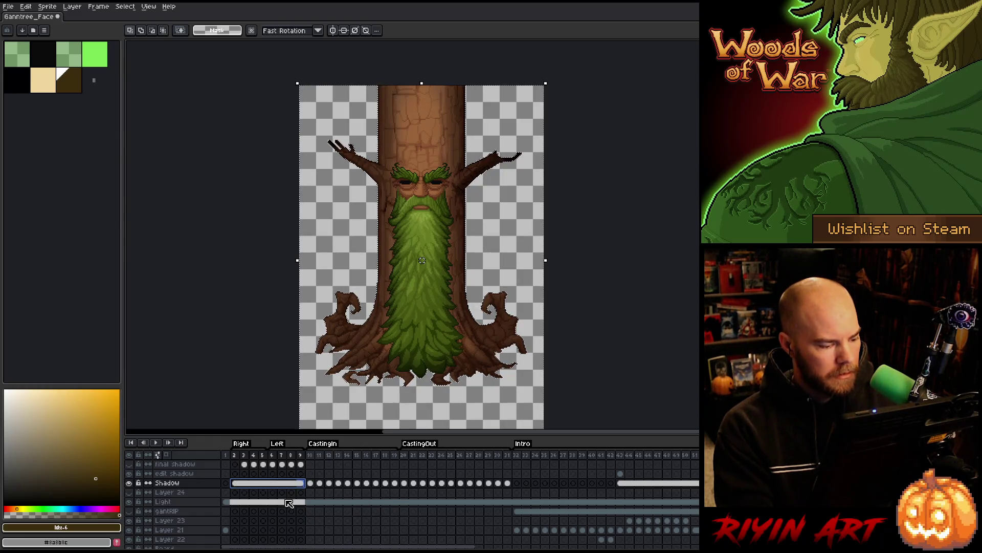
- Deselect at edit shadow frame 43 and compare it with neighbouring frames 40–44
left_click(621, 474)
key("ctrl+d")
left_click(630, 474)
left_click(621, 473)
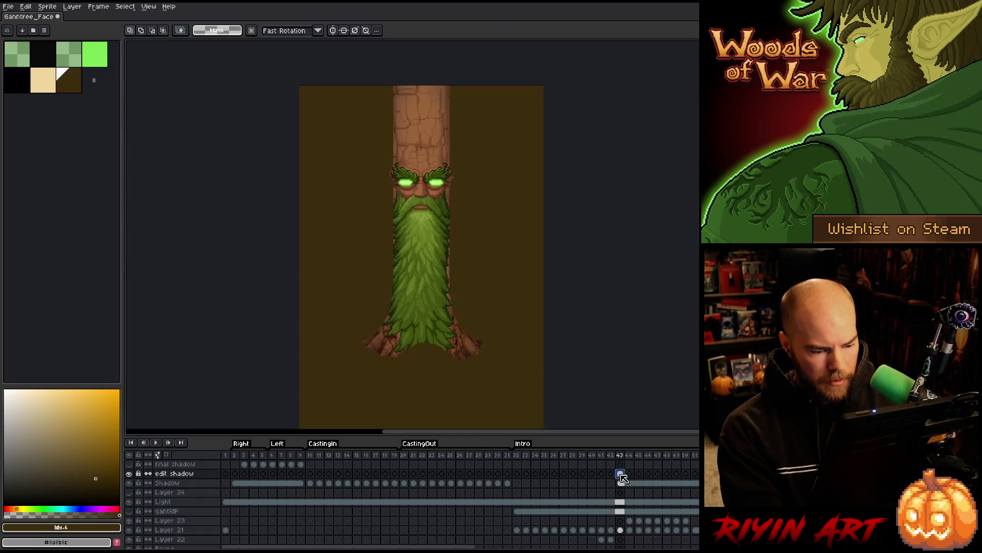
left_click(592, 456)
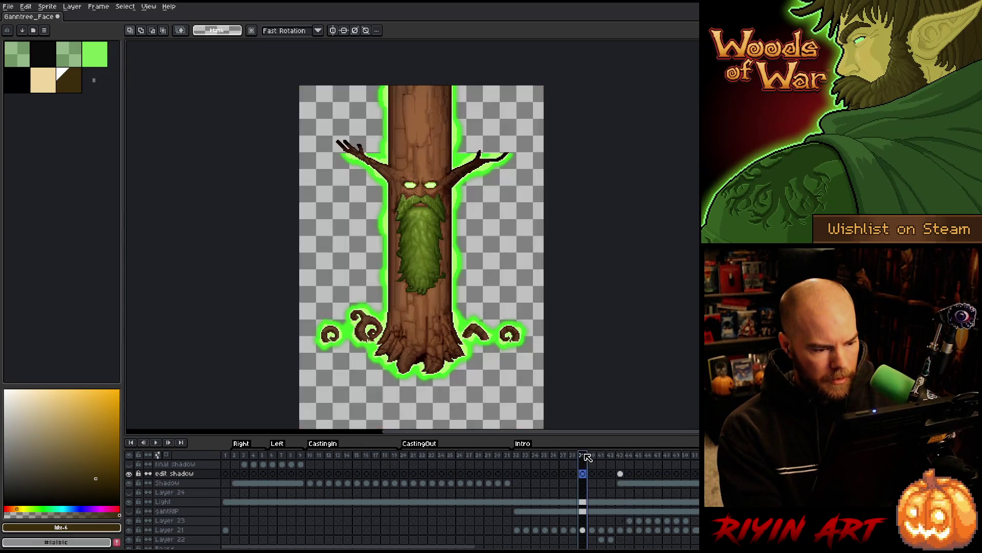
key("Right")
key("Right")
key("Right")
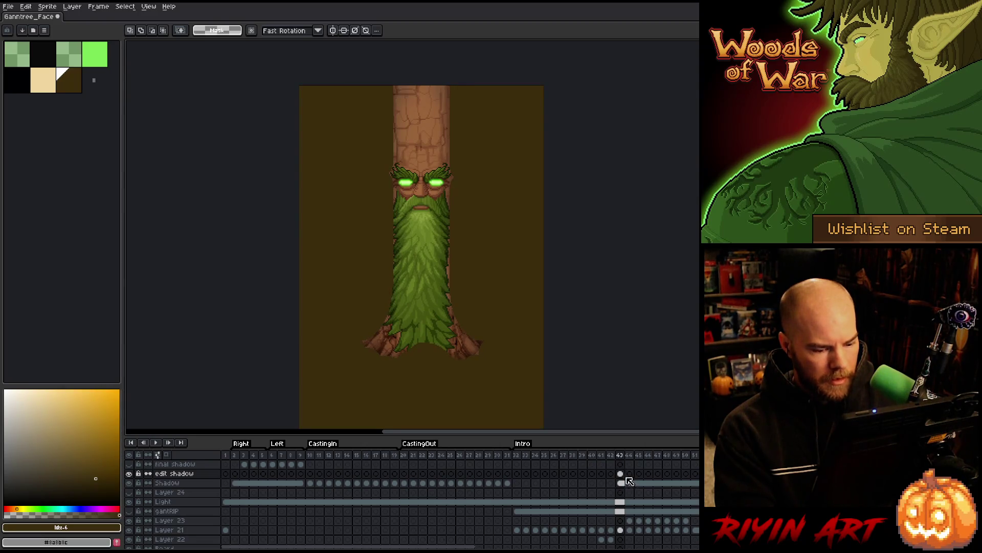
- Create edit shadow cels across frames 43–51, check Shadow frame 50, then return to frame 43
left_click_drag(620, 473, 697, 476)
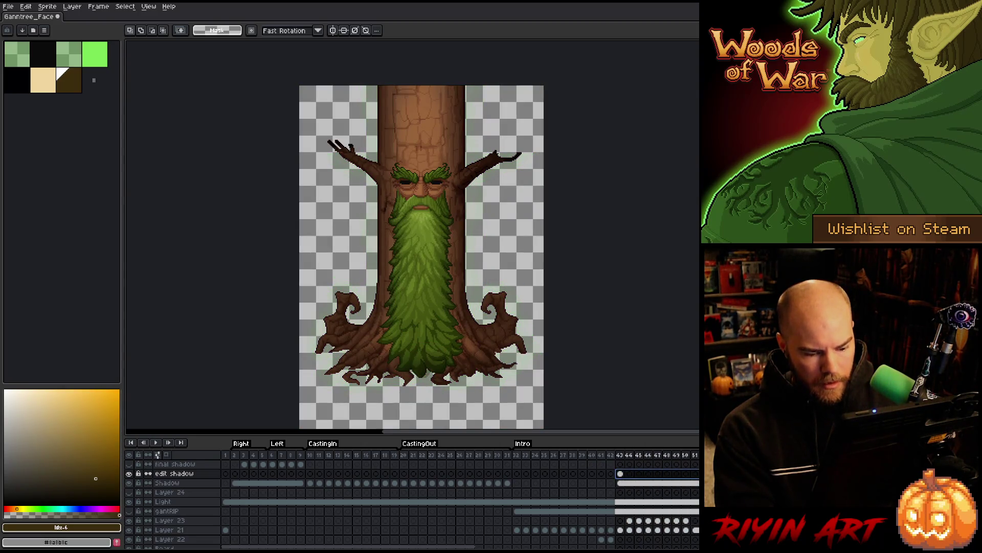
key("ctrl+v")
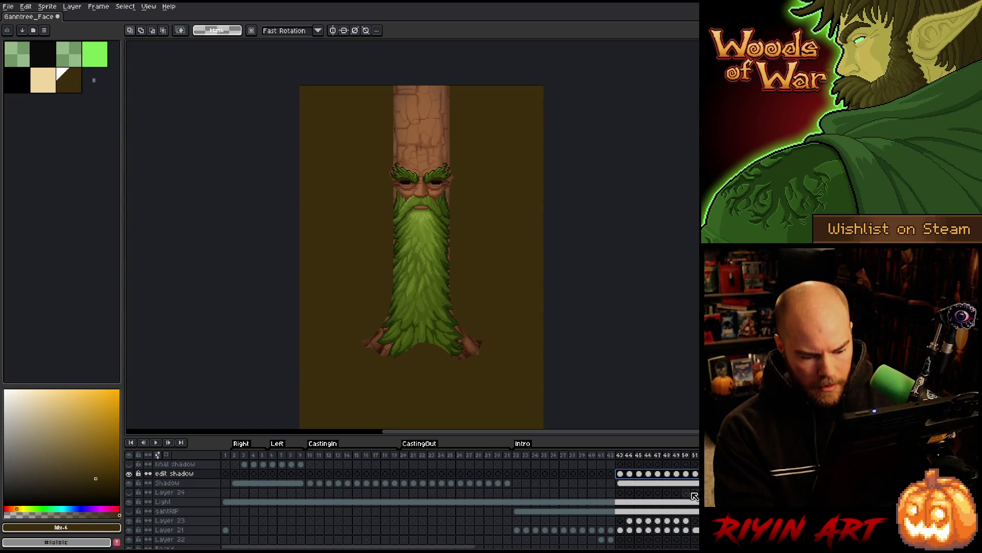
left_click(620, 483)
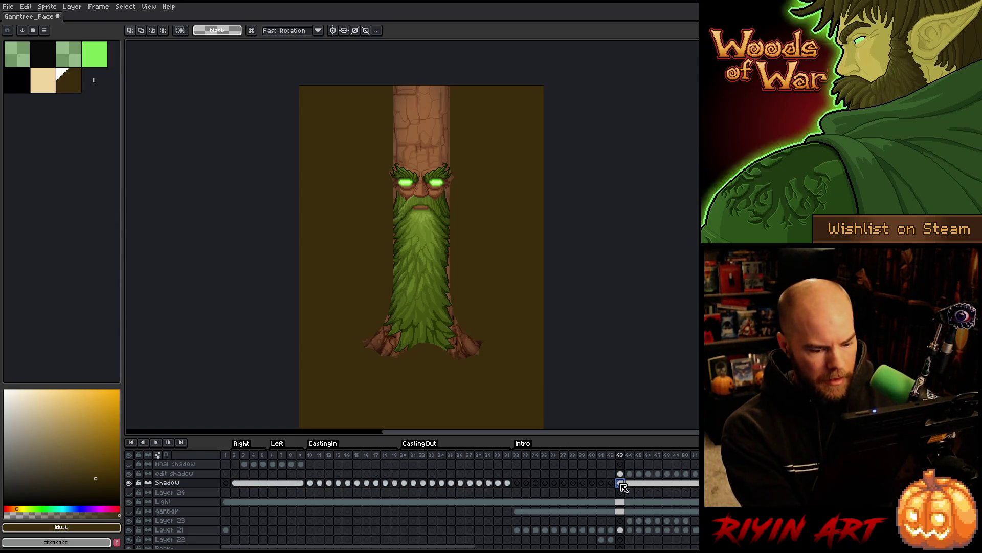
left_click(686, 483)
left_click(620, 483)
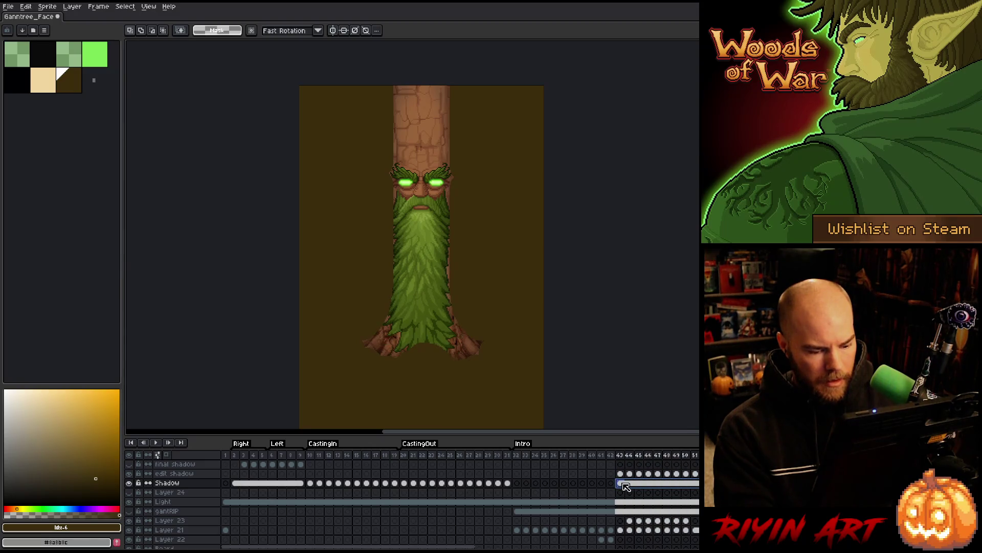
left_click(621, 474)
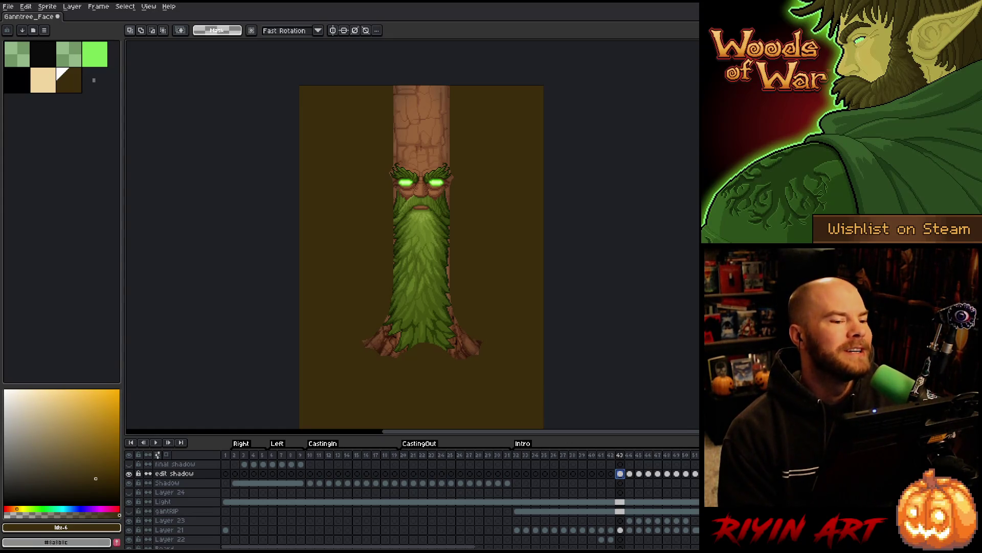
- Flip back and forth between frames 42 and 43 to compare them
left_click(614, 454)
key("Right")
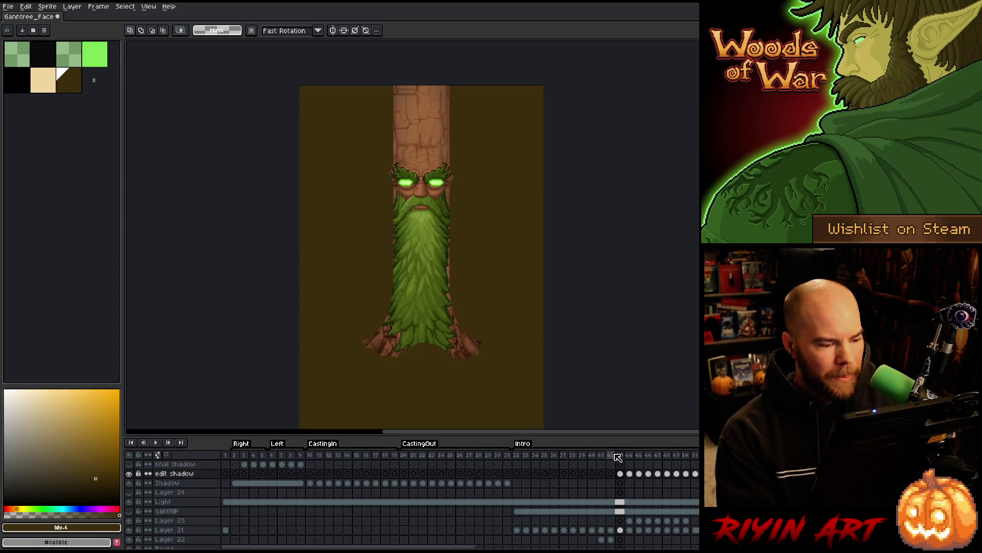
key("Left")
left_click(617, 455)
left_click_drag(444, 548, 508, 544)
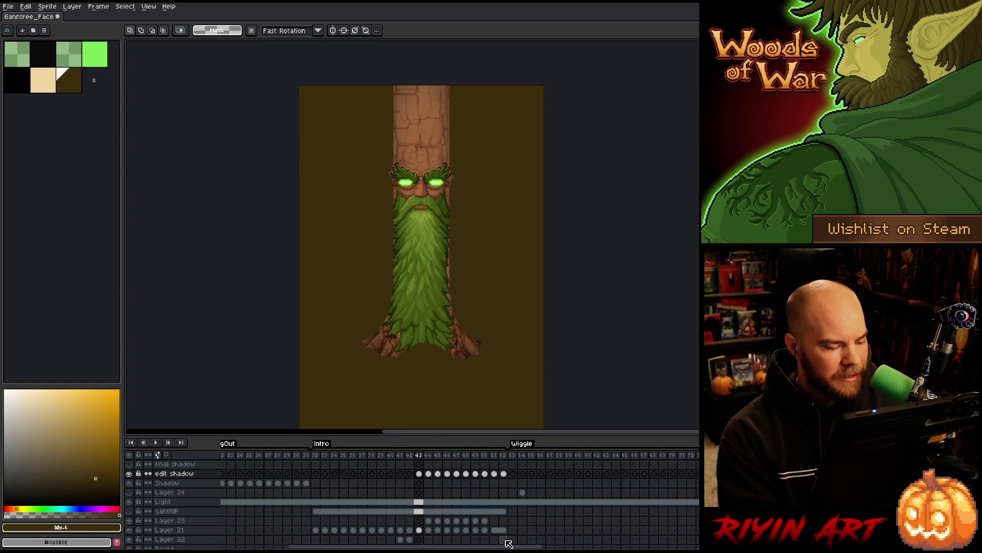
left_click(411, 456)
left_click(419, 456)
left_click(410, 456)
left_click(419, 456)
- On edit shadow frame 43, load the beard shape's pixels as a selection
left_click(419, 473)
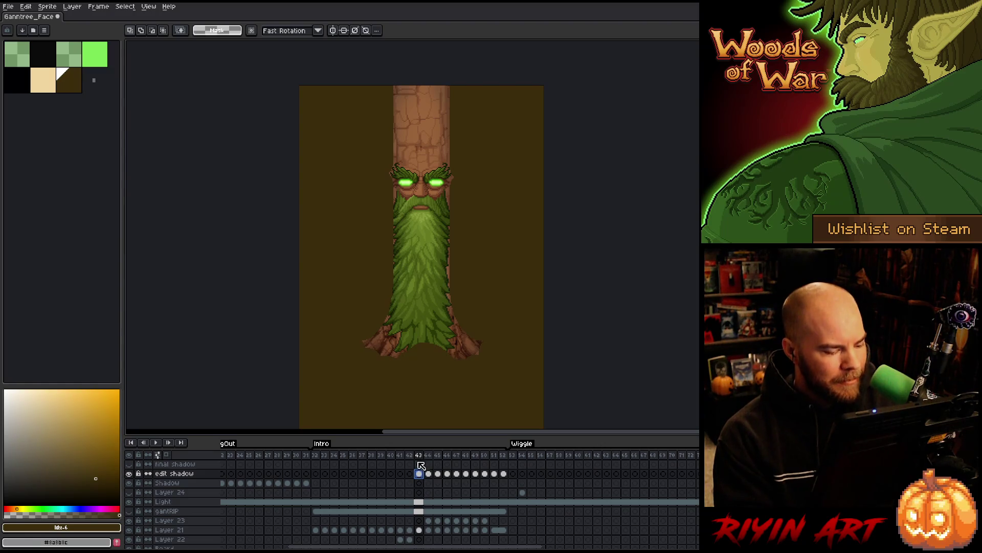
left_click(409, 474)
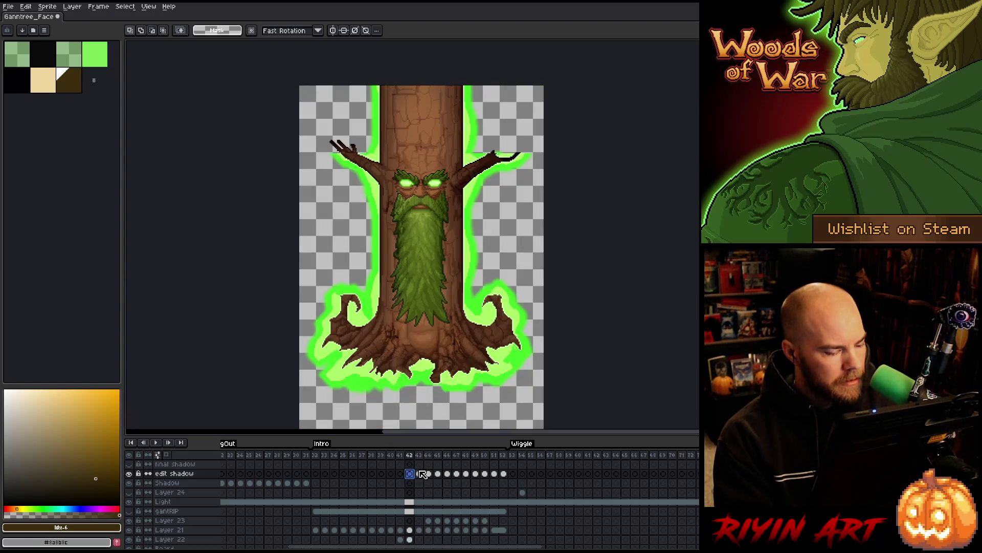
left_click(419, 473)
left_click(428, 473)
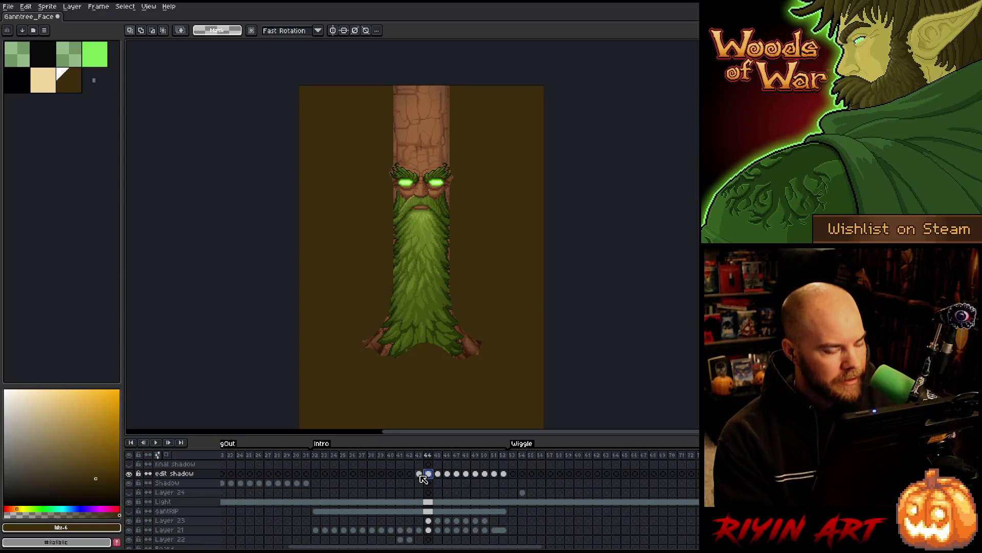
left_click(419, 474)
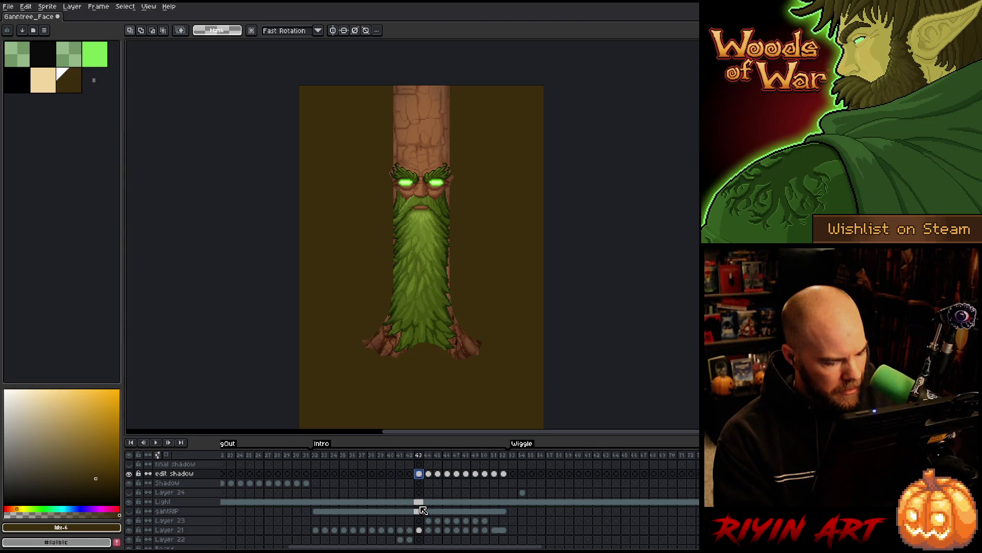
scroll(423, 509, "down", 3)
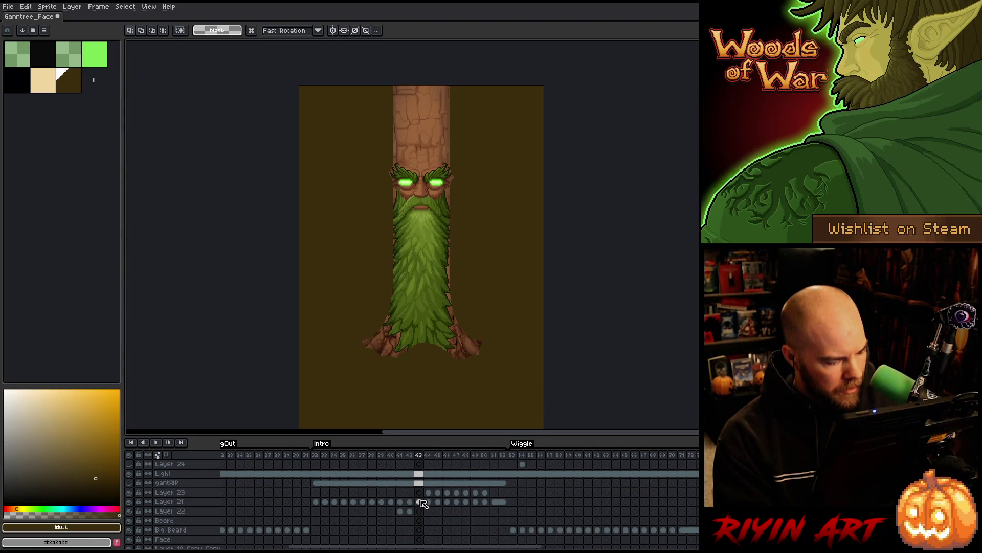
left_click(423, 503, "ctrl")
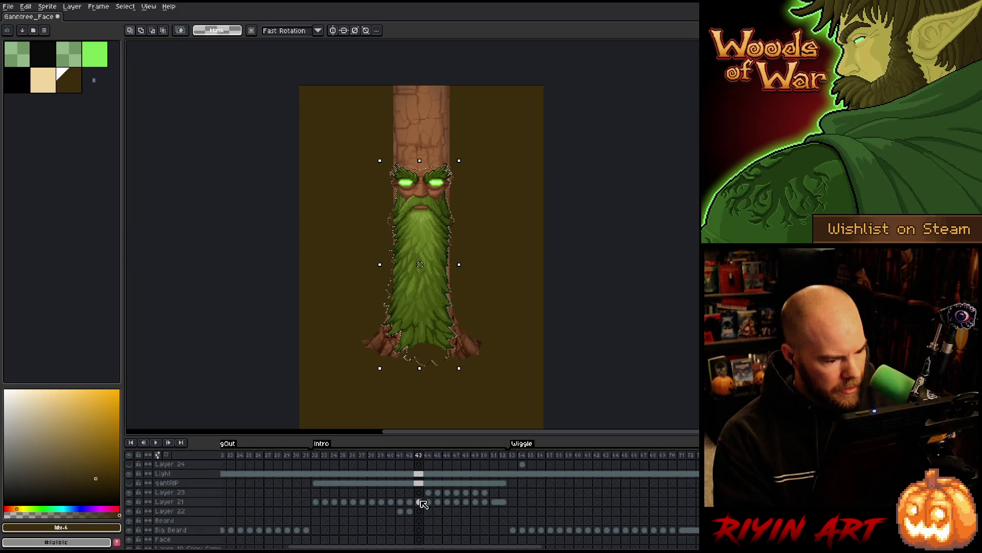
scroll(423, 504, "up", 3)
left_click(98, 6)
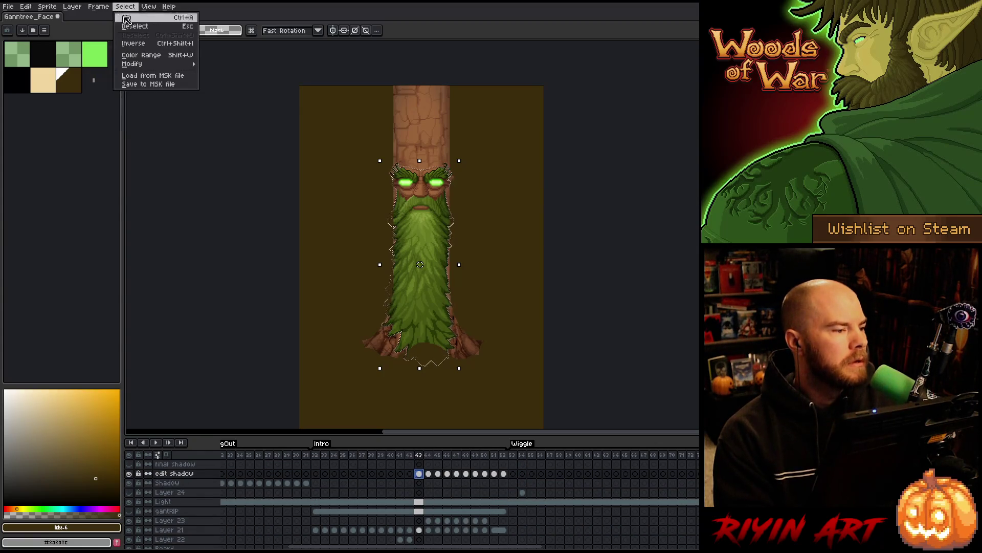
- Contract the beard selection inward with Select > Modify > Contract
mouse_move(143, 66)
left_click(225, 81)
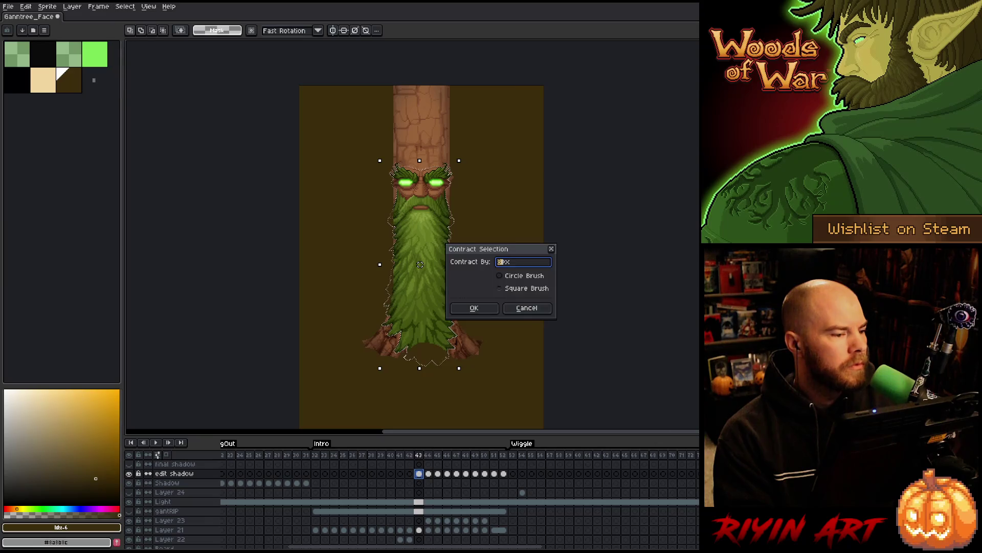
left_click(492, 314)
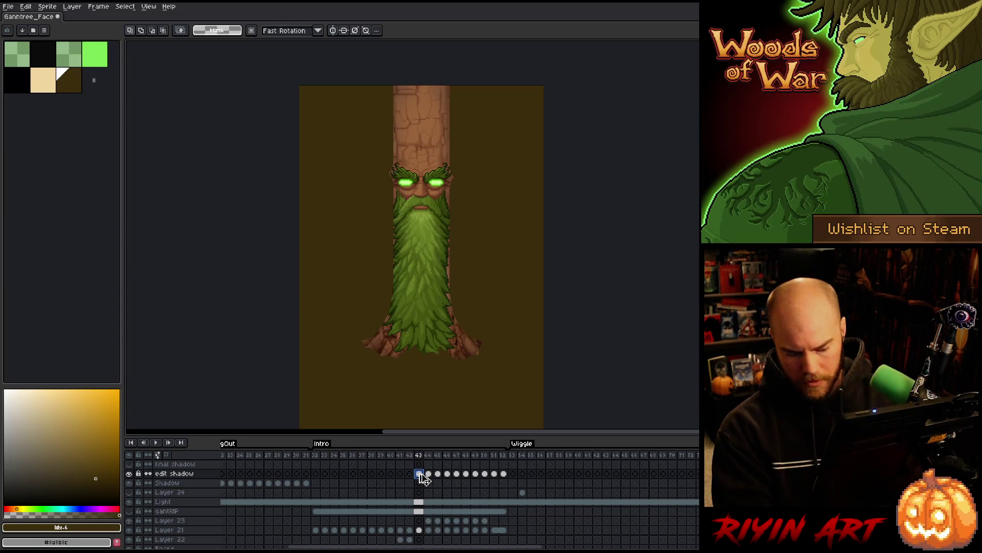
- Blur the selection 17x17 and move the frame-43 cel onto the Shadow layer
key("F9")
key("Return")
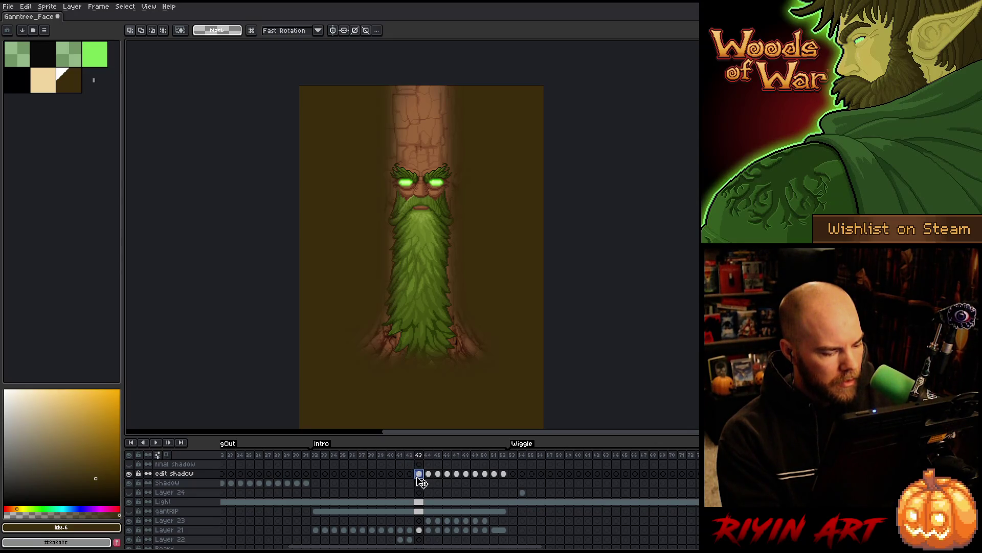
left_click_drag(419, 476, 421, 483)
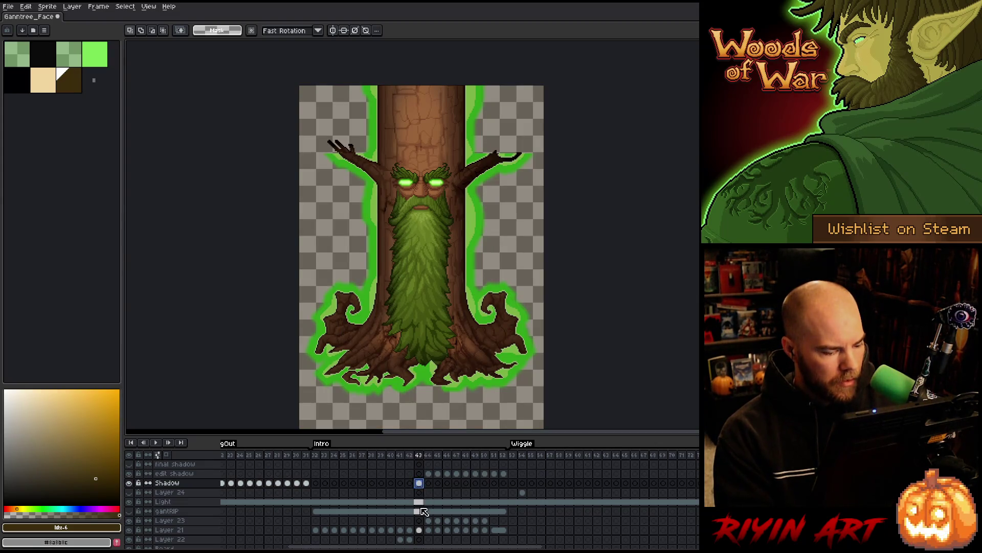
- Make the Shadow cel at frame 43 active and clear any selection
scroll(423, 507, "down", 5)
left_click(421, 502, "ctrl")
scroll(423, 507, "up", 4)
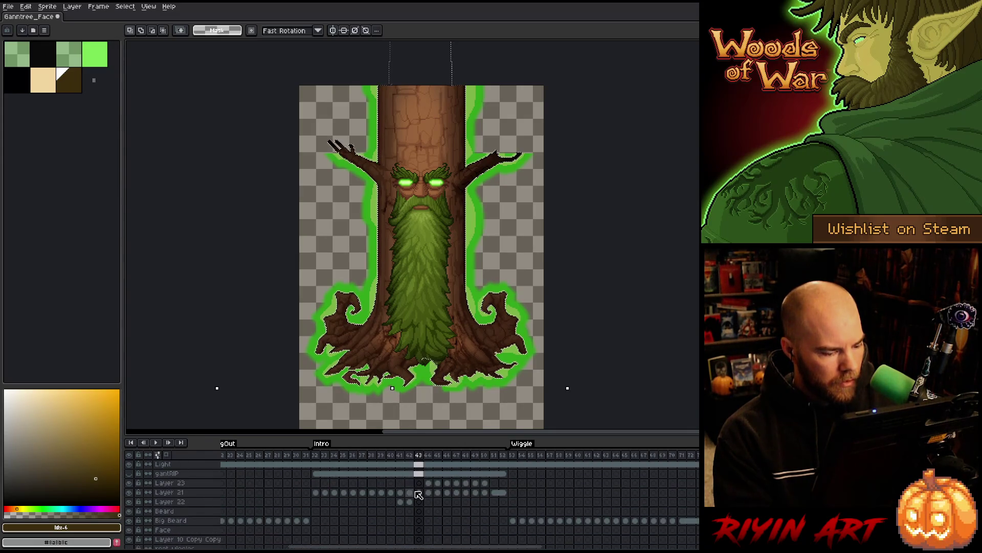
scroll(422, 495, "up", 4)
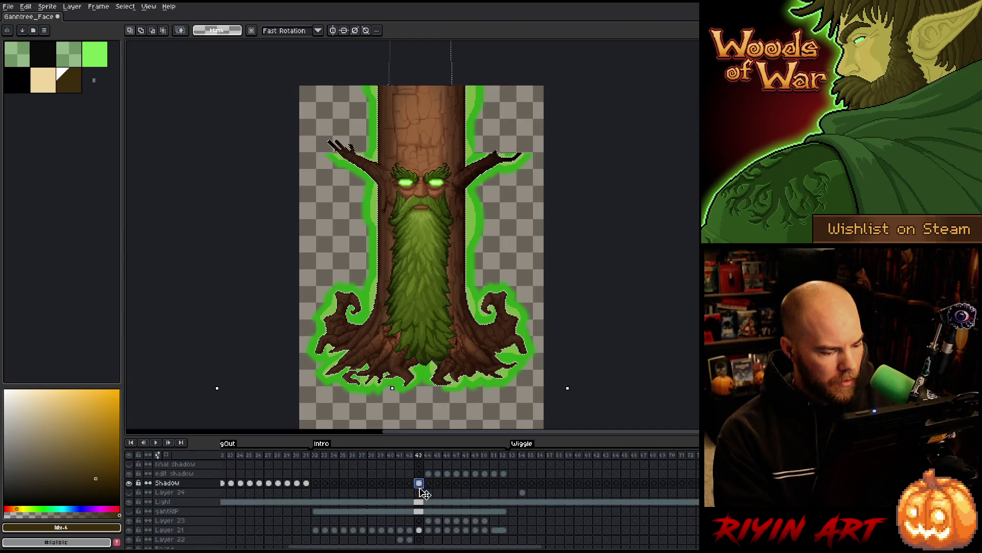
left_click(419, 483)
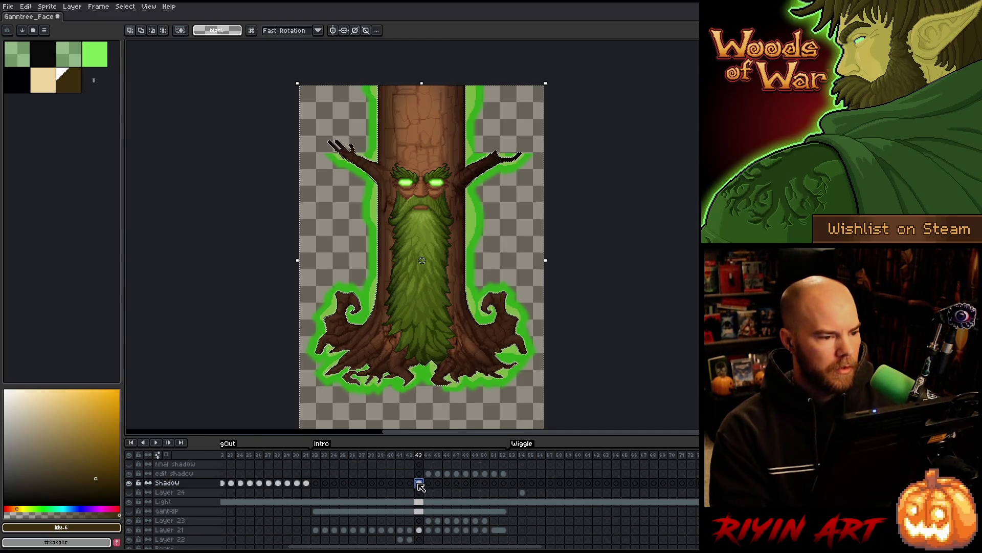
key("ctrl+a")
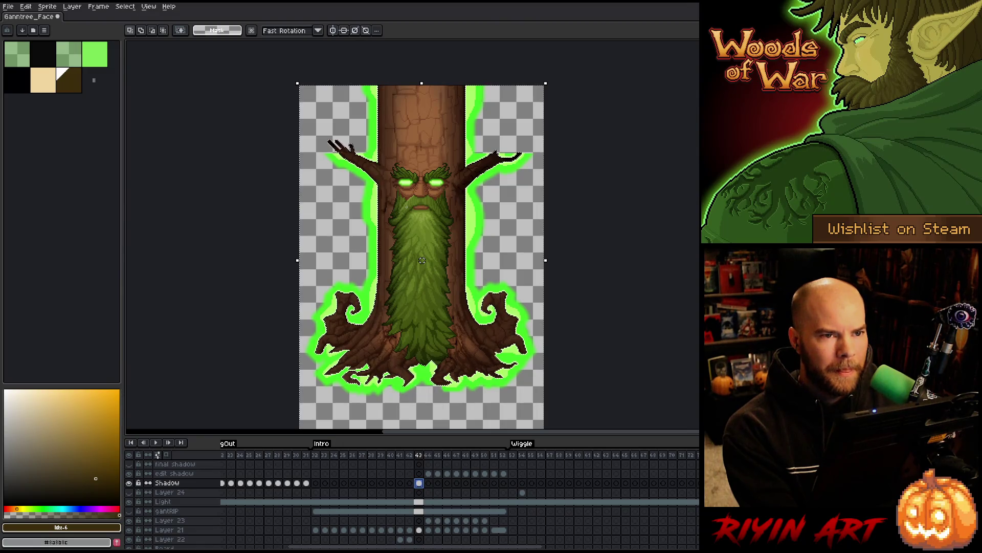
key("ctrl+d")
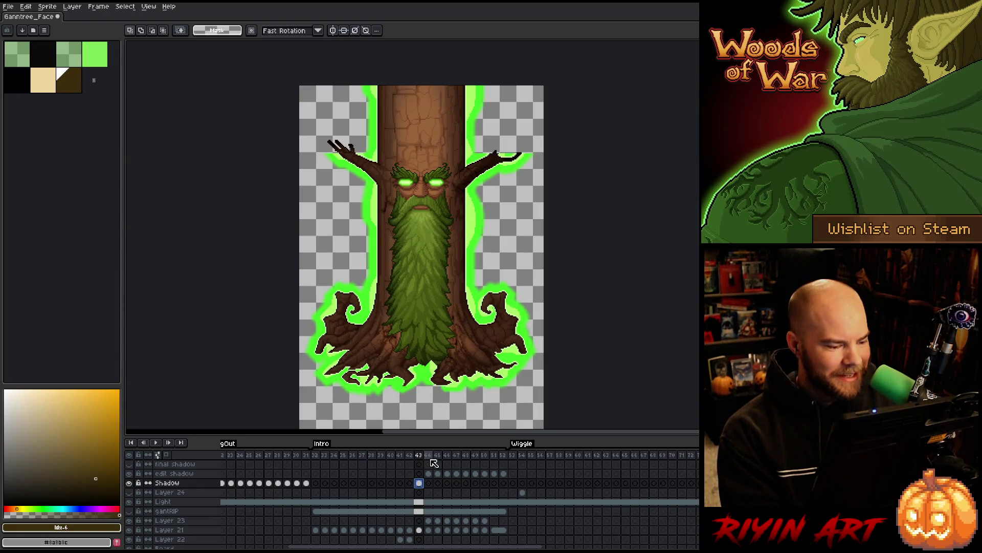
- Flip between frames 42, 43 and 44 to review the shadow, ending on frame 42
key("Left")
key("Right")
key("Left")
key("Right")
key("Left")
key("Right")
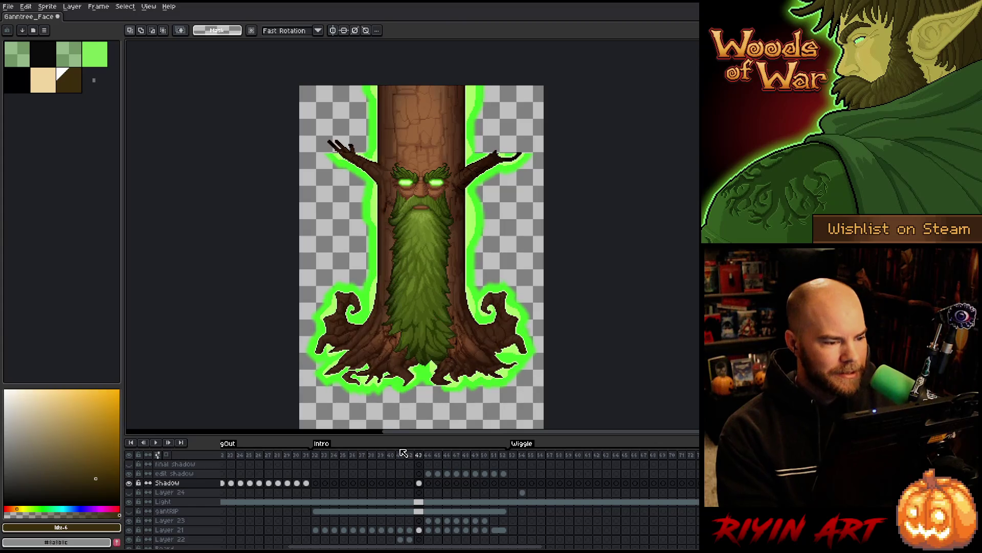
left_click(429, 474)
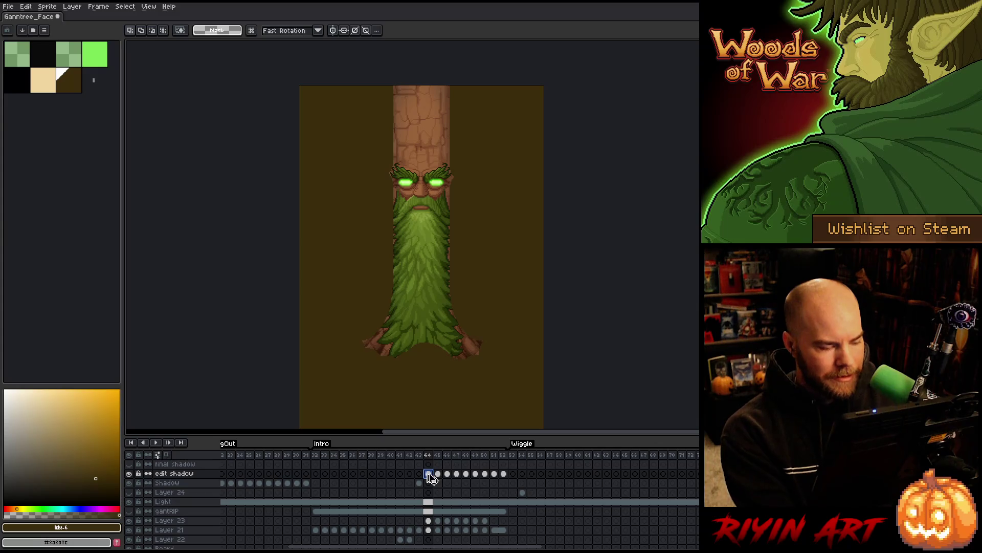
key("Left")
key("Left")
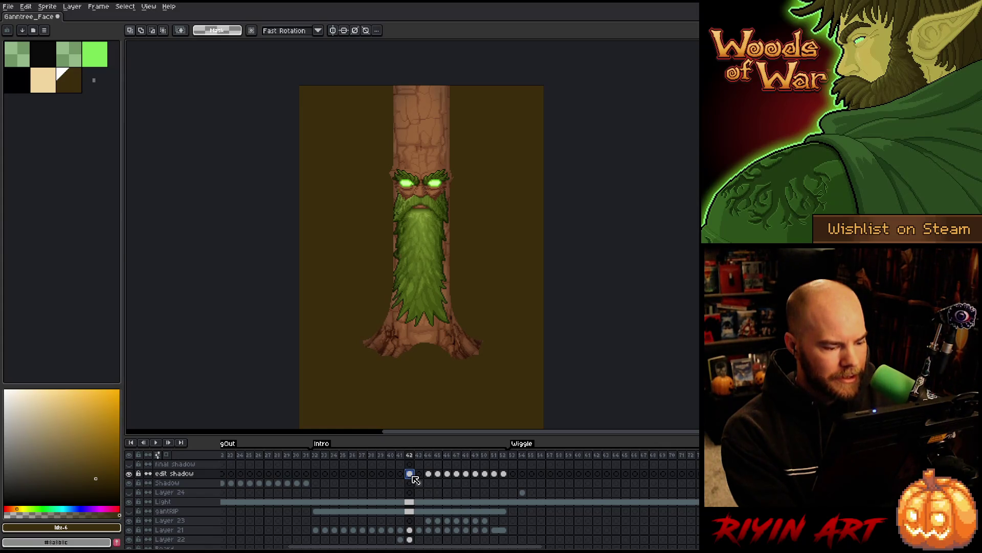
- Fill edit shadow frame 42 with the sampled dark brown colour
left_click(494, 244, "alt")
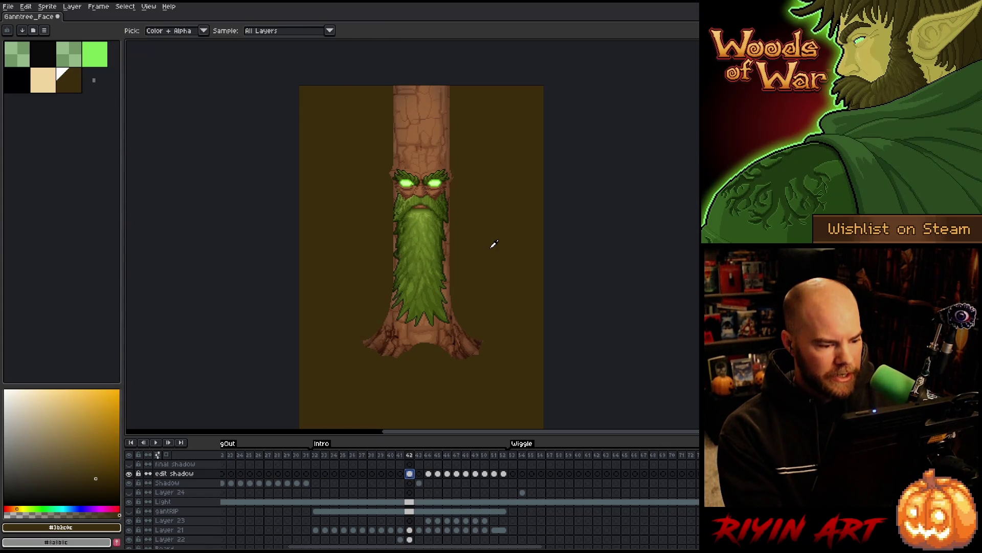
left_click(412, 232)
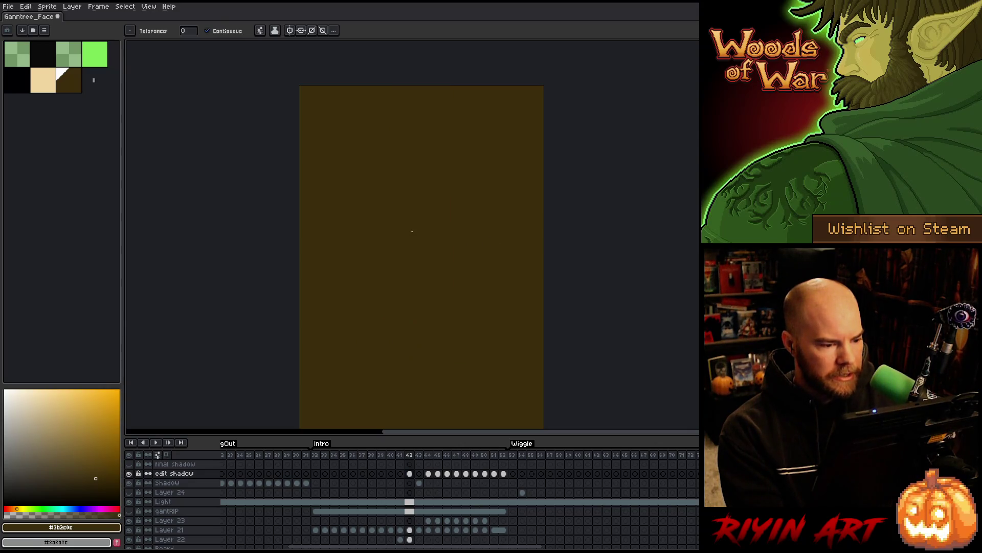
left_click_drag(410, 474, 330, 478)
left_click(410, 475)
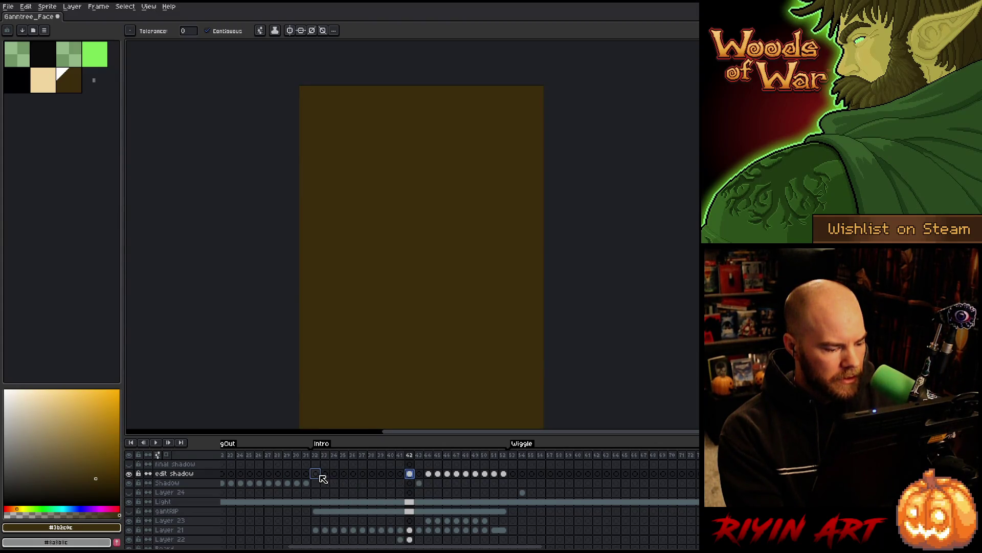
left_click(325, 475)
- Link edit shadow cels 32–42, then unlink them into separate copies
left_click_drag(315, 475, 416, 480)
right_click(416, 480)
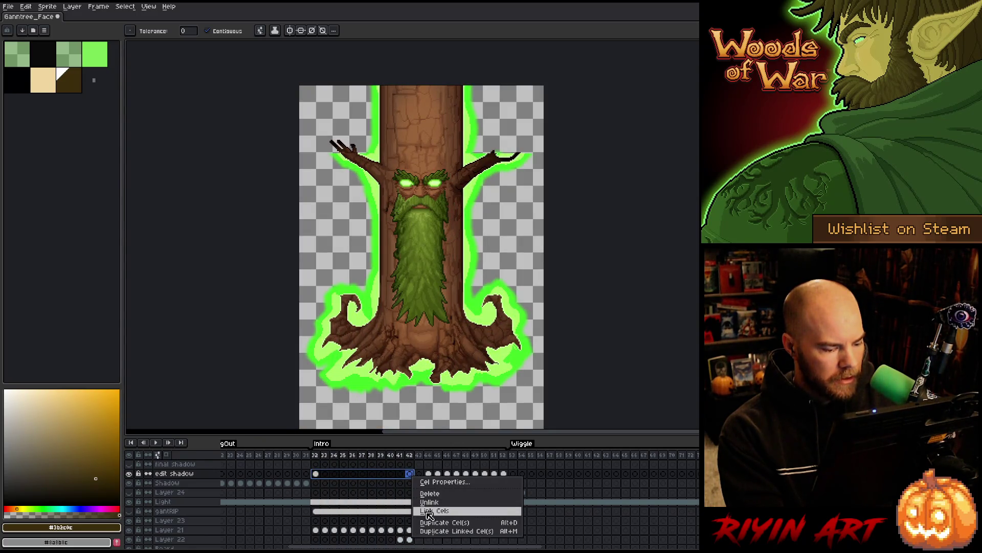
left_click(431, 517)
right_click(366, 476)
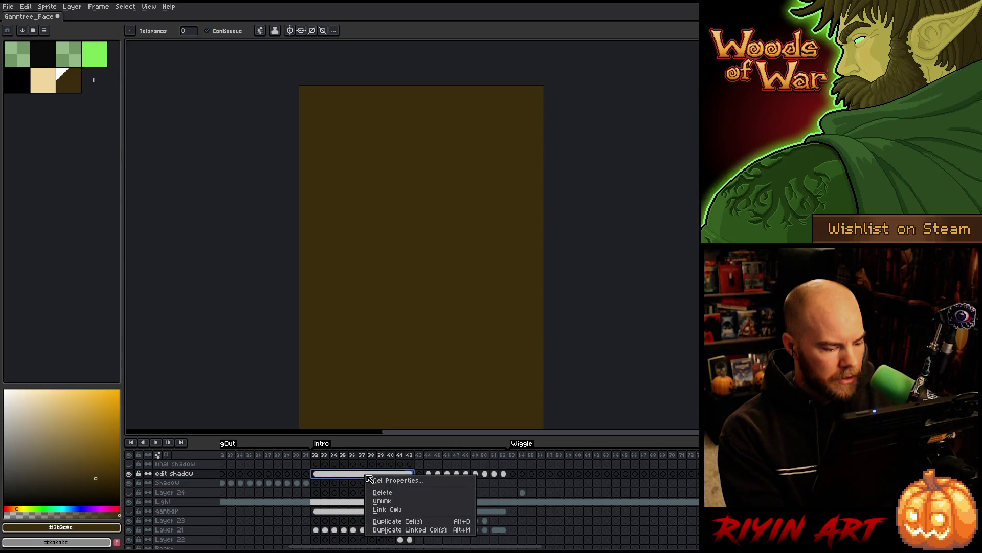
left_click(381, 501)
left_click(419, 455)
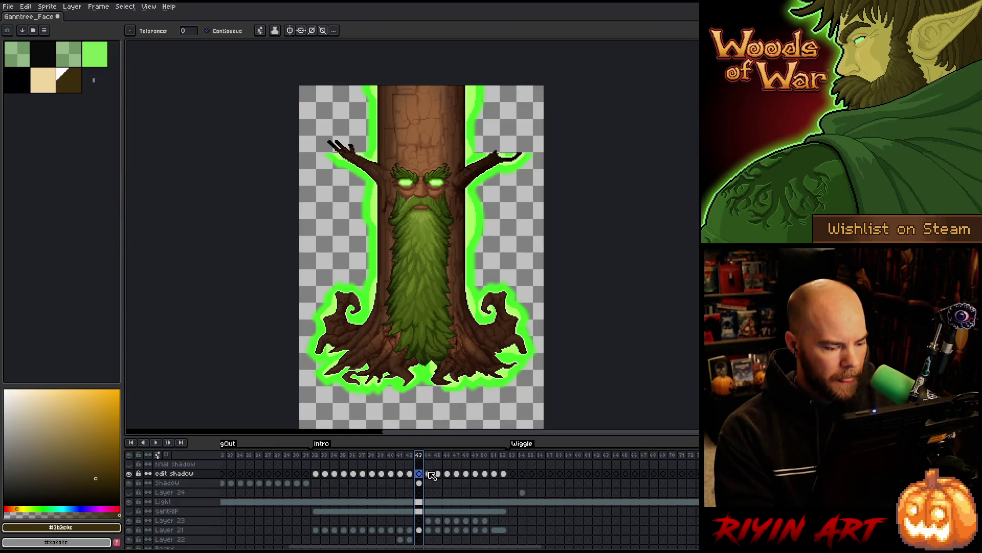
left_click(430, 474)
scroll(431, 476, "down", 2)
- Select the beard shape and contract the selection inward
left_click(432, 512, "ctrl")
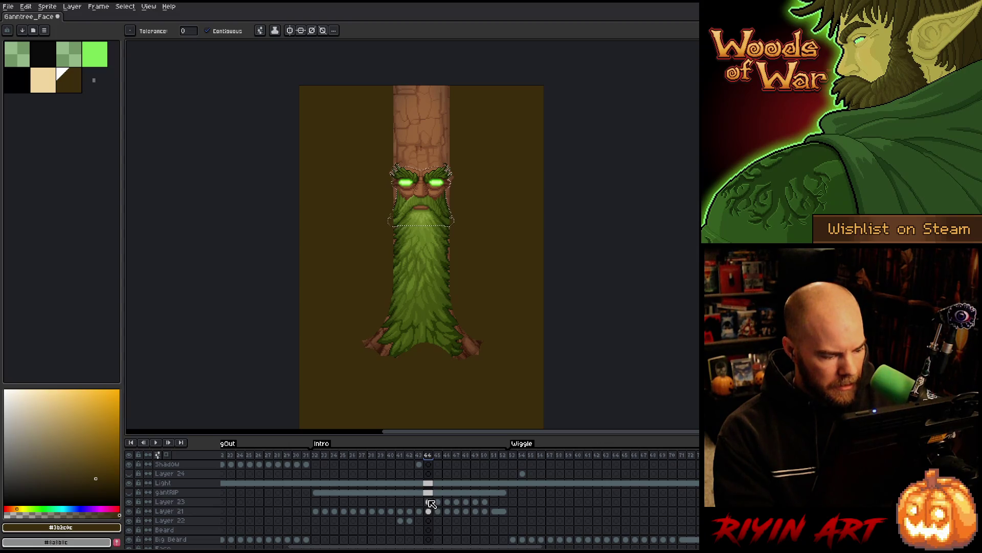
scroll(430, 506, "down", 1)
scroll(430, 505, "down", 4)
left_click(429, 483, "ctrl")
scroll(429, 483, "down", 2)
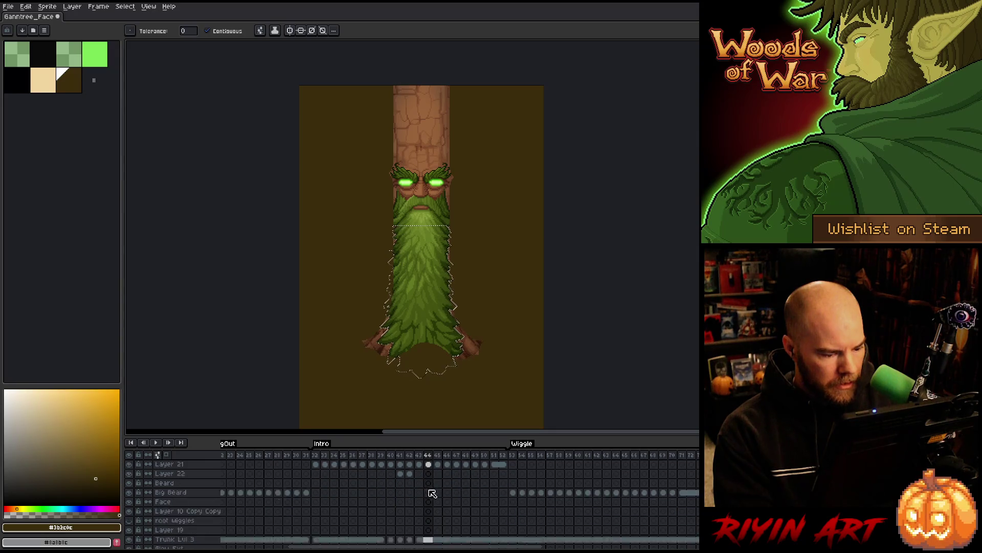
left_click(123, 8)
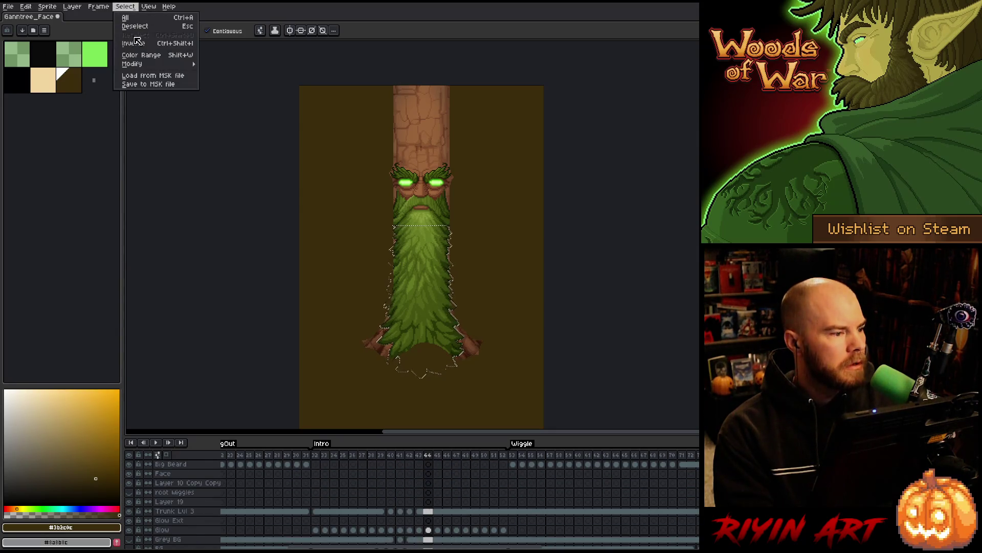
mouse_move(189, 63)
left_click(231, 82)
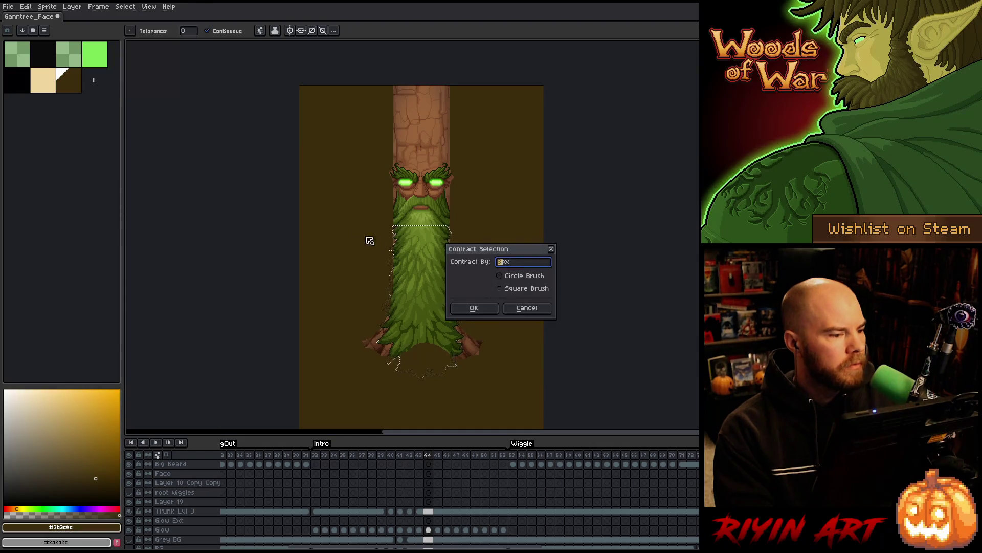
left_click(468, 307)
- Apply an outline and a 17x17 Convolution Matrix blur on edit shadow frame 44
scroll(452, 490, "up", 4)
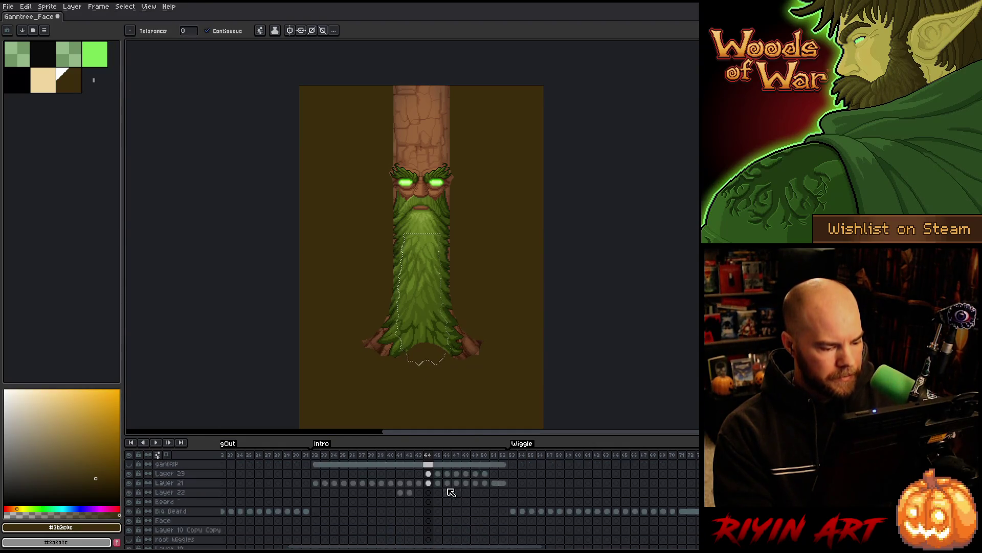
left_click(429, 473)
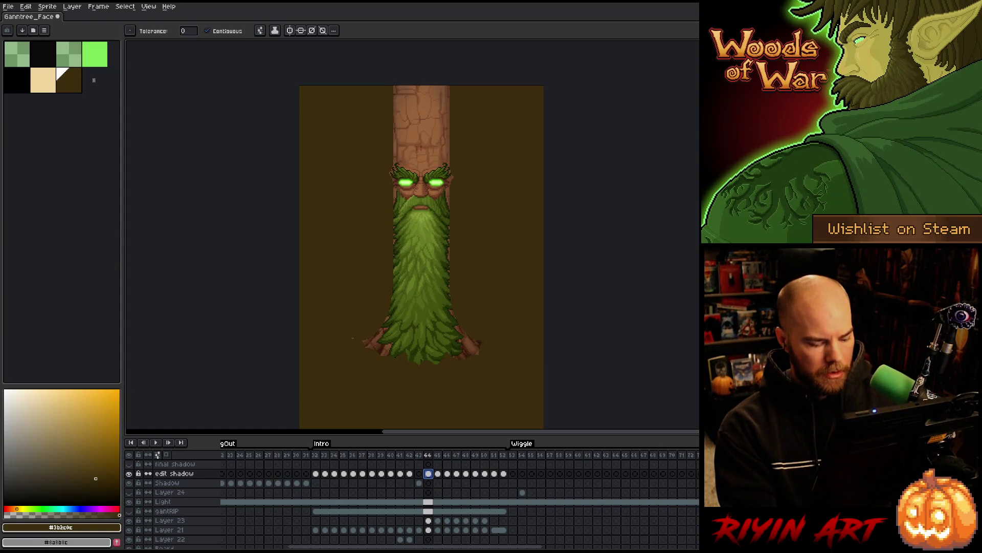
key("shift+o")
key("Return")
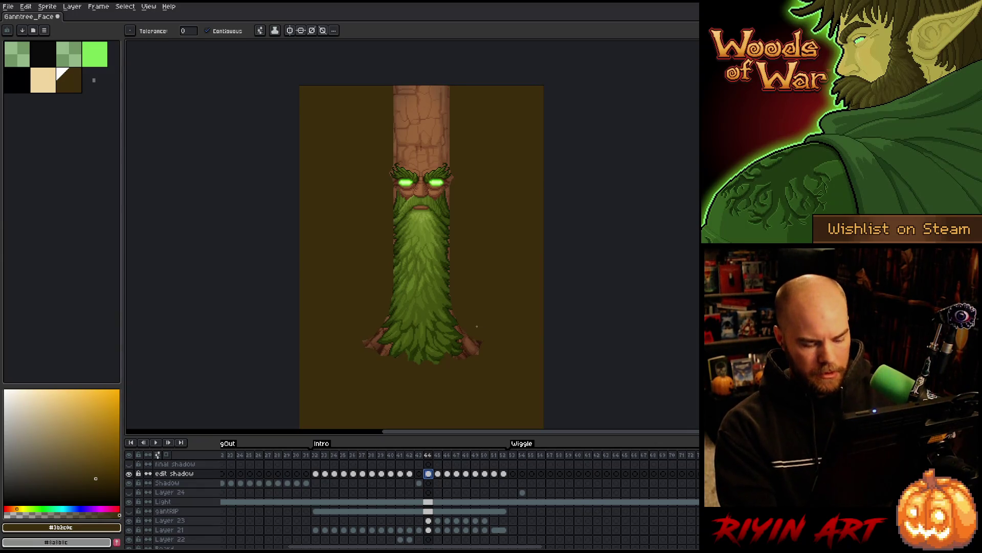
key("F9")
key("Escape")
key("F9")
key("Return")
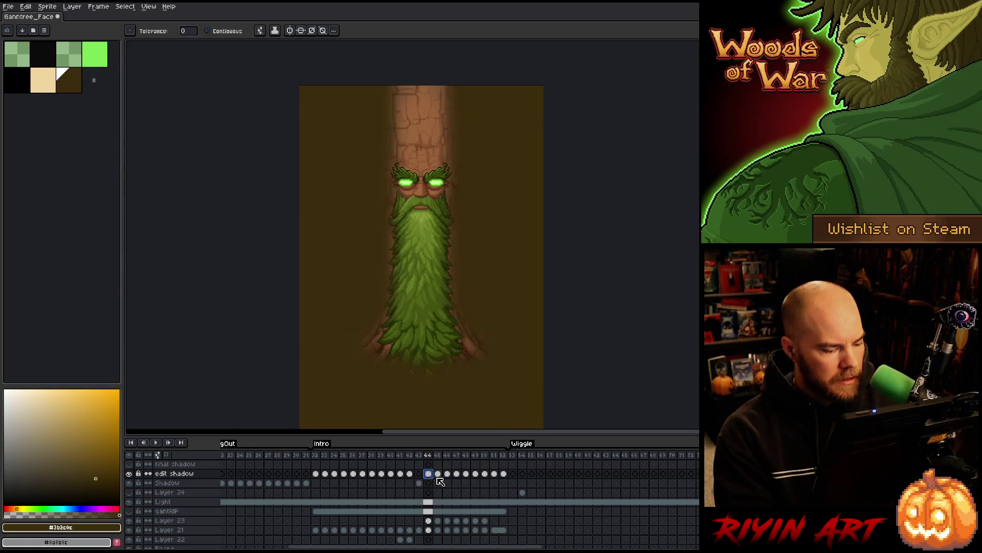
- Select the face and beard area on the Shadow layer at frame 44
left_click(430, 483)
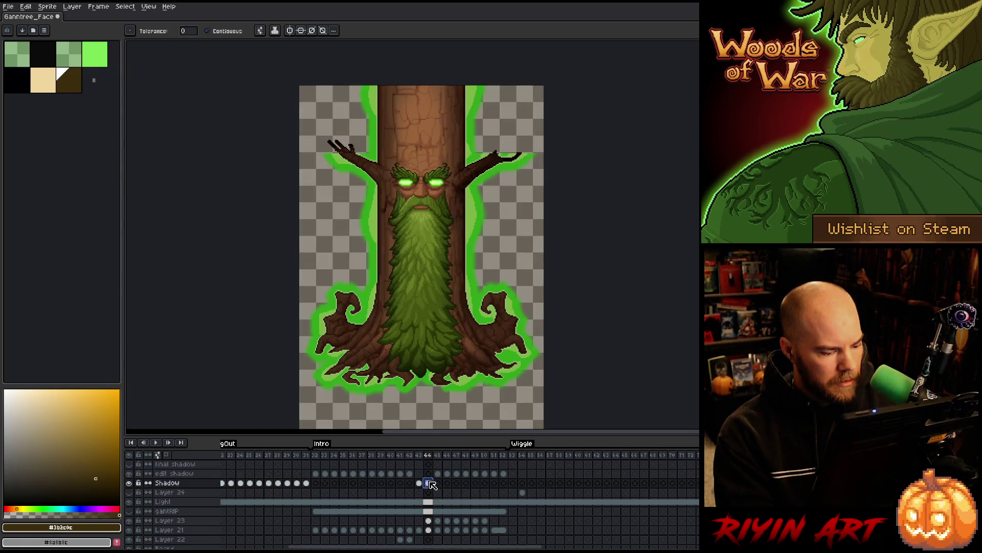
scroll(433, 484, "down", 3)
left_click(432, 493, "ctrl")
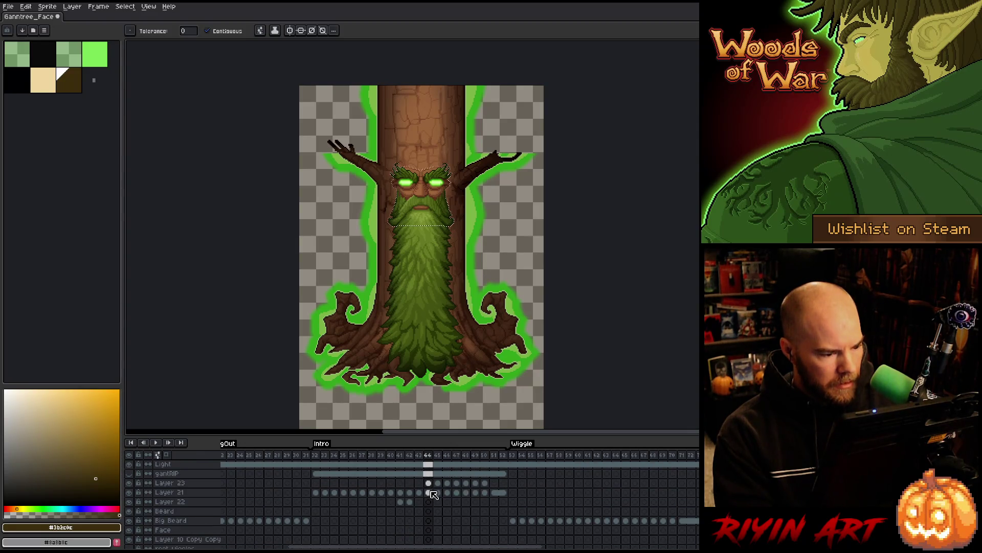
left_click(430, 483, "ctrl+shift")
scroll(432, 487, "down", 3)
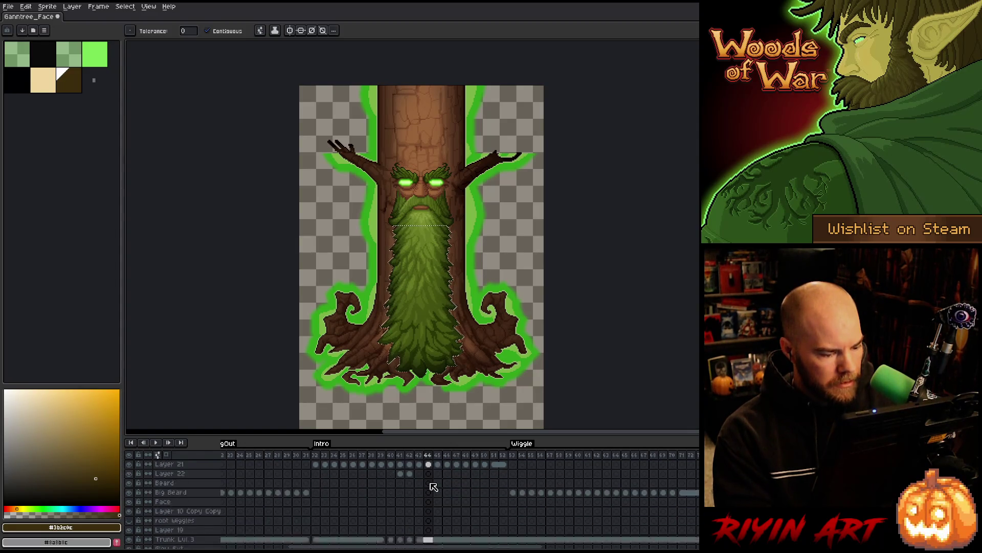
scroll(436, 516, "down", 1)
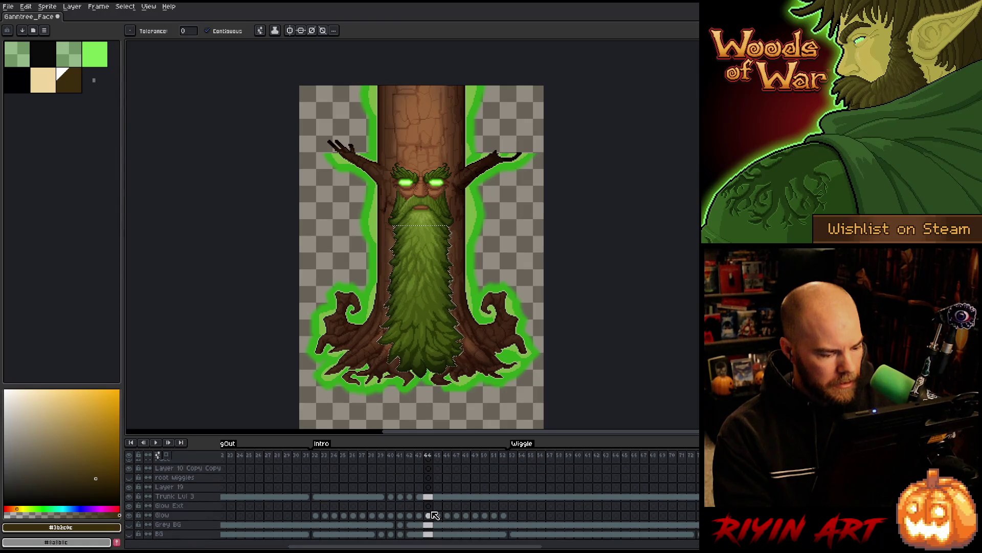
scroll(430, 497, "up", 5)
left_click(429, 483)
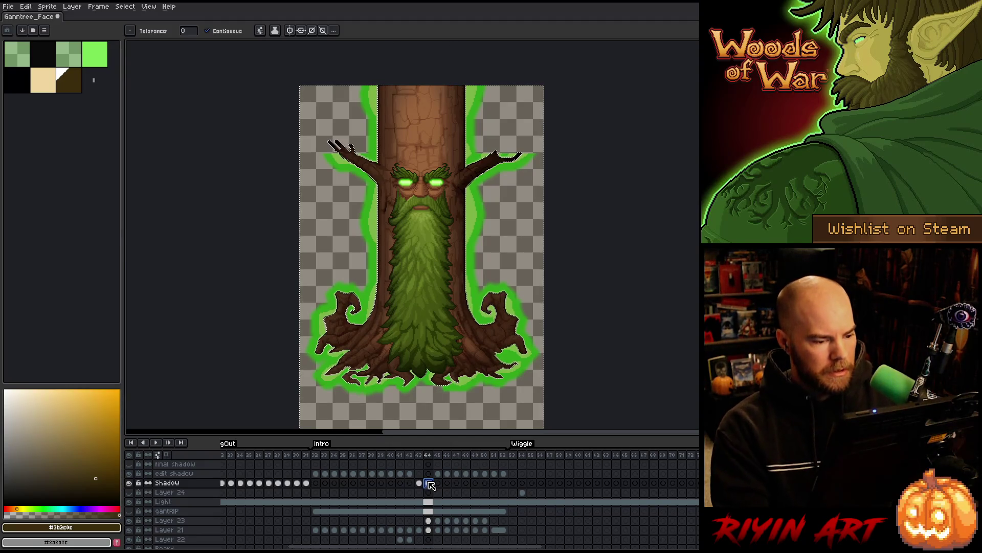
- Clear Shadow frame 44, fill Shadow frames 43–44, and move to frame 45
key("Delete")
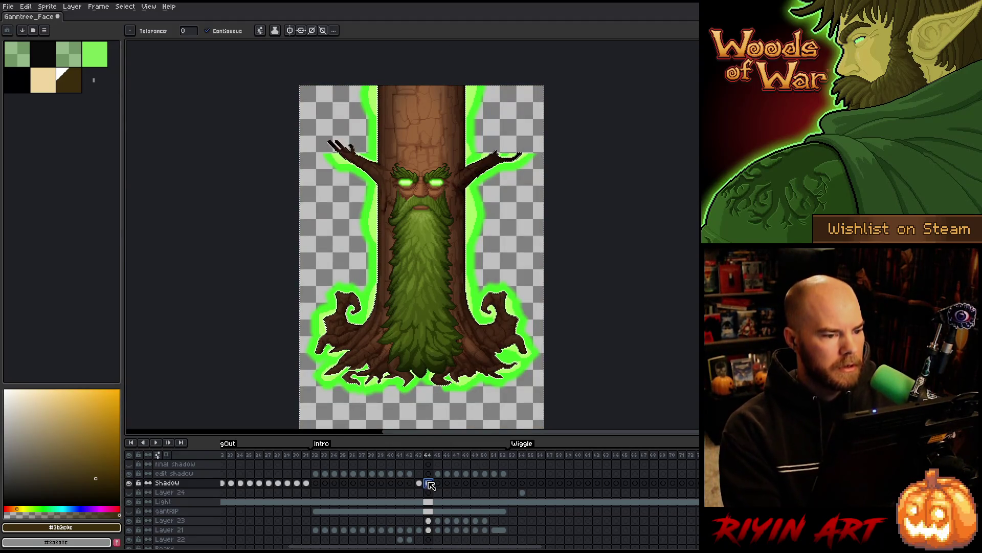
key("comma")
key("period")
left_click_drag(423, 481, 402, 480)
key("period")
key("comma")
key("period")
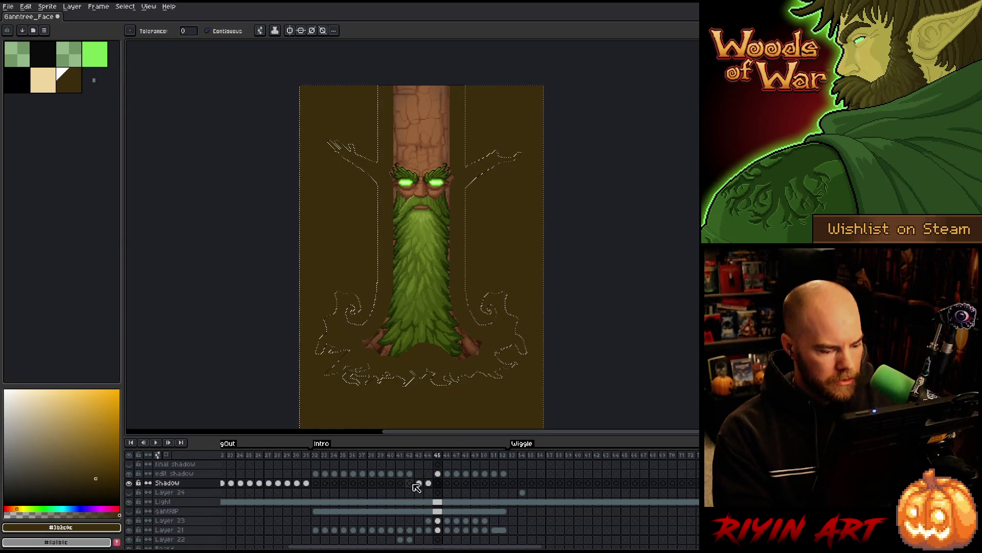
- Select the beard on frame 45 and contract the selection on the Shadow layer
left_click(438, 520, "ctrl")
left_click(125, 7)
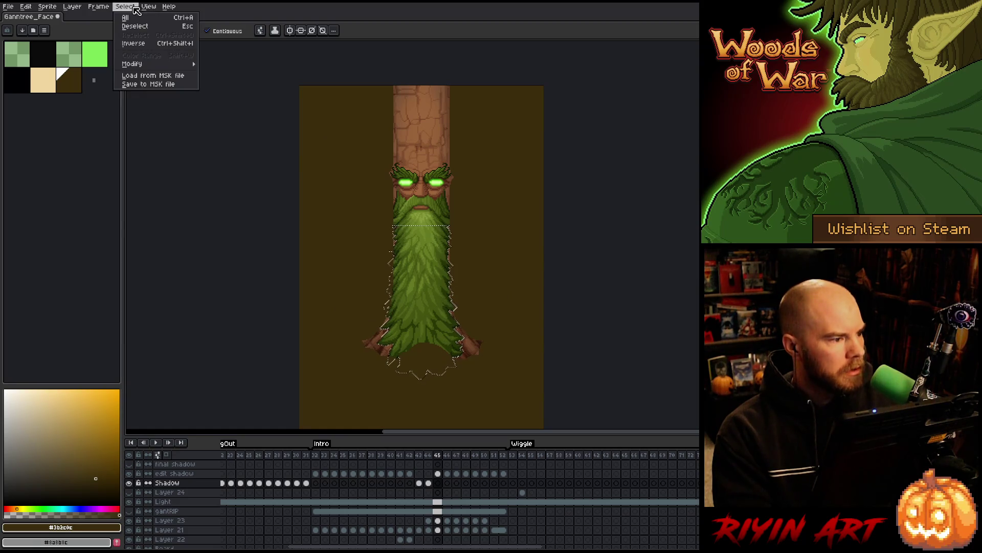
mouse_move(192, 62)
left_click(221, 81)
left_click(469, 307)
left_click(439, 473)
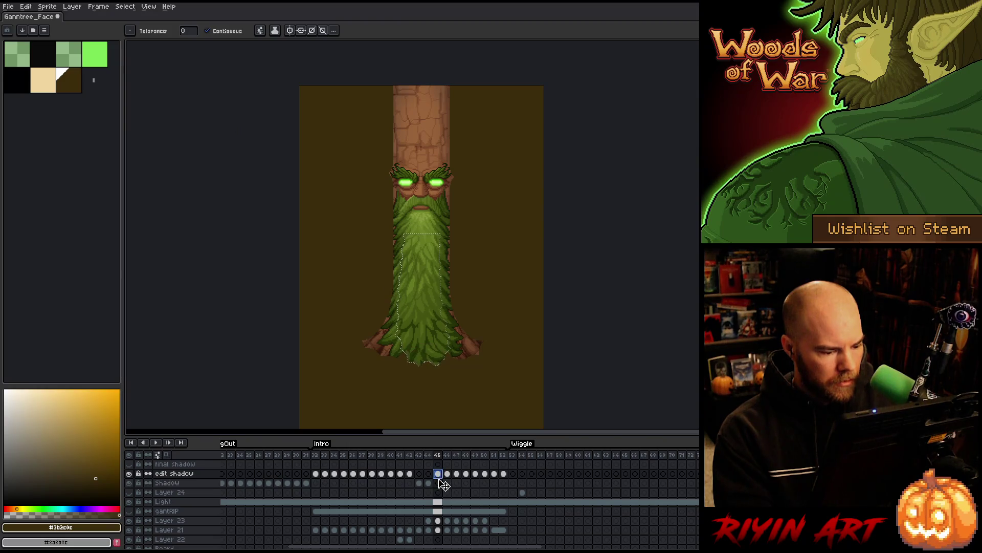
left_click(438, 483)
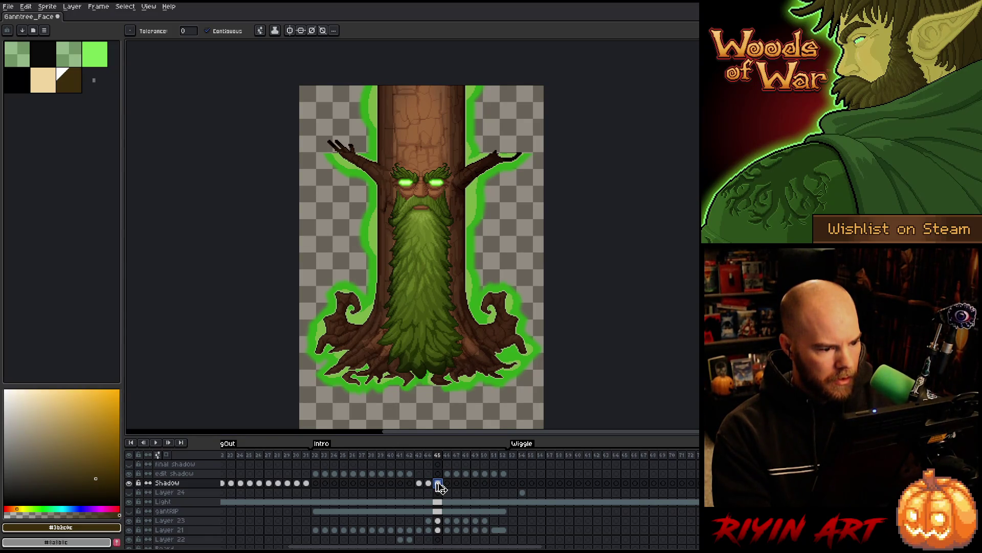
- Apply the 17x17 Convolution Matrix blur to Shadow frame 45
key("F9")
key("Return")
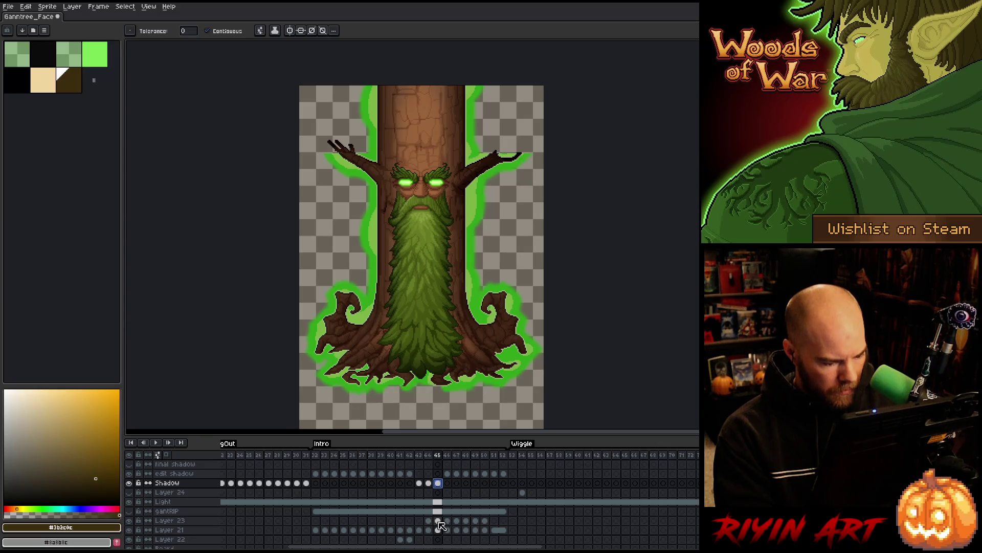
scroll(441, 521, "down", 5)
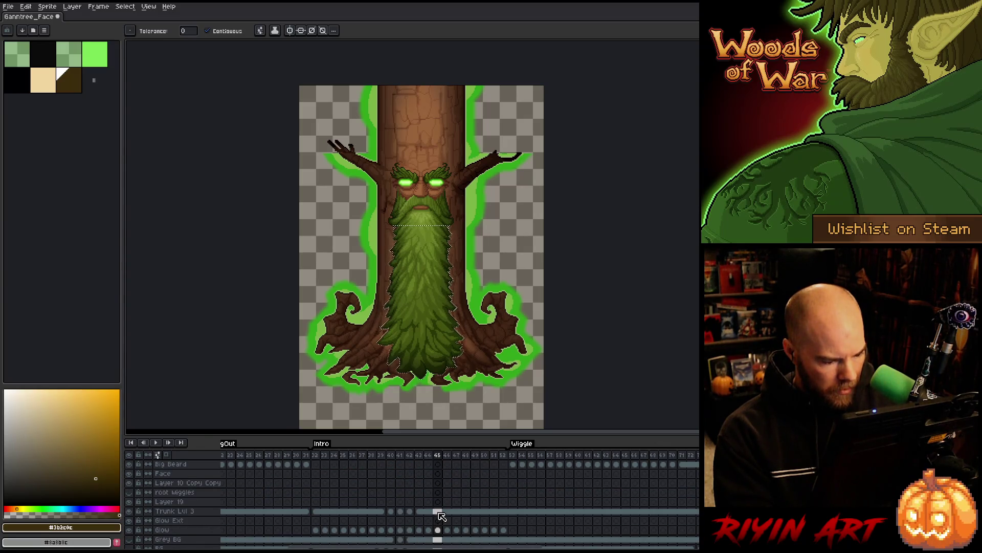
scroll(442, 515, "up", 5)
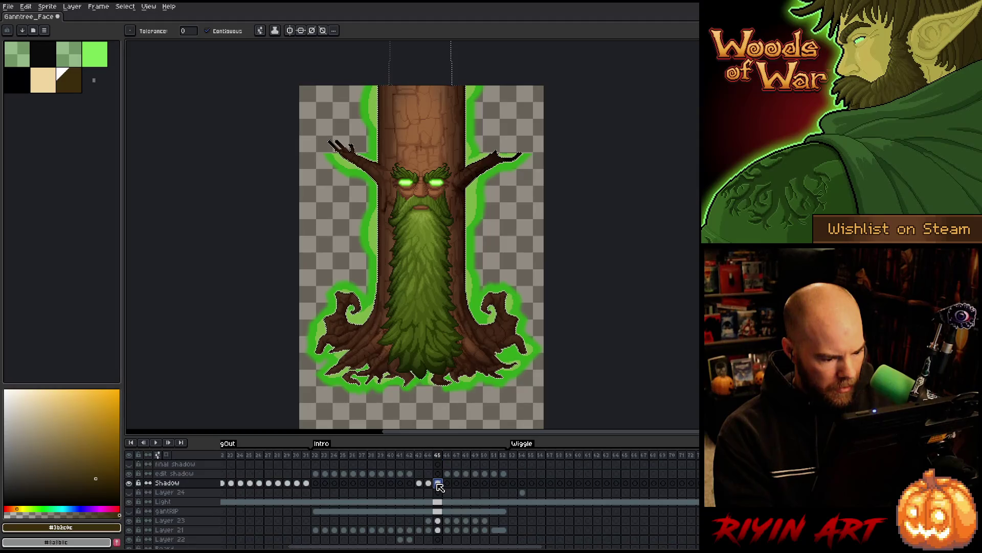
left_click(439, 485)
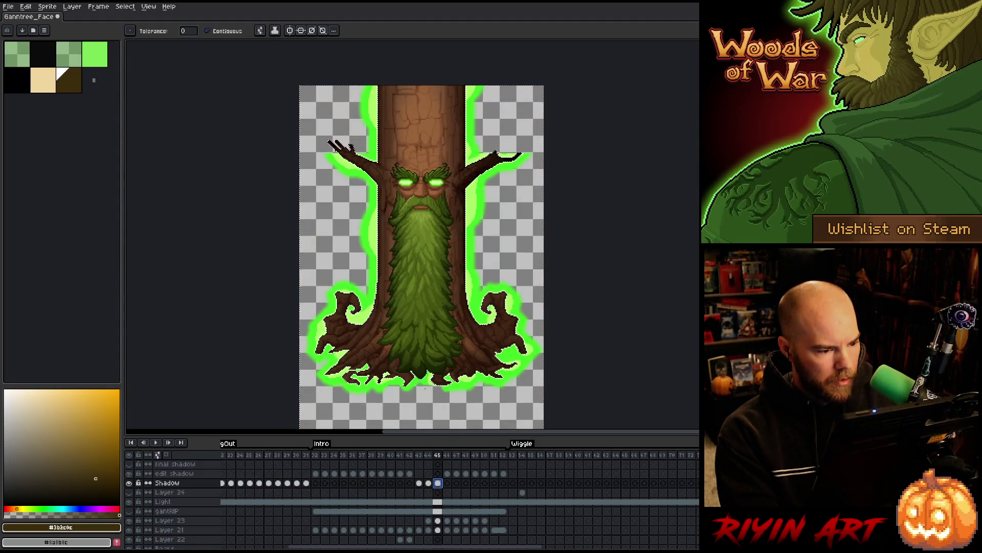
left_click(450, 474)
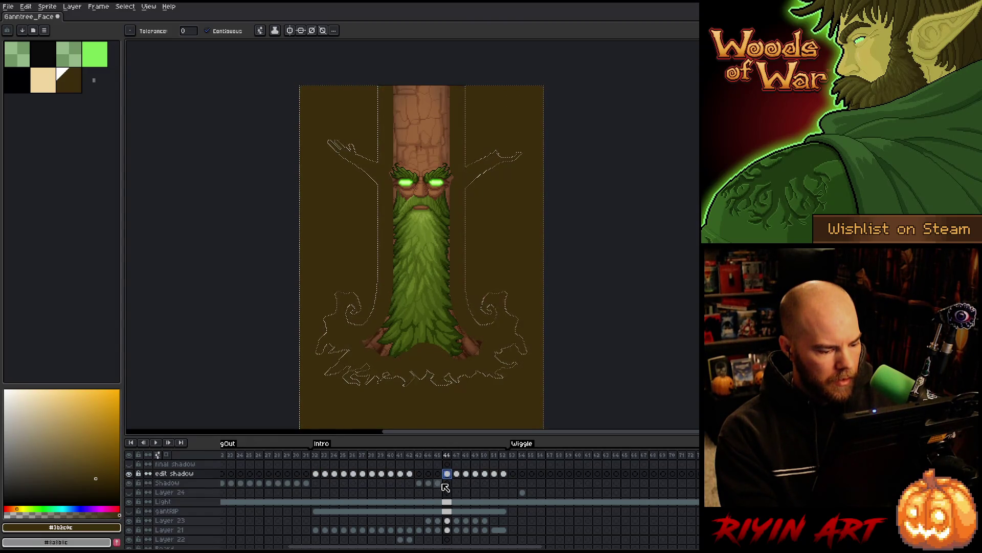
- Compare the frame 45 Shadow cel with frame 46 of edit shadow, toggling the overlay's visibility
left_click(442, 484)
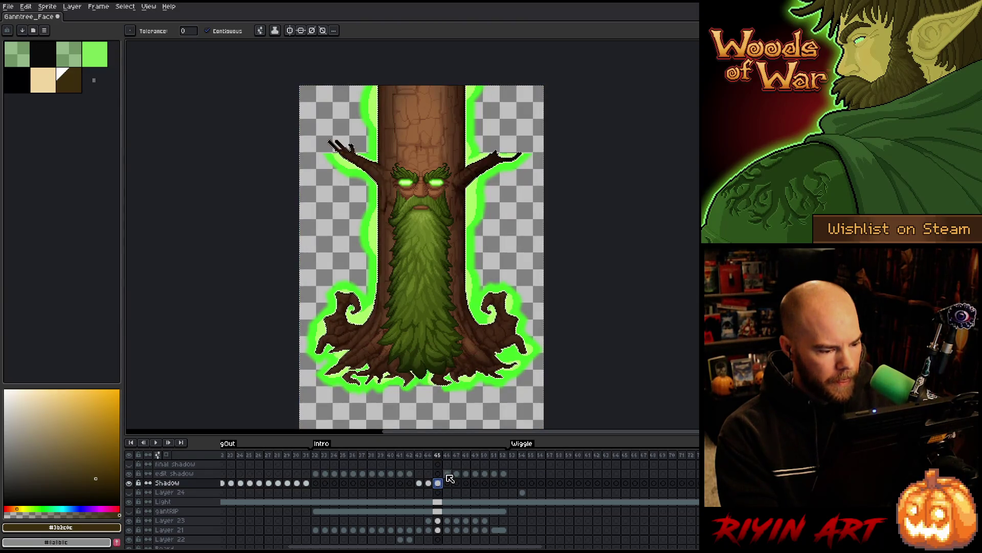
left_click(447, 473)
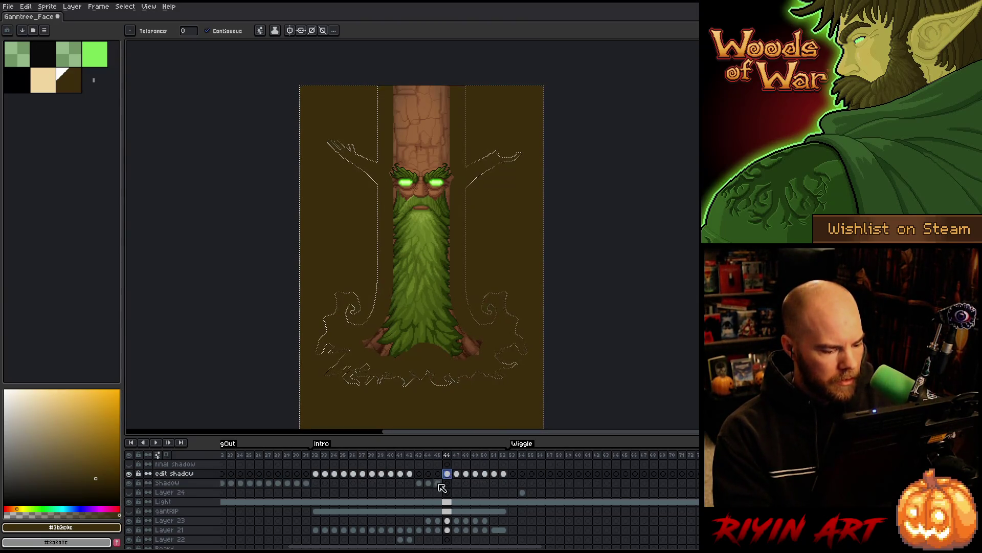
left_click(439, 483)
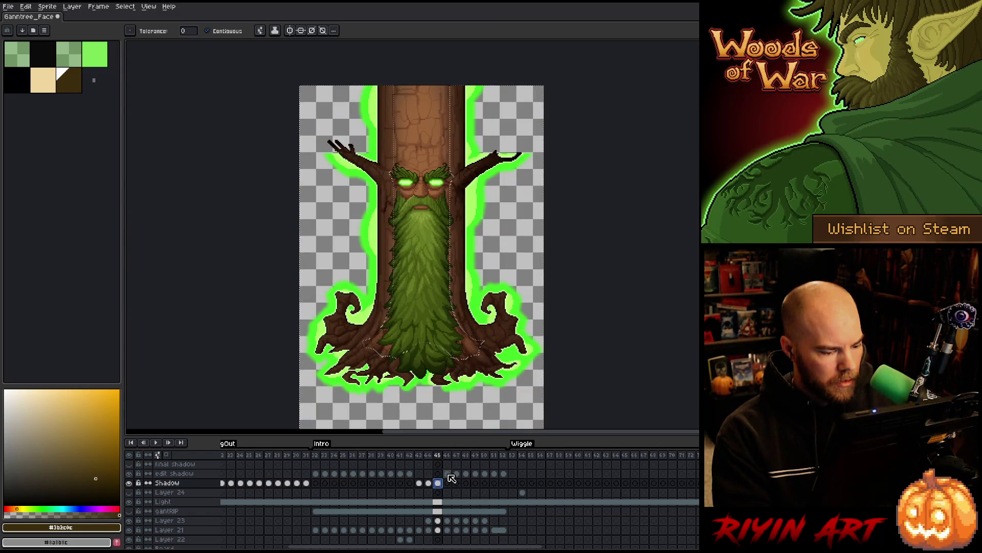
left_click(447, 473)
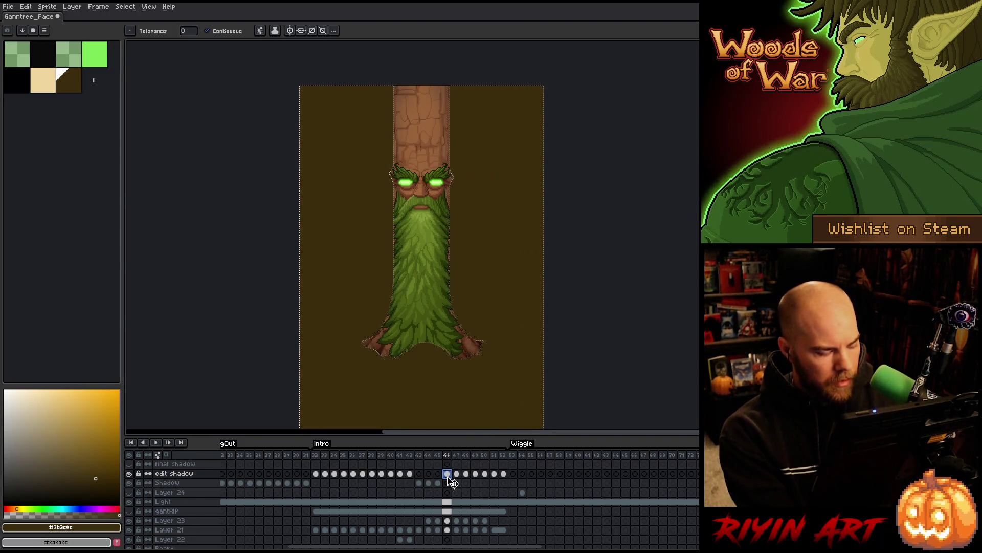
left_click(131, 474)
left_click(131, 474)
left_click(131, 474)
left_click(131, 474)
left_click(131, 474)
left_click(131, 474)
left_click(131, 475)
left_click(131, 475)
left_click(131, 474)
left_click(131, 475)
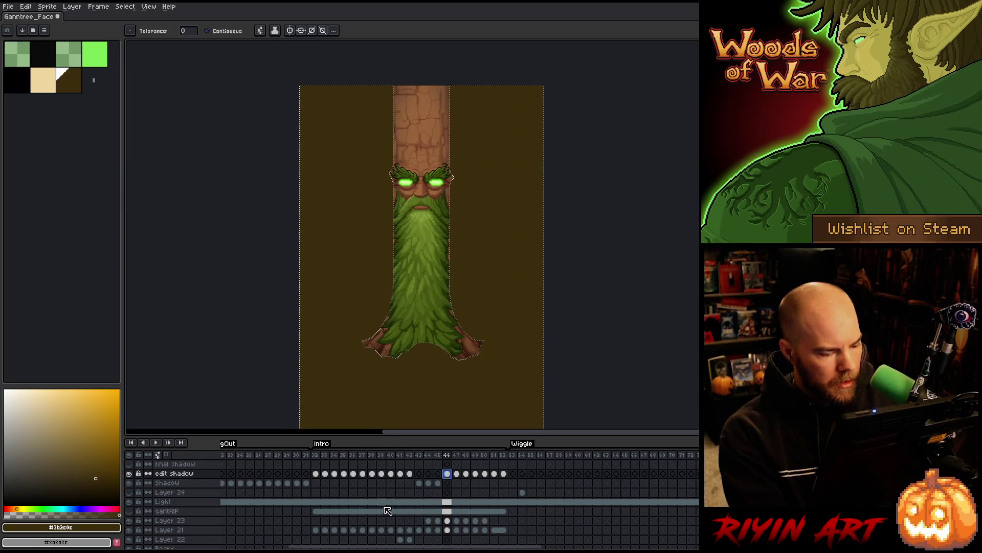
- Select the beard region on frame 46 and contract the selection slightly
left_click(449, 521, "ctrl")
scroll(450, 524, "down", 2)
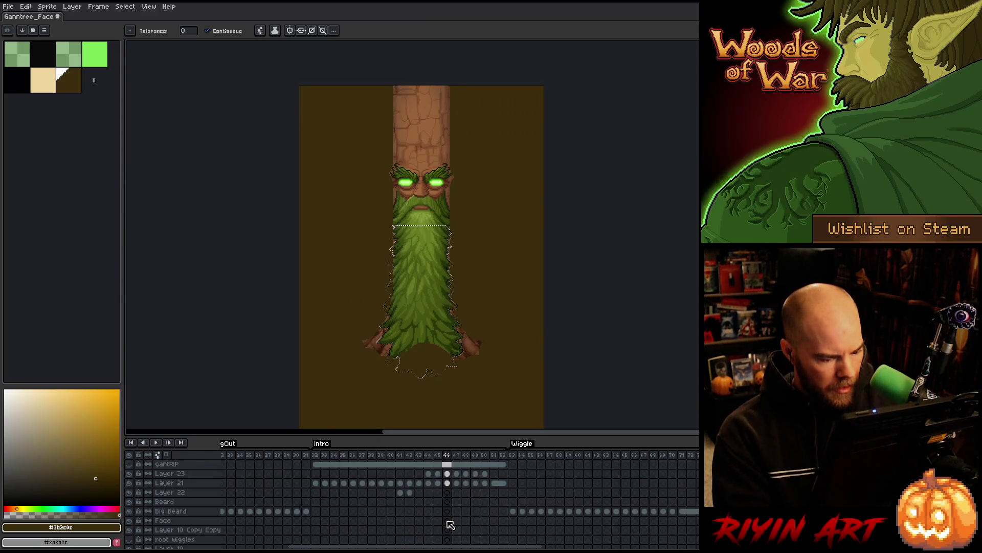
left_click(125, 6)
mouse_move(159, 64)
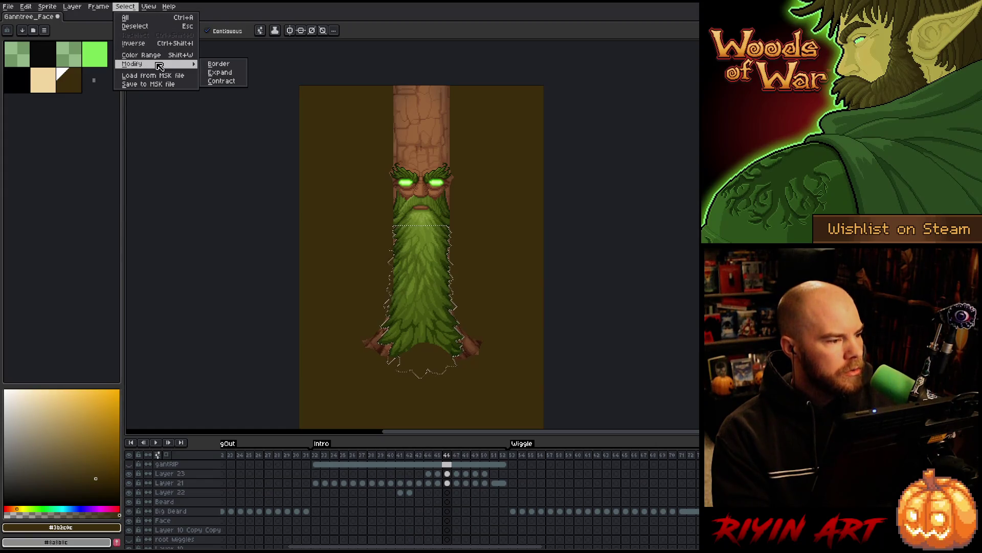
left_click(218, 79)
key("Return")
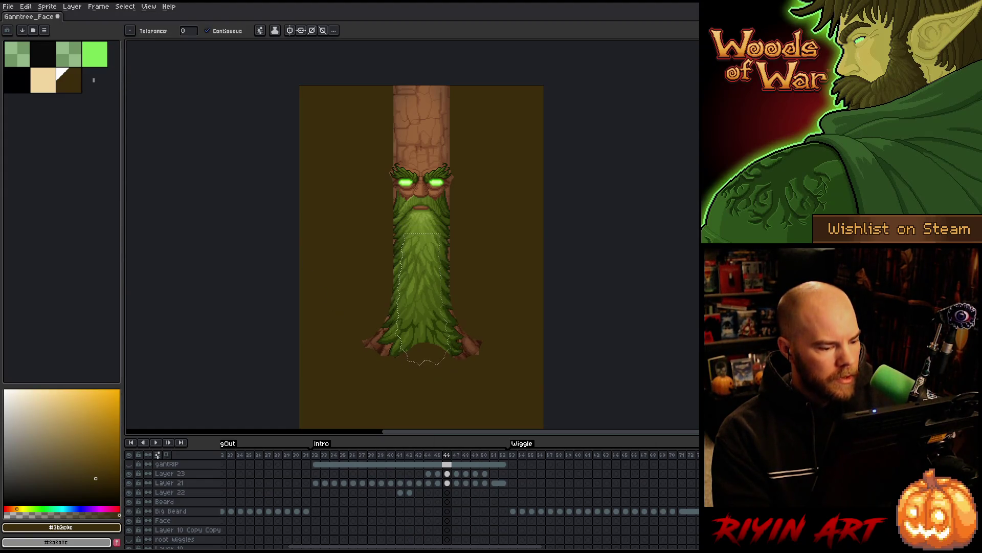
scroll(450, 481, "up", 5)
- Blur frame 46 of edit shadow with the 17x17 convolution matrix, then deselect and select the beard outline
left_click(450, 474)
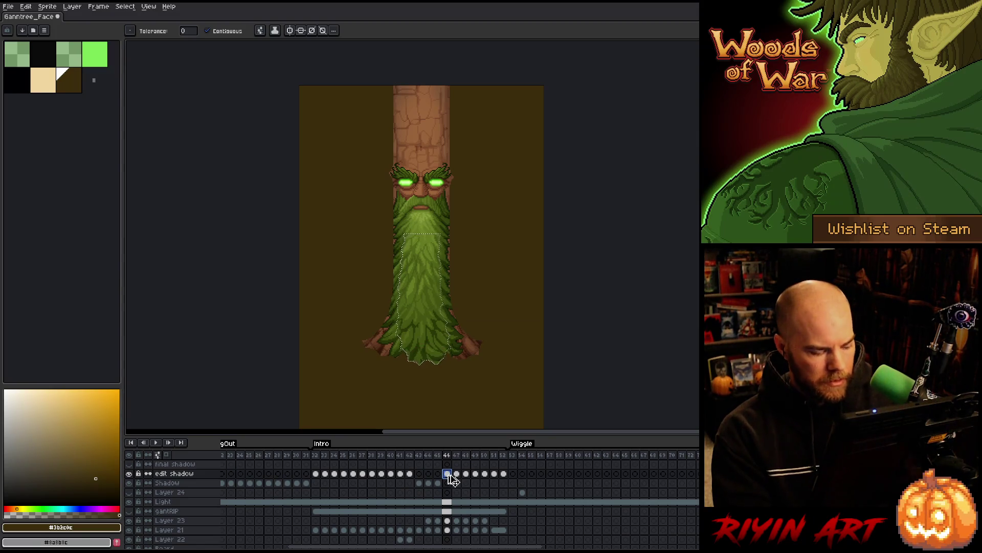
key("ctrl+d")
key("F9")
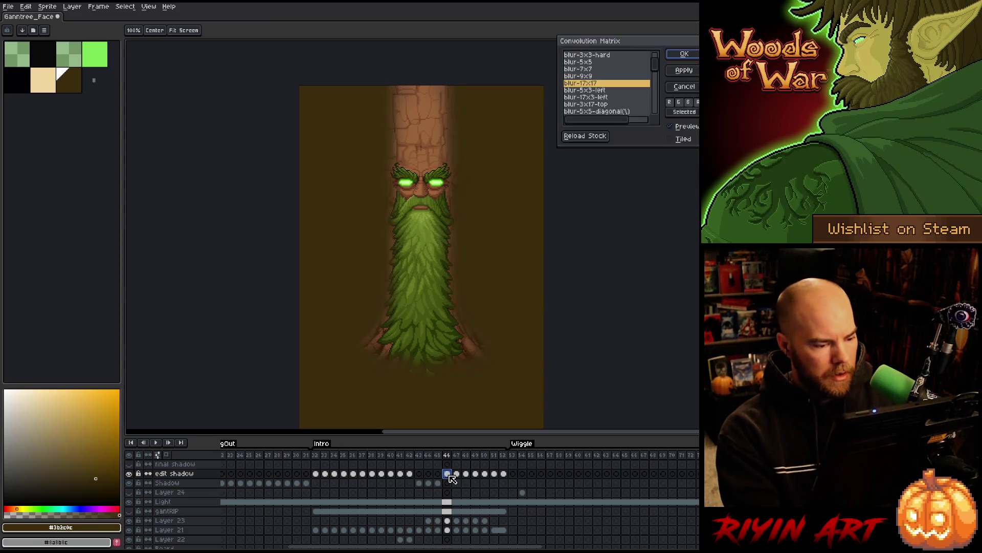
key("Return")
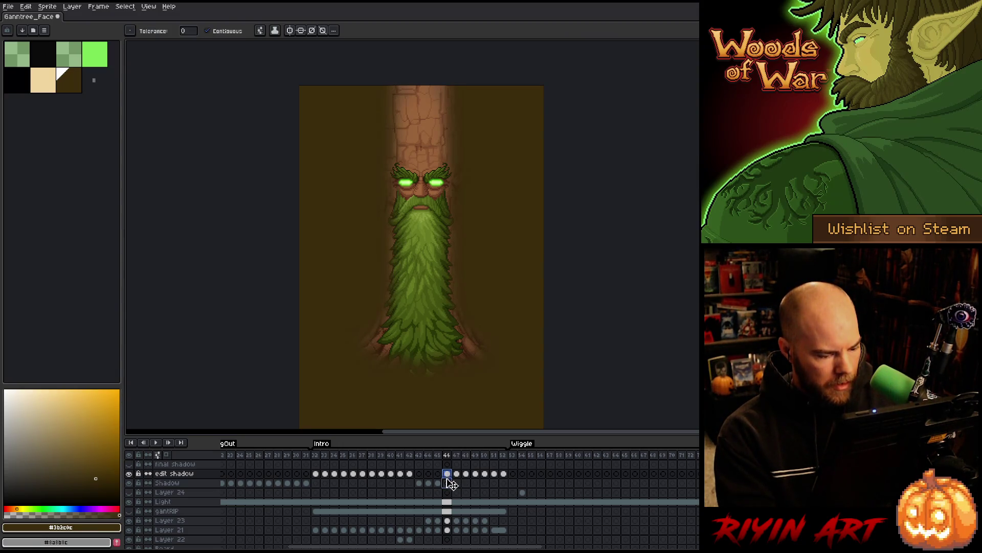
left_click(448, 483)
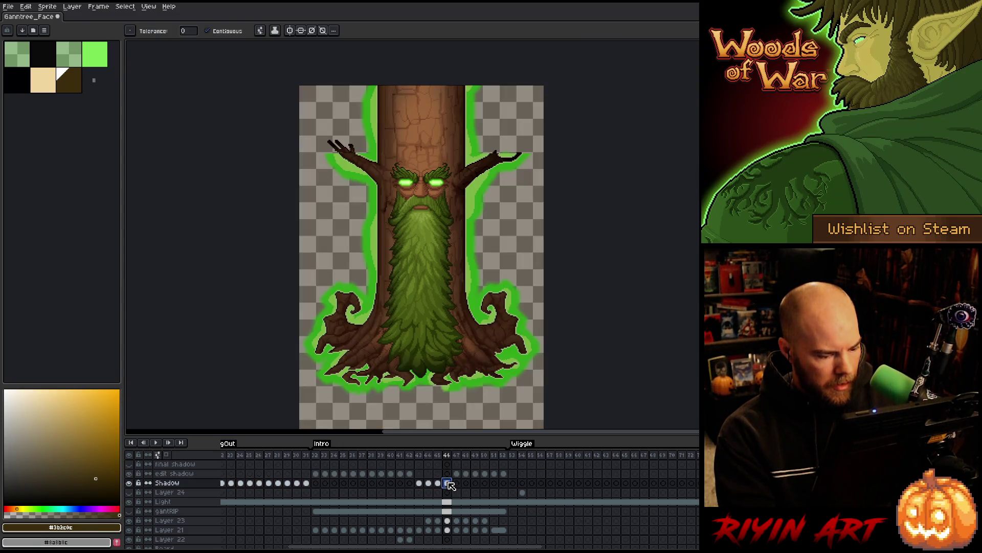
left_click(449, 527, "ctrl")
- Move to frame 47 and make the Shadow layer visible
scroll(452, 524, "down", 5)
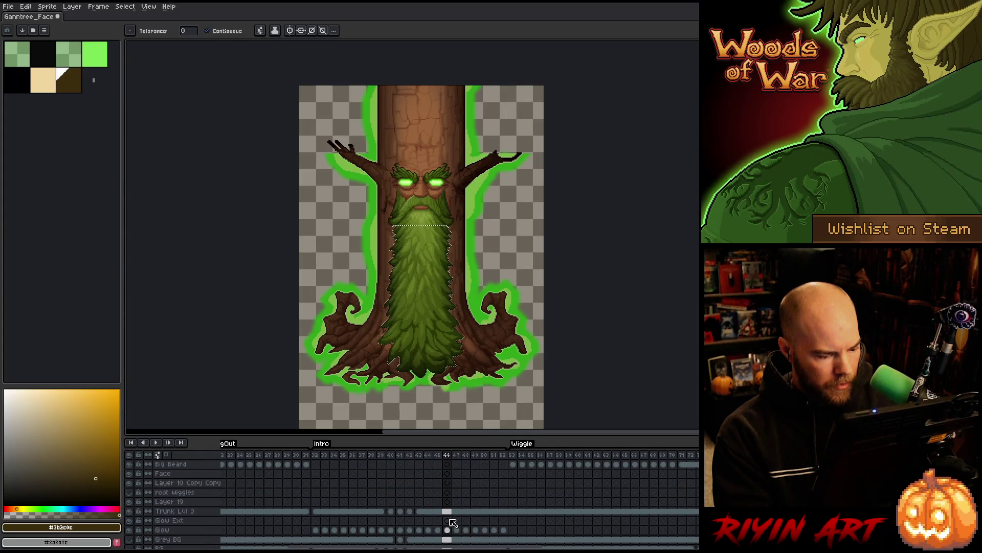
scroll(453, 516, "up", 5)
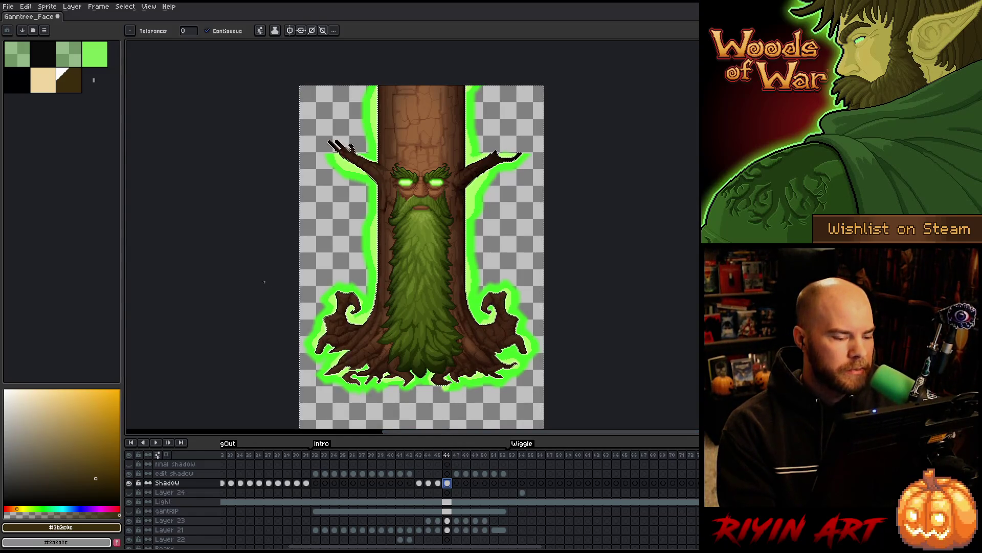
left_click(457, 473)
left_click(447, 482)
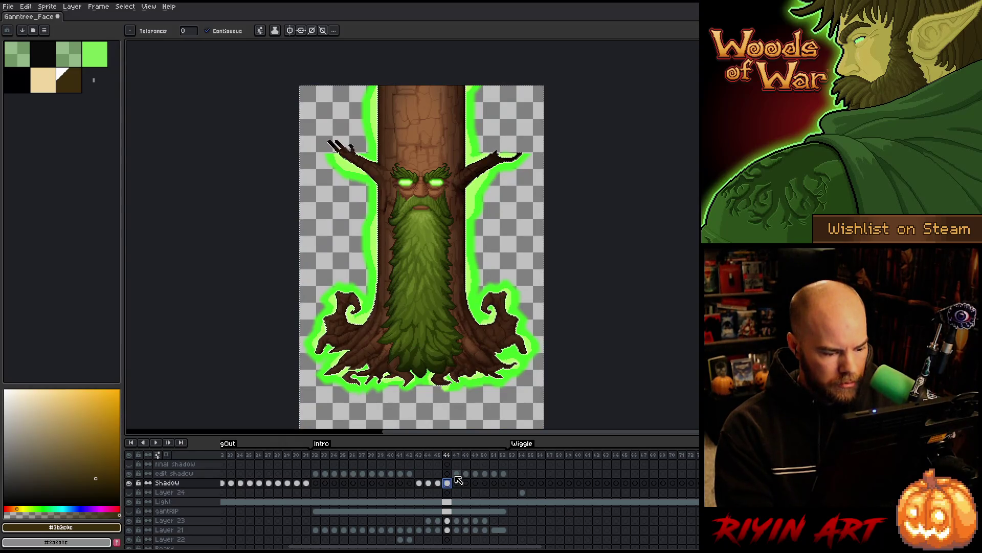
key("Right")
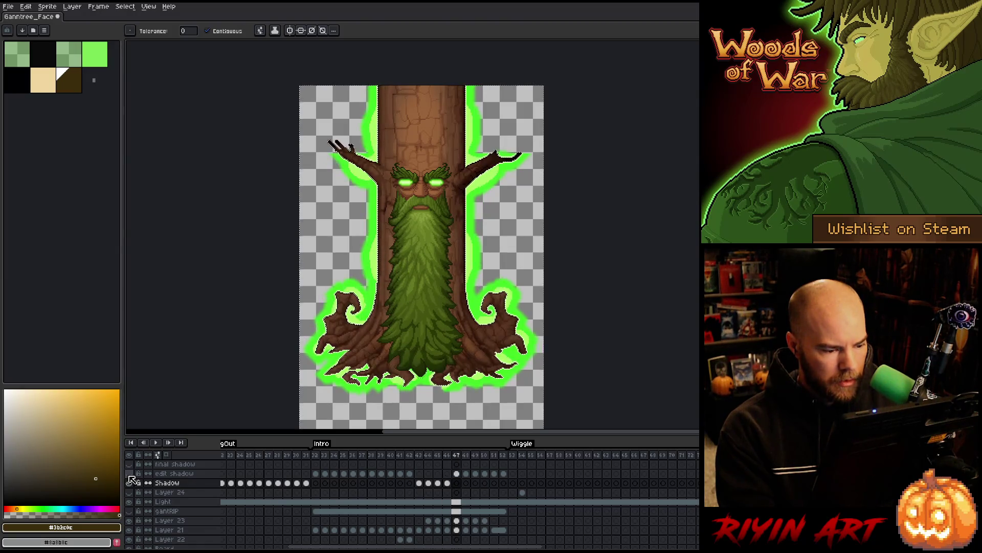
left_click(128, 482)
- Restore the beard selection on frame 47 and contract it slightly
key("ctrl+z")
left_click(125, 7)
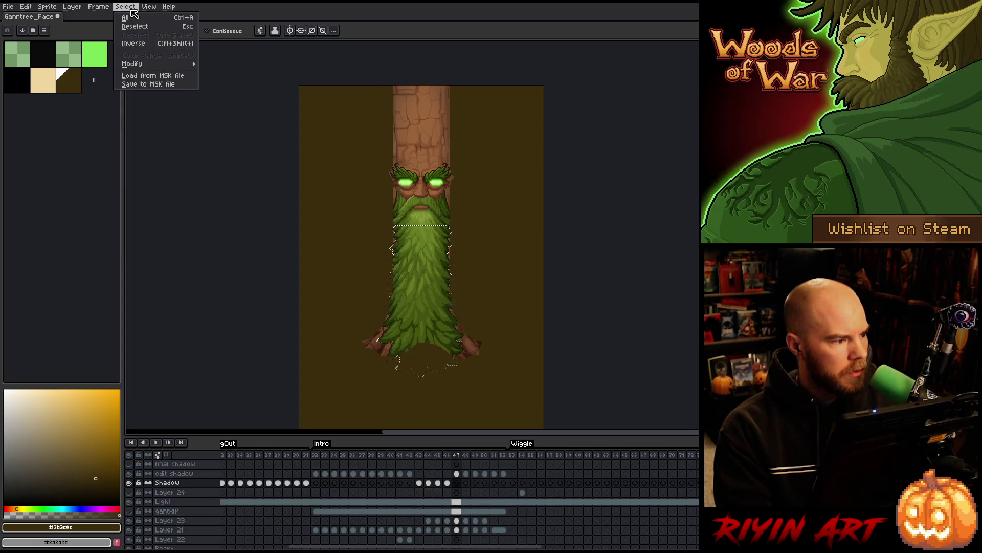
mouse_move(193, 62)
left_click(223, 81)
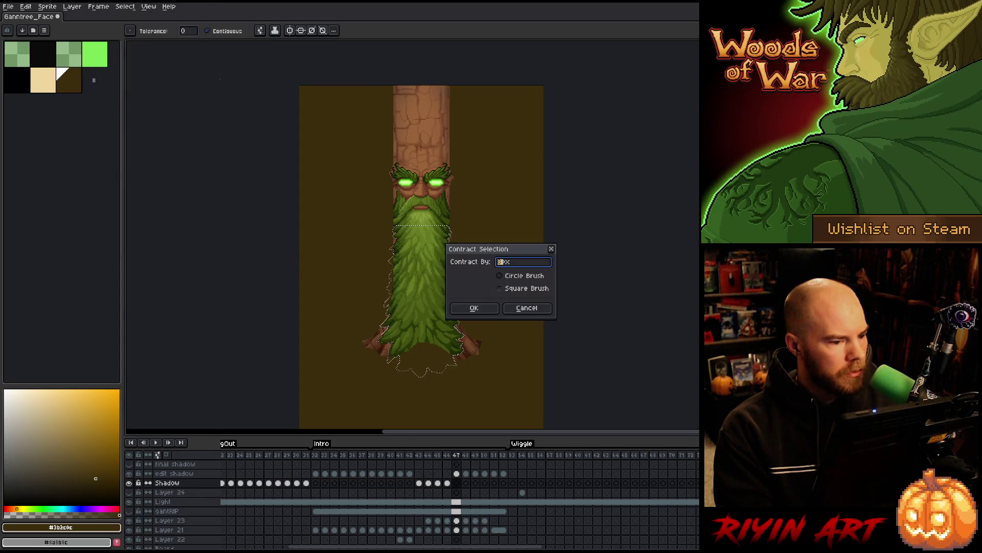
key("Return")
- Blur frame 47 of edit shadow with the 17x17 convolution matrix
left_click(461, 474)
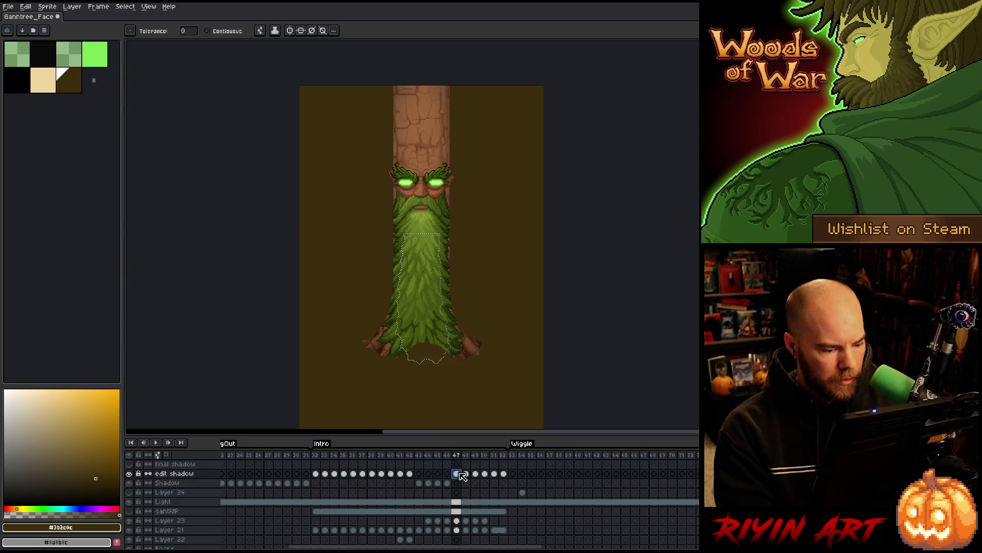
key("F9")
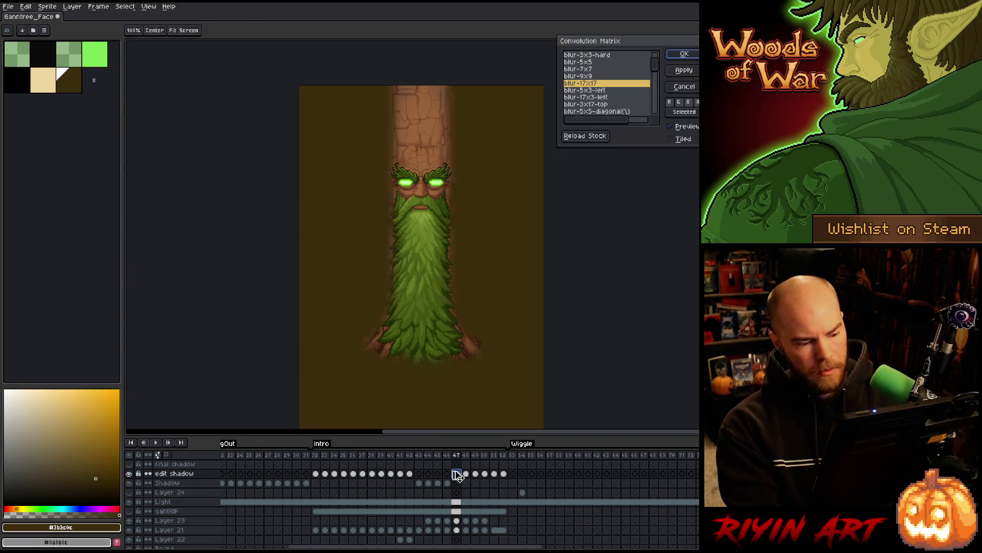
key("Return")
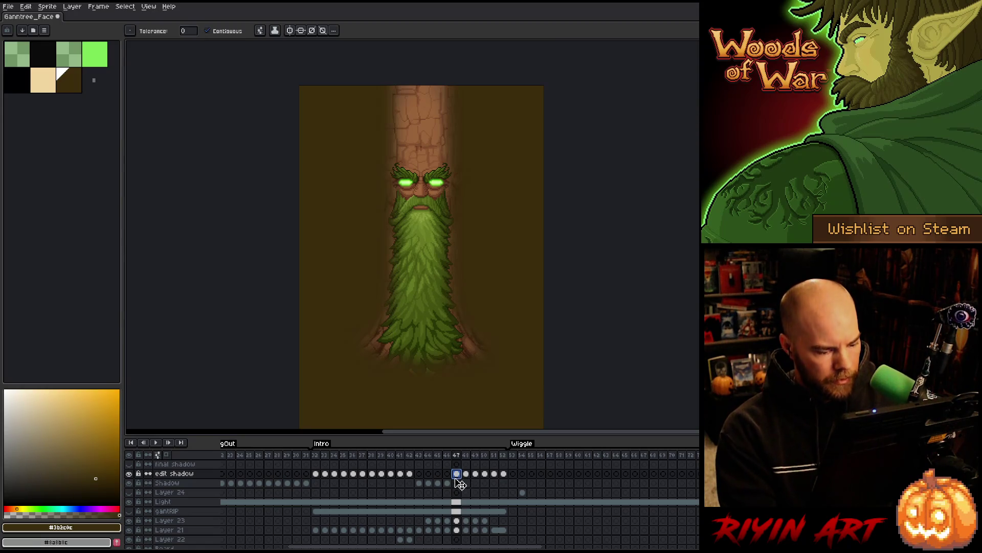
- Select all and delete the contents of the Shadow layer's frame 47
left_click(457, 482)
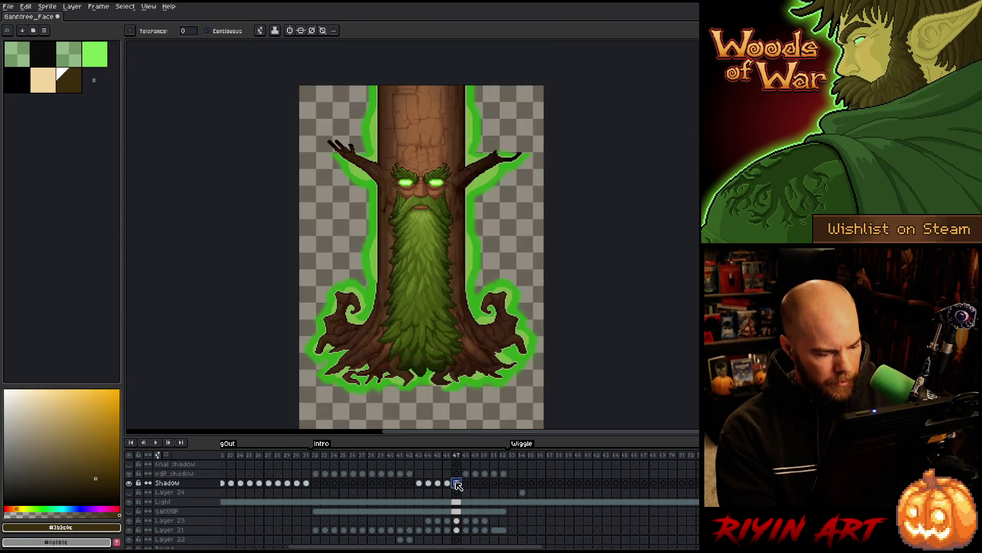
left_click(458, 521)
scroll(459, 527, "down", 3)
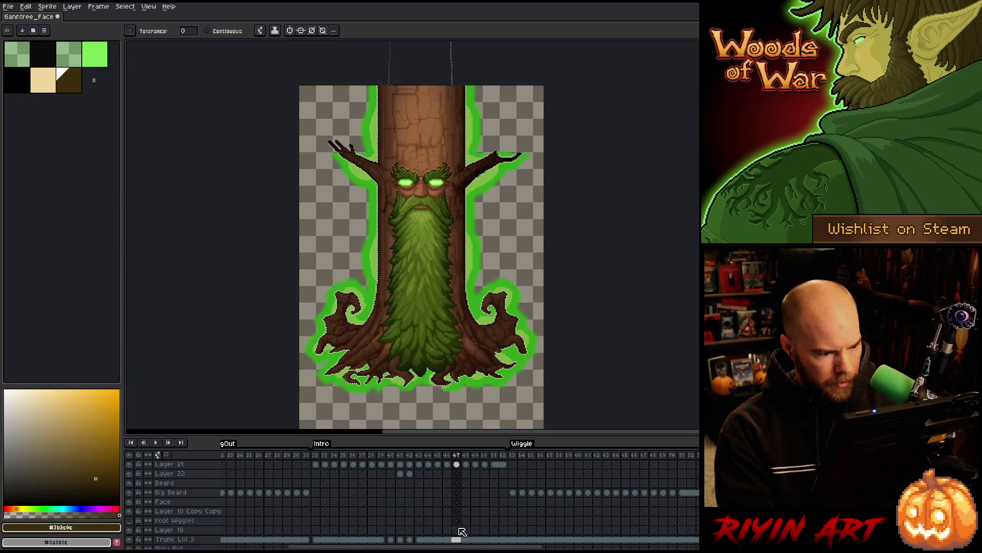
scroll(461, 538, "up", 3)
left_click(457, 484)
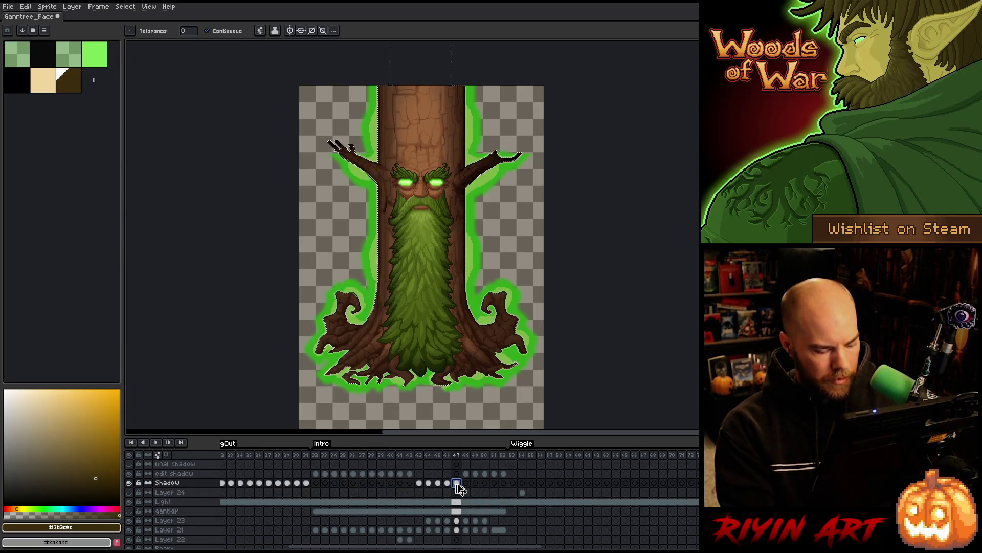
key("ctrl+a")
key("Delete")
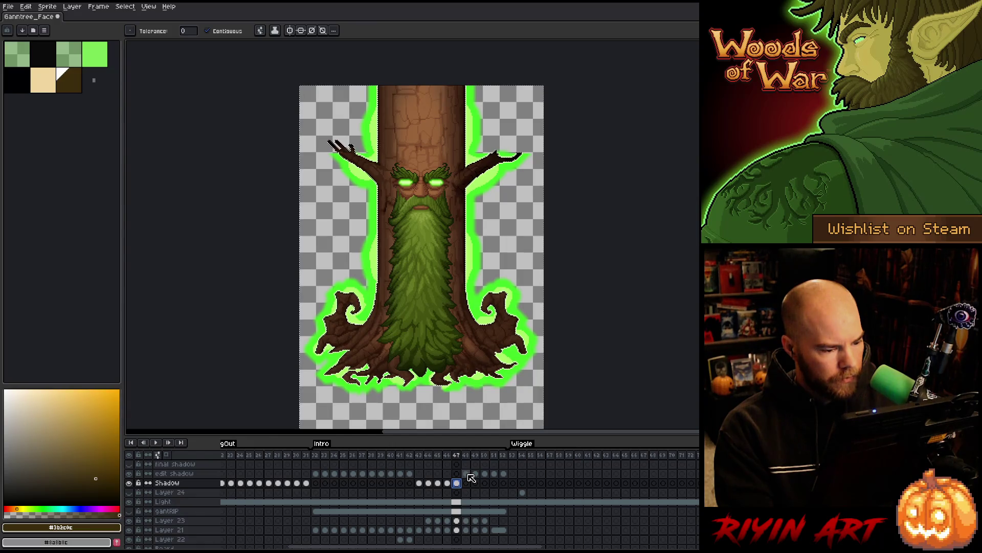
- Select the beard shape on edit shadow frame 48 and contract the selection
left_click(467, 474)
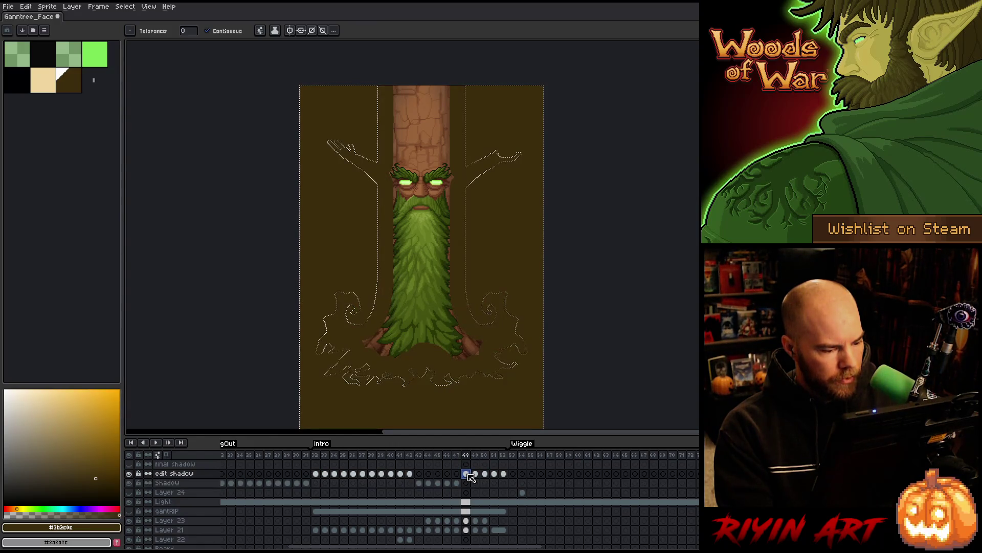
left_click(466, 521, "ctrl")
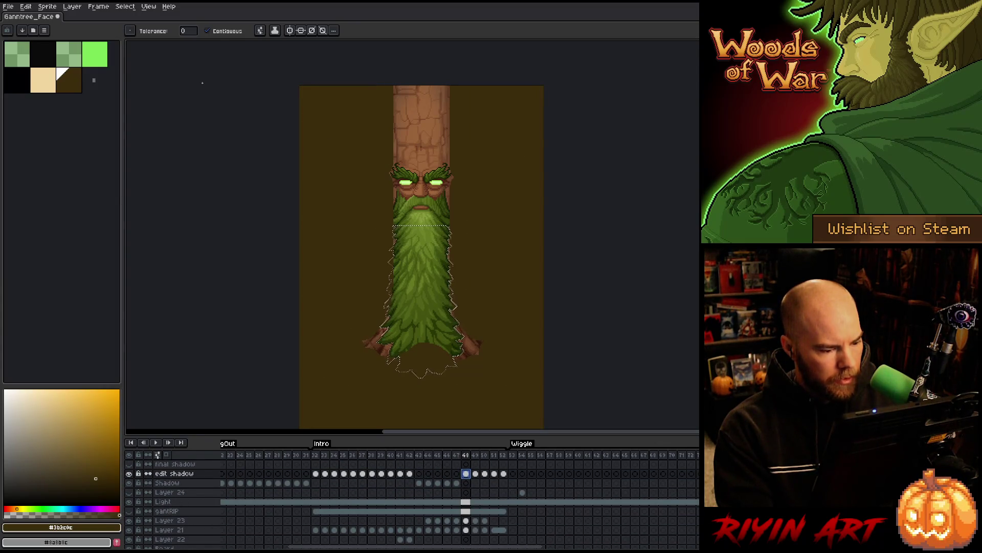
left_click(125, 7)
mouse_move(153, 64)
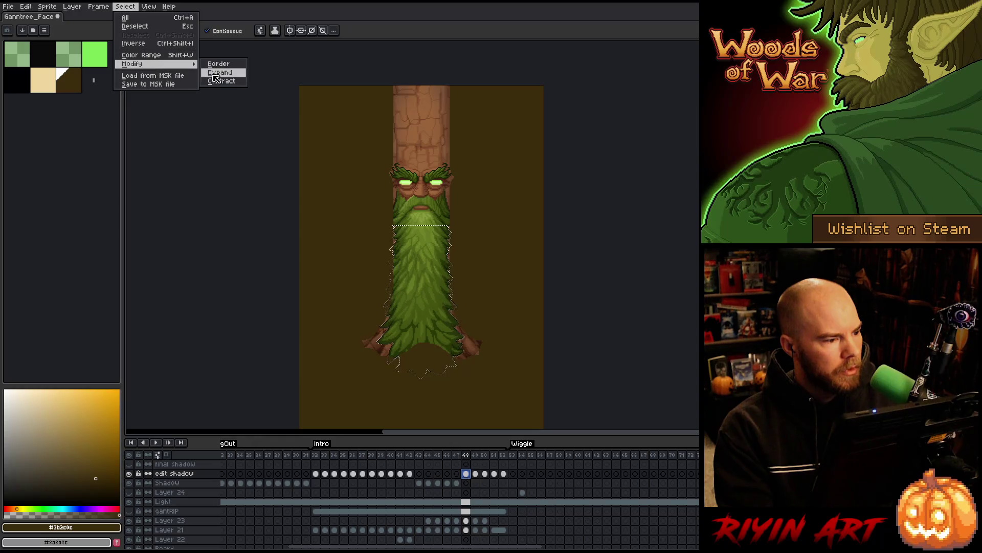
left_click(221, 83)
left_click(474, 306)
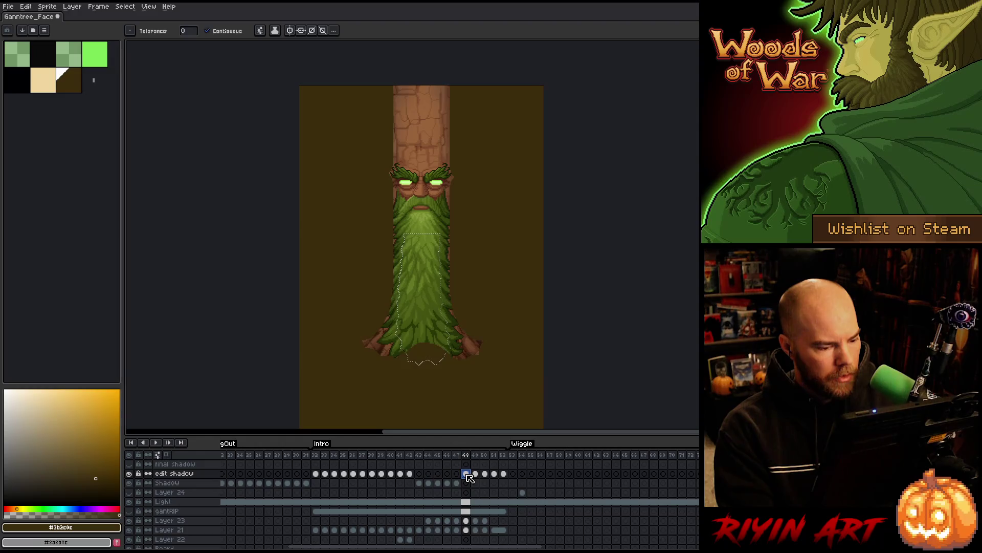
- Save the sprite as a new versioned .aseprite file
left_click(8, 6)
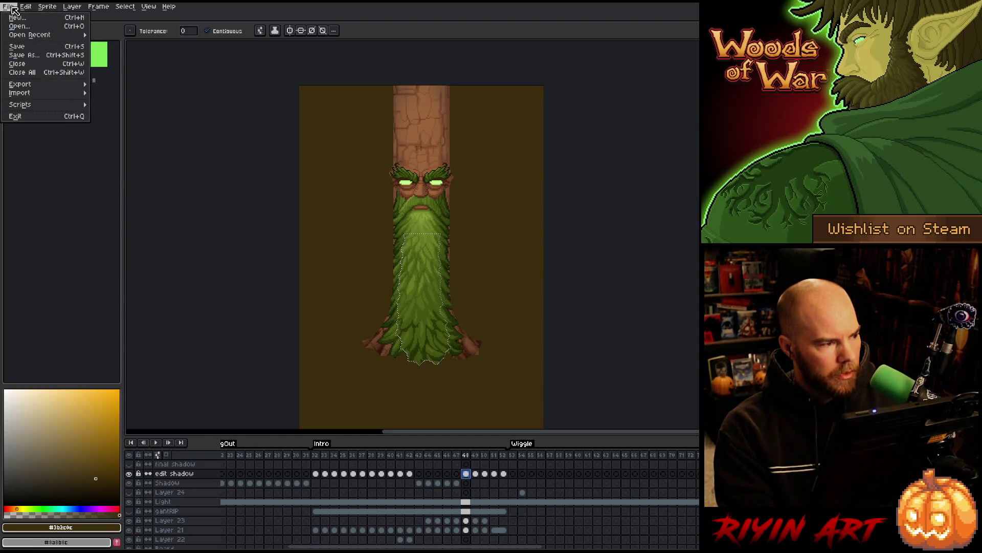
left_click(20, 61)
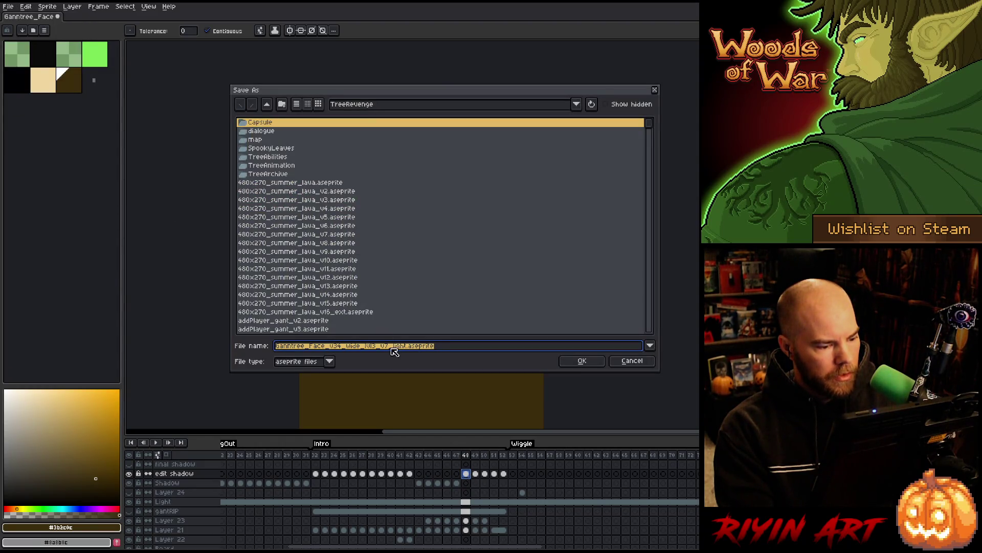
left_click(385, 348)
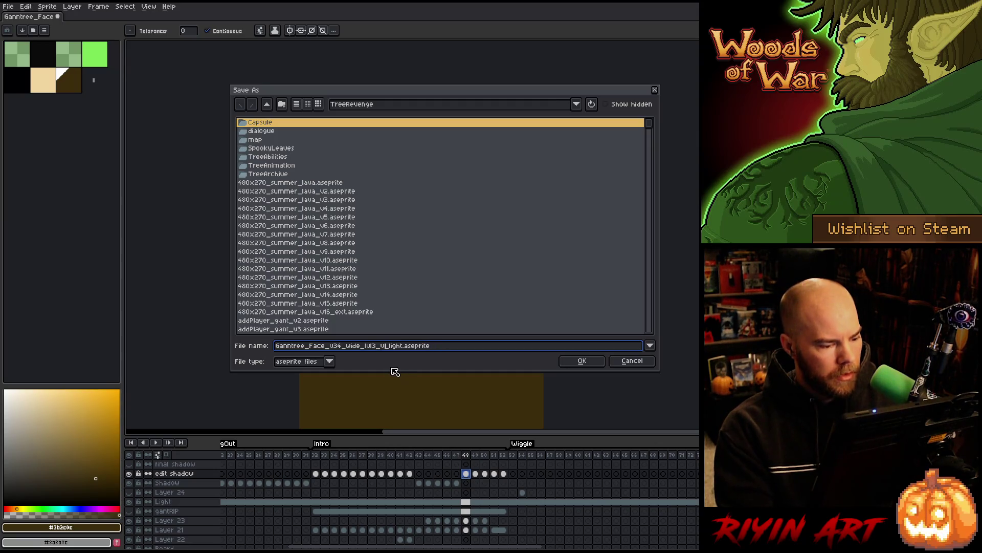
type("8")
left_click(577, 361)
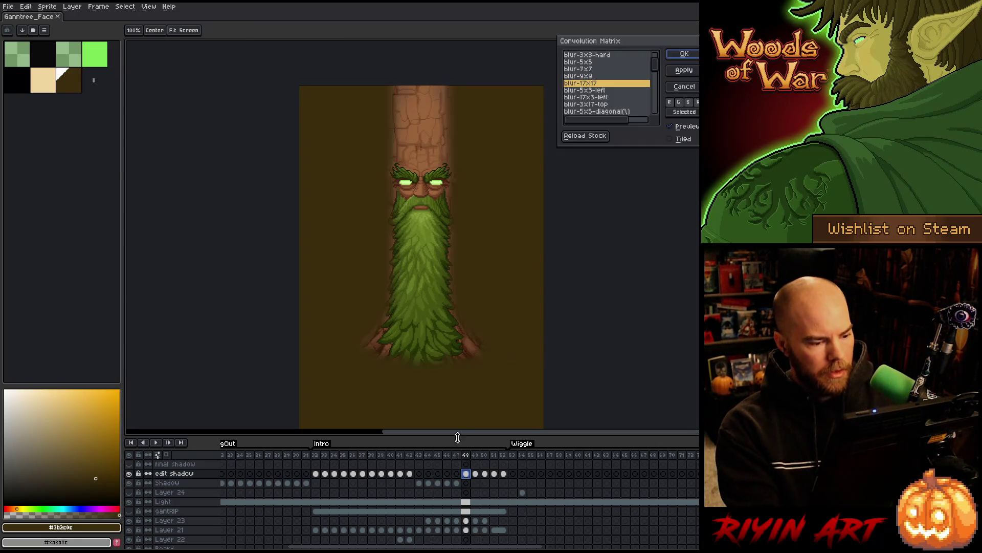
- Blur frame 48 of edit shadow, then restore the beard selection on Shadow frame 48
key("ctrl+d")
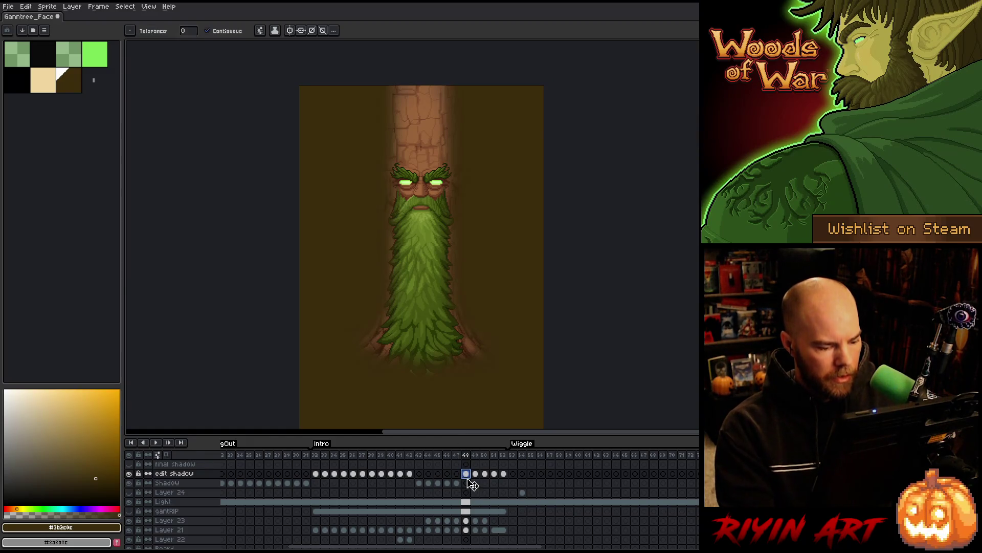
left_click(466, 483)
key("ctrl+z")
scroll(470, 515, "down", 5)
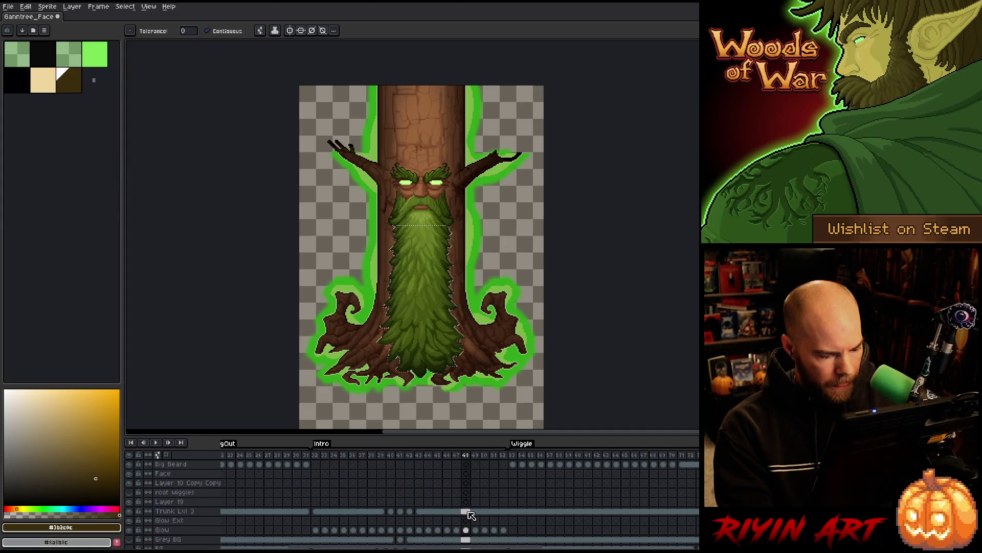
scroll(471, 514, "up", 5)
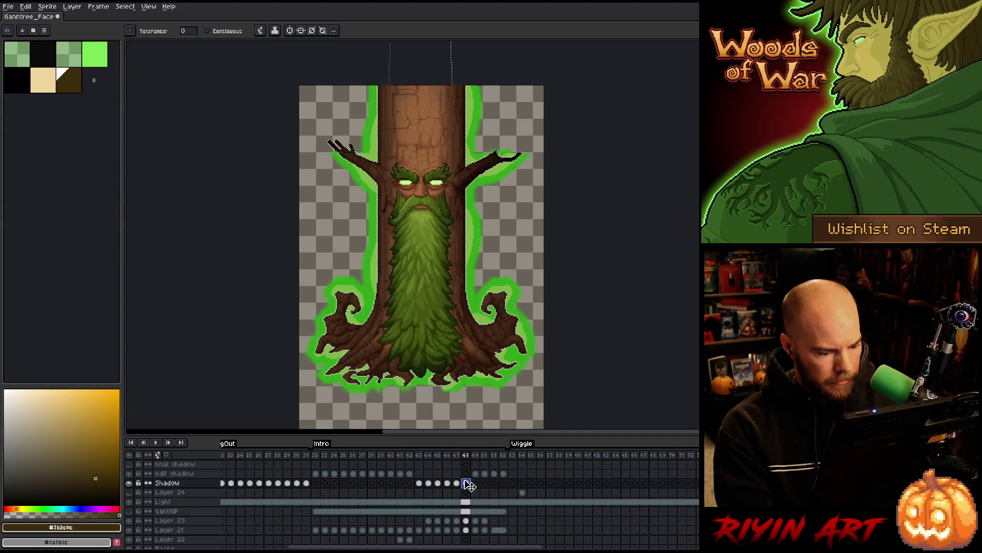
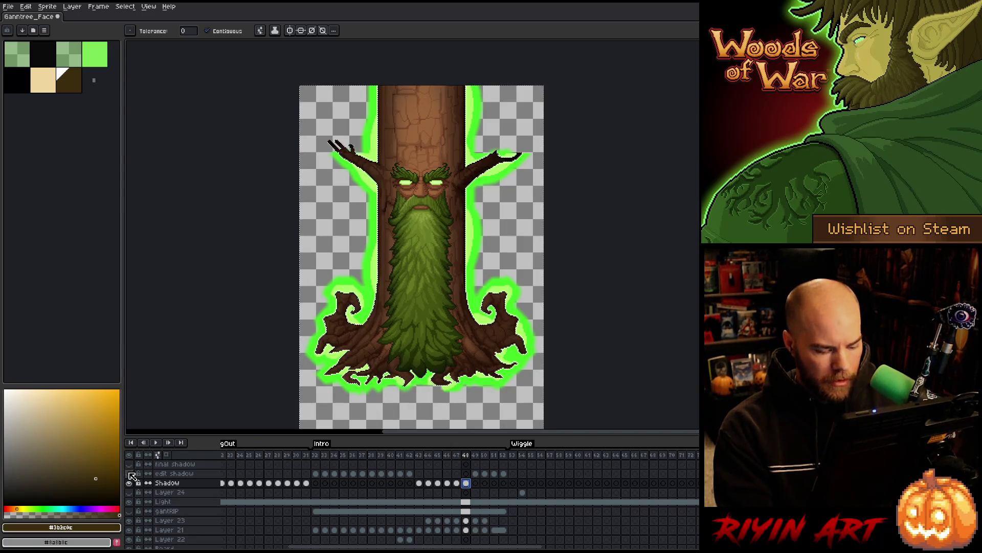
- Stop playback and link the Shadow cels from frames 48 to 52
key("Return")
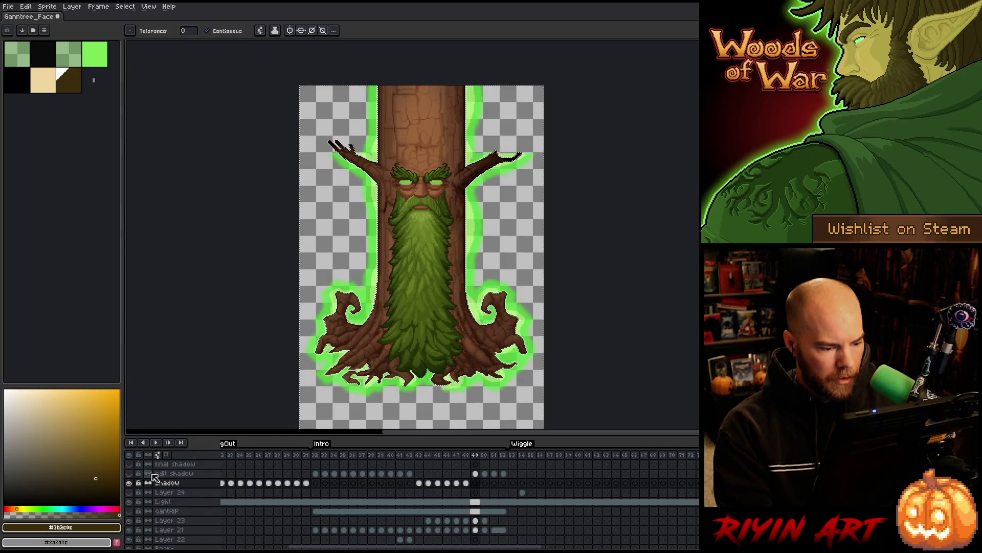
left_click(476, 483)
left_click_drag(470, 487, 503, 483)
right_click(503, 483)
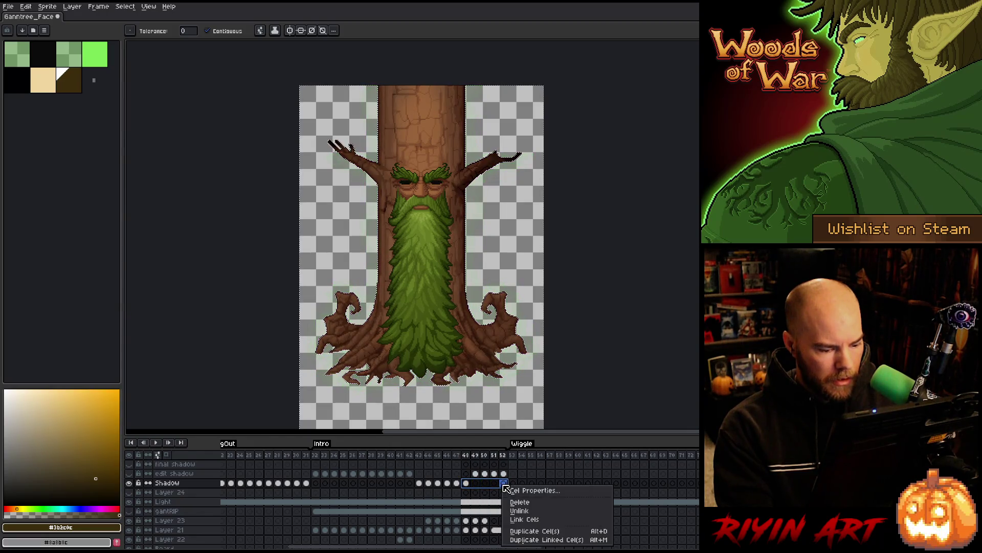
left_click(526, 520)
- Play the animation from frame 43 to review the linked shadow and glow
left_click(475, 475)
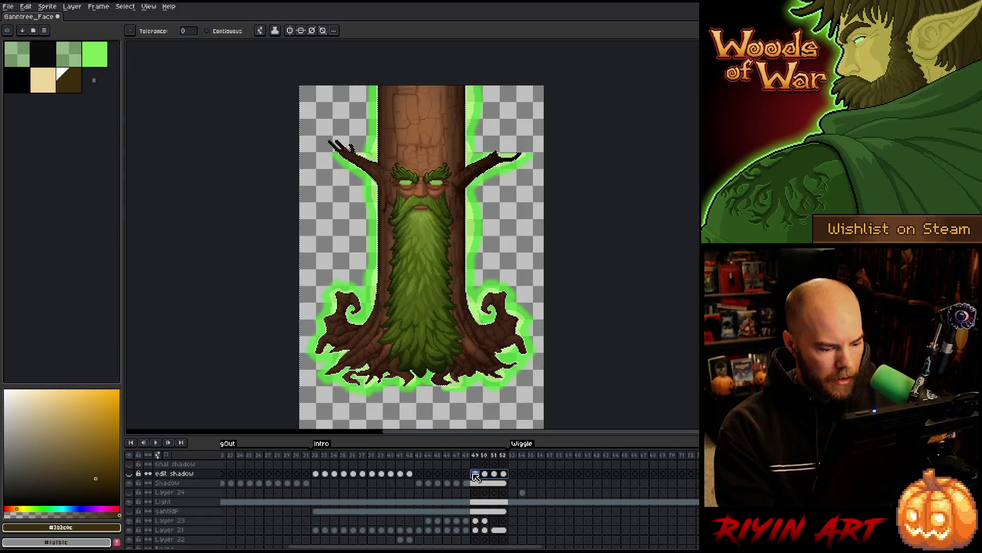
left_click(420, 455)
key("Return")
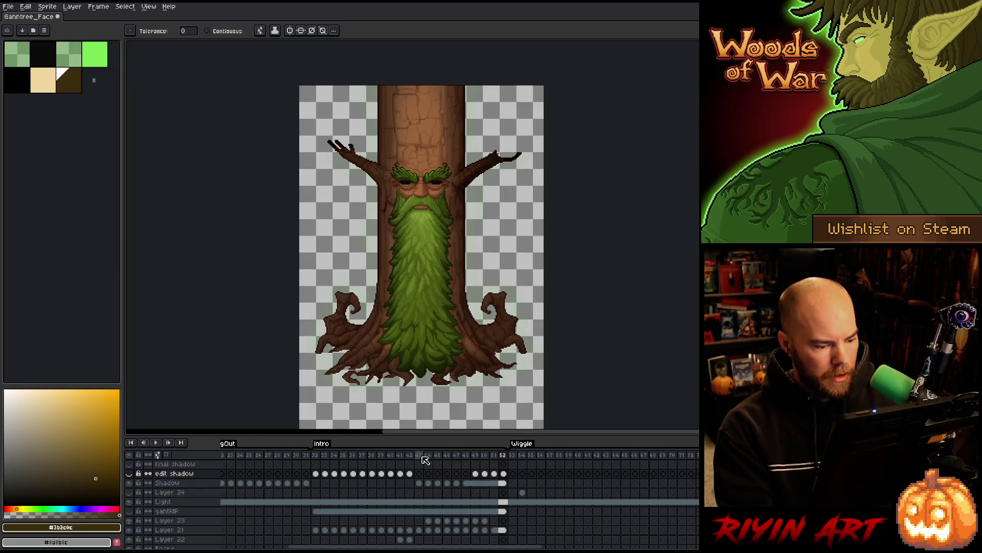
key("Return")
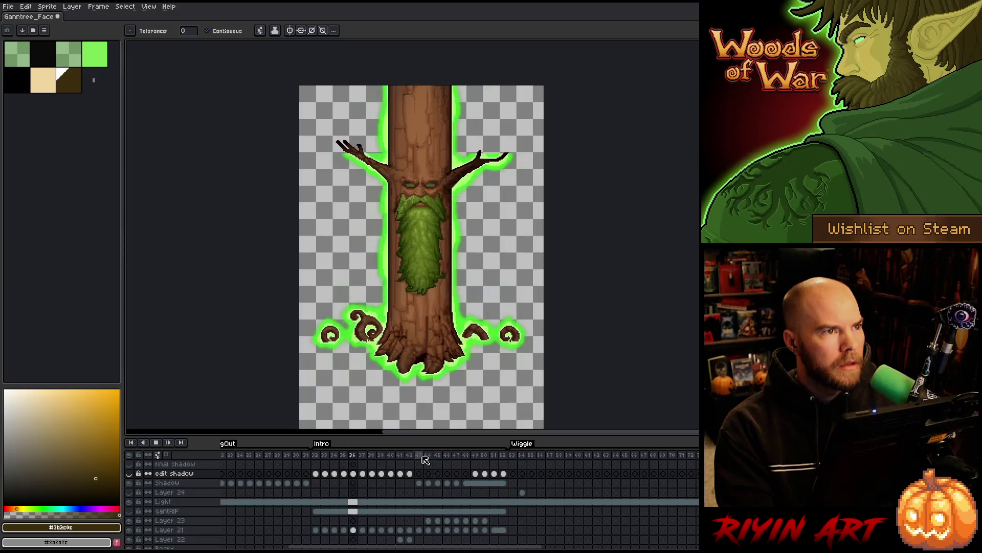
key("Return")
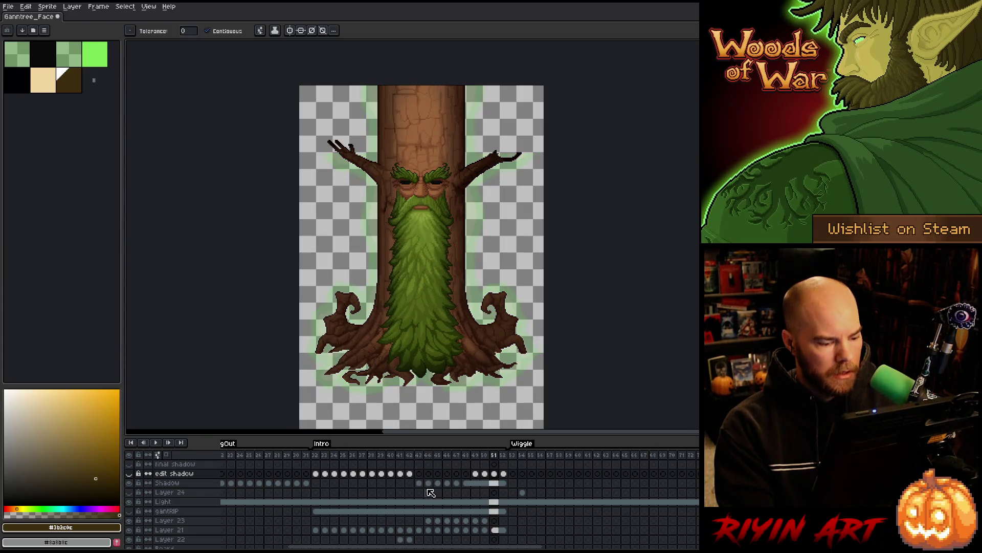
- Inspect the cels at frames 40–42 and select the edit shadow cel at frame 42
left_click(410, 456)
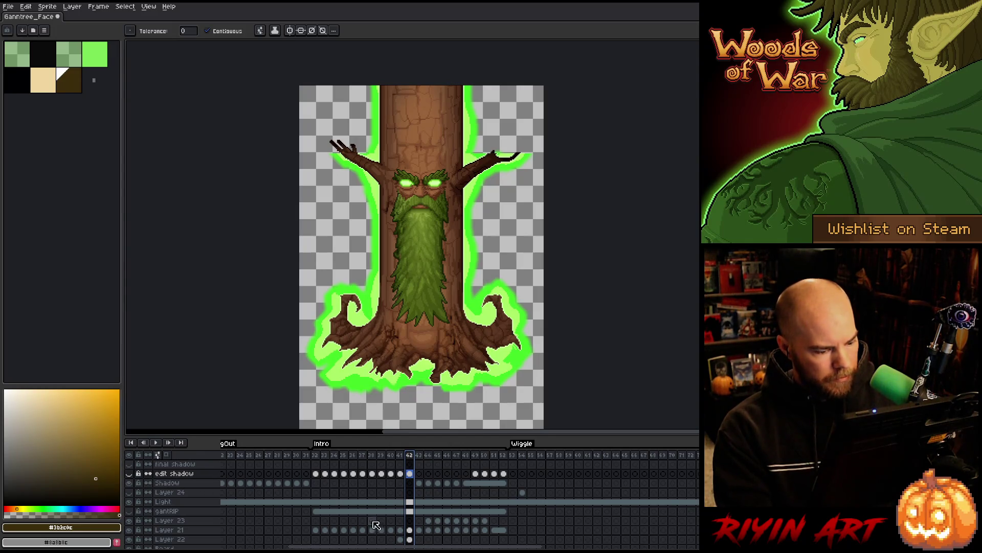
scroll(412, 529, "down", 4)
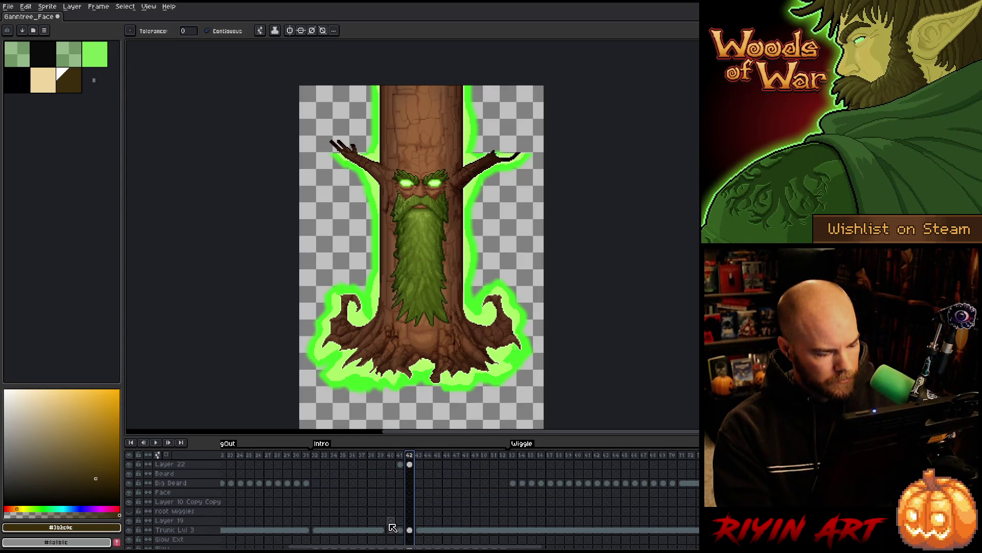
left_click(390, 521)
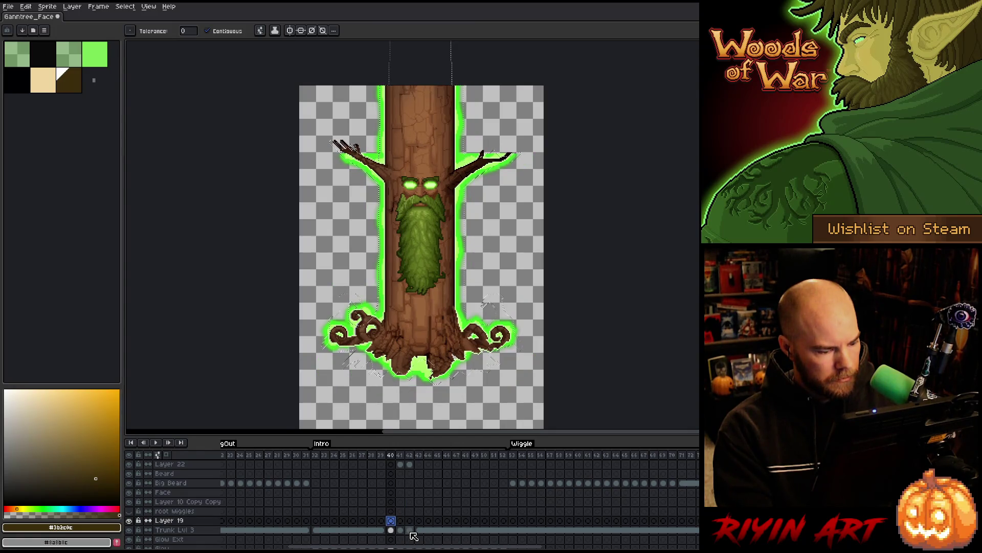
left_click(409, 530)
scroll(414, 535, "up", 4)
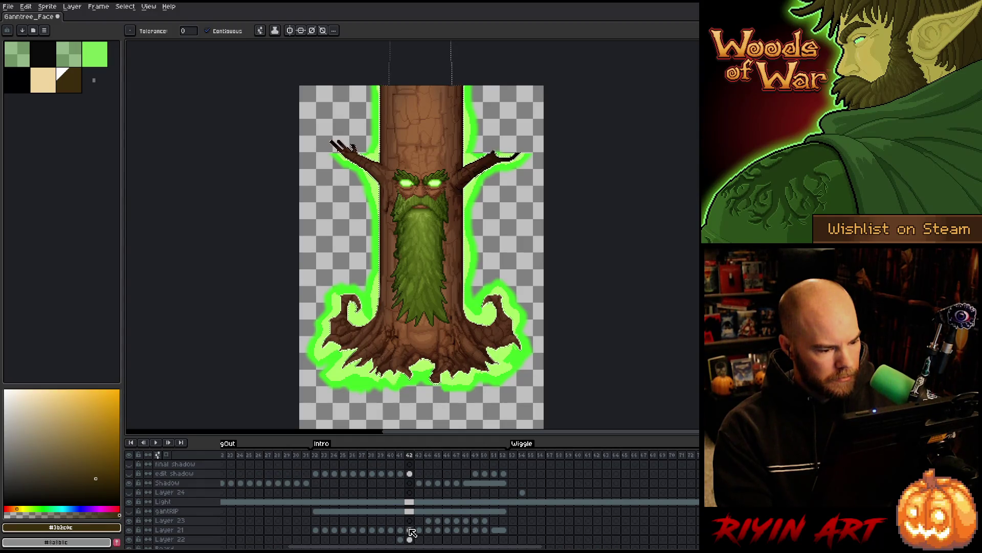
left_click(413, 475)
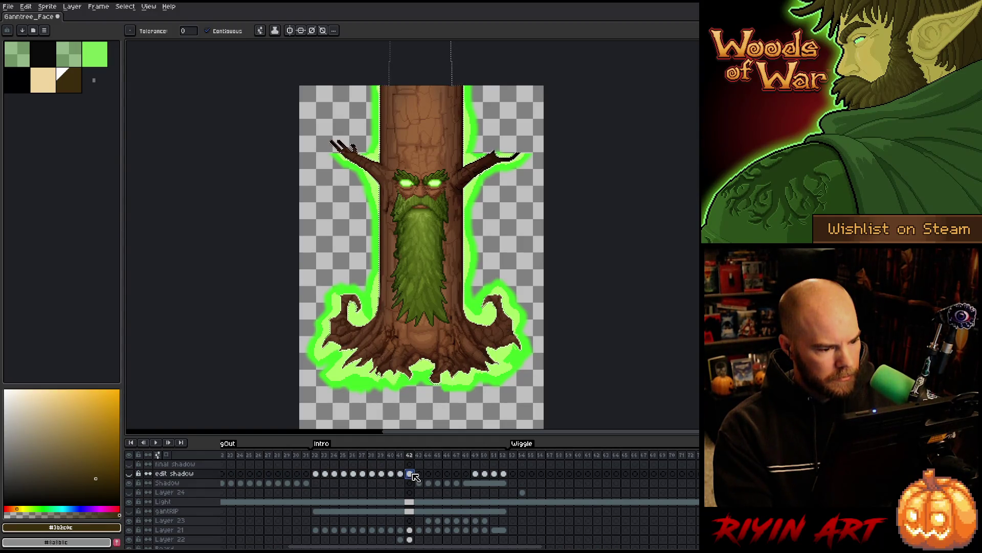
- Contract the tree-shaped selection by 15 px with Select > Modify > Contract
left_click(126, 6)
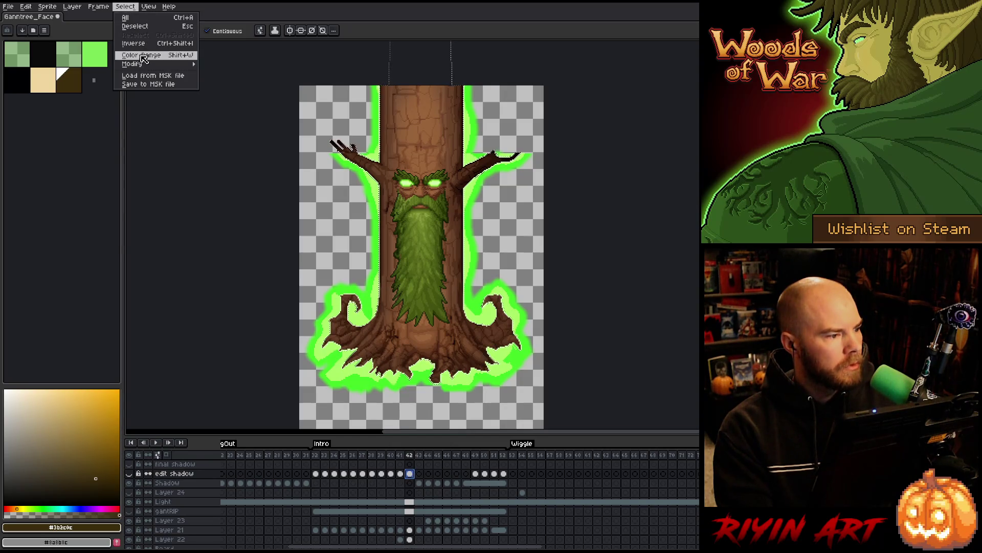
mouse_move(146, 64)
left_click(235, 93)
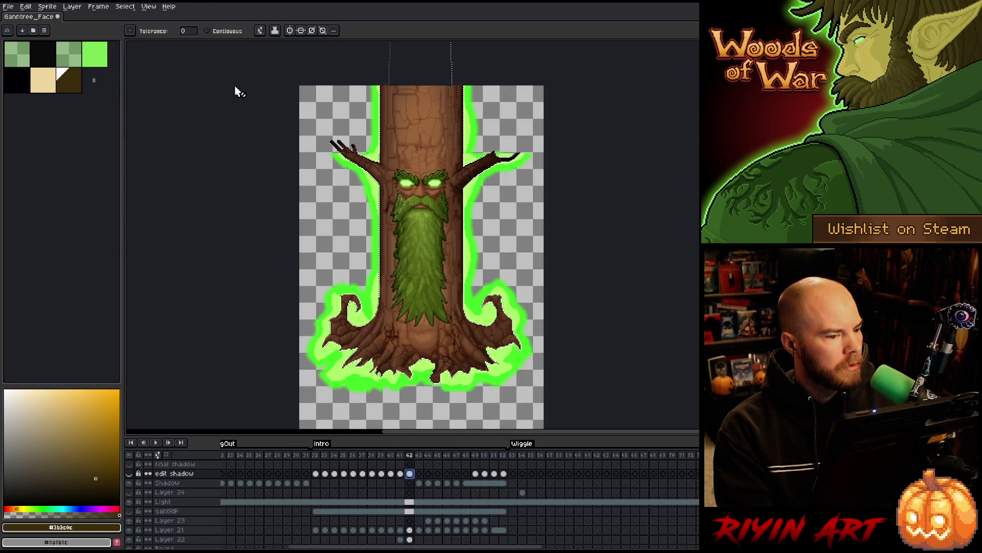
left_click(149, 6)
mouse_move(126, 6)
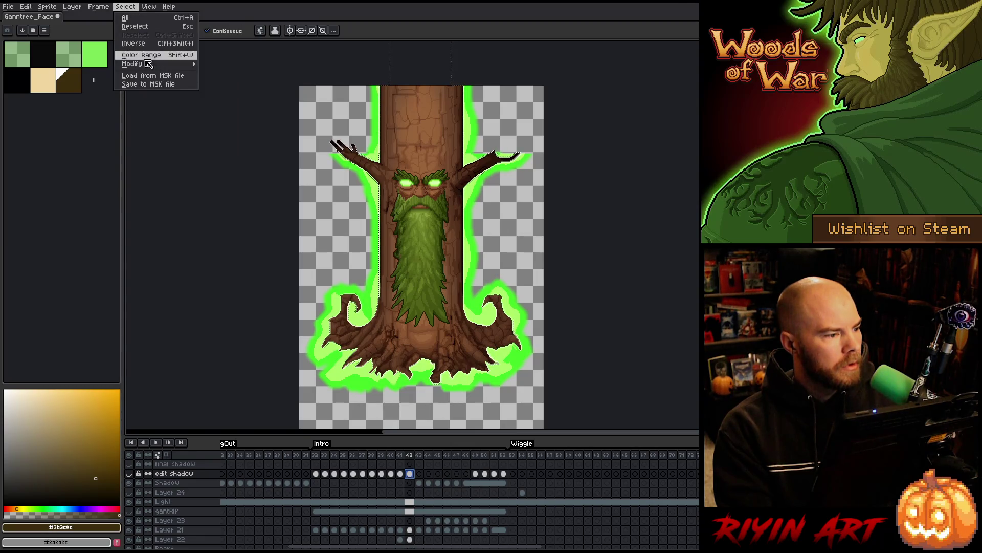
mouse_move(148, 64)
left_click(224, 85)
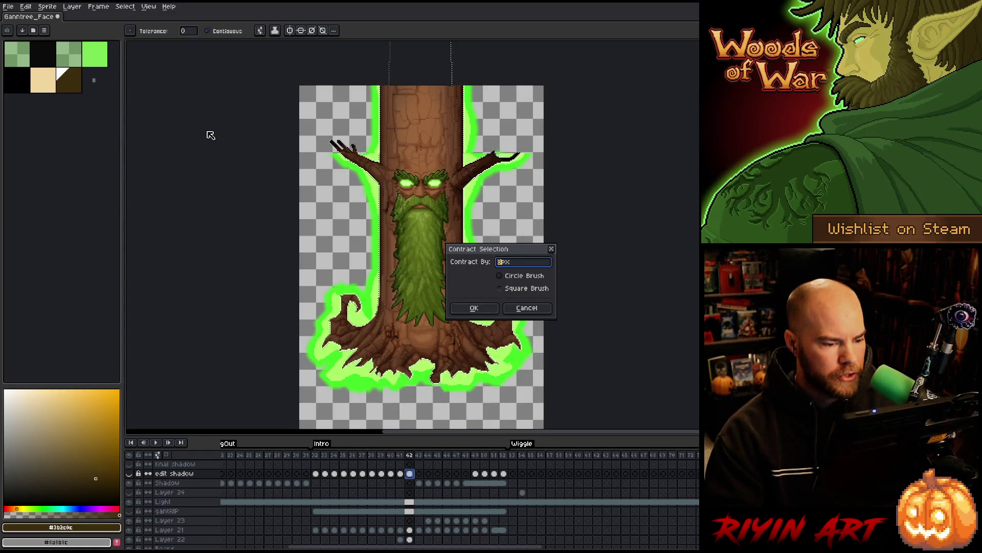
type("15")
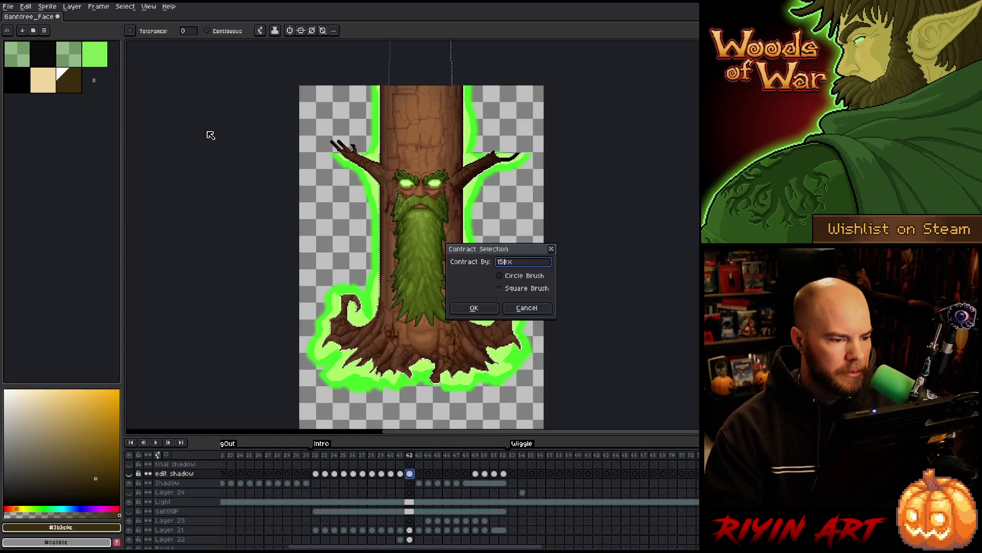
left_click(475, 309)
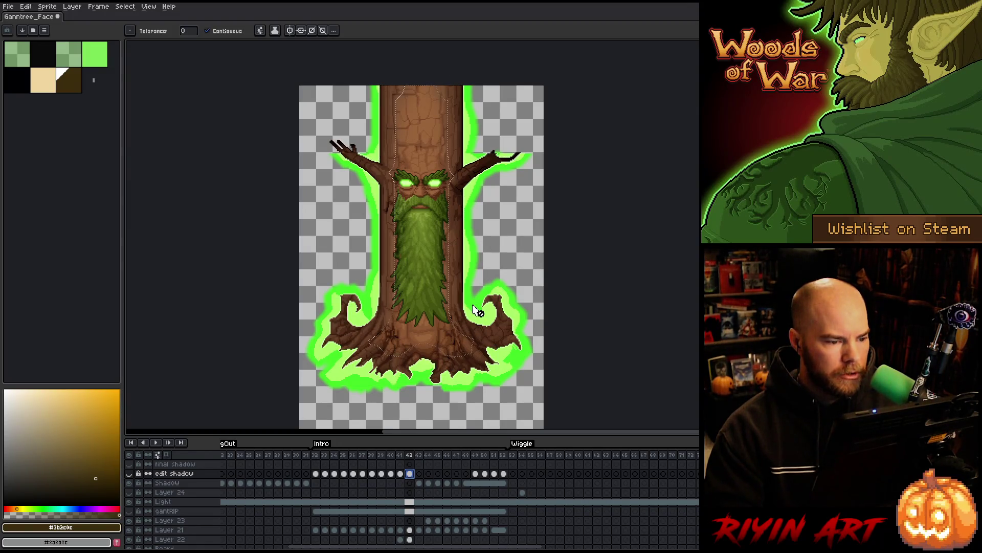
- Add a rectangle over the trunk top and delete the edit shadow's brown fill inside it
key("m")
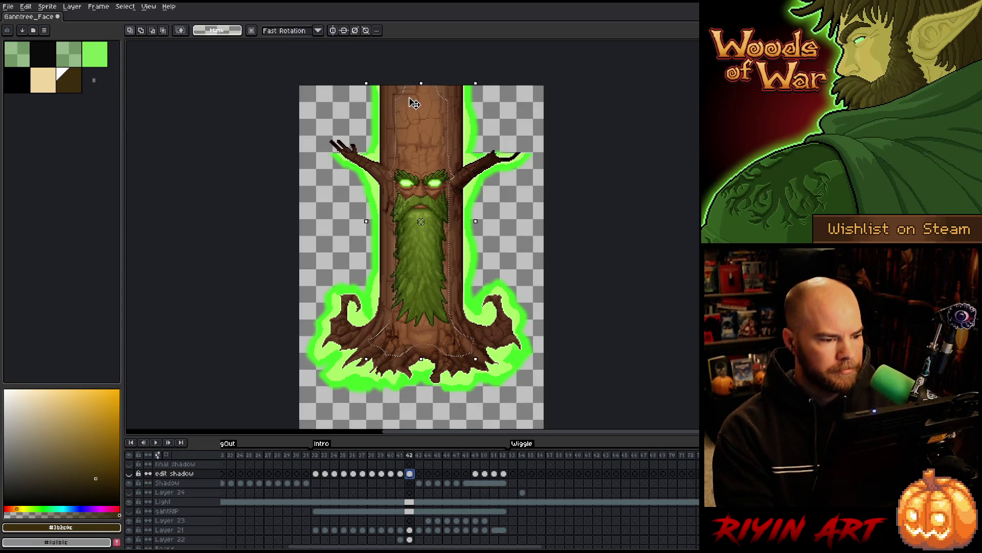
scroll(412, 96, "up", 3)
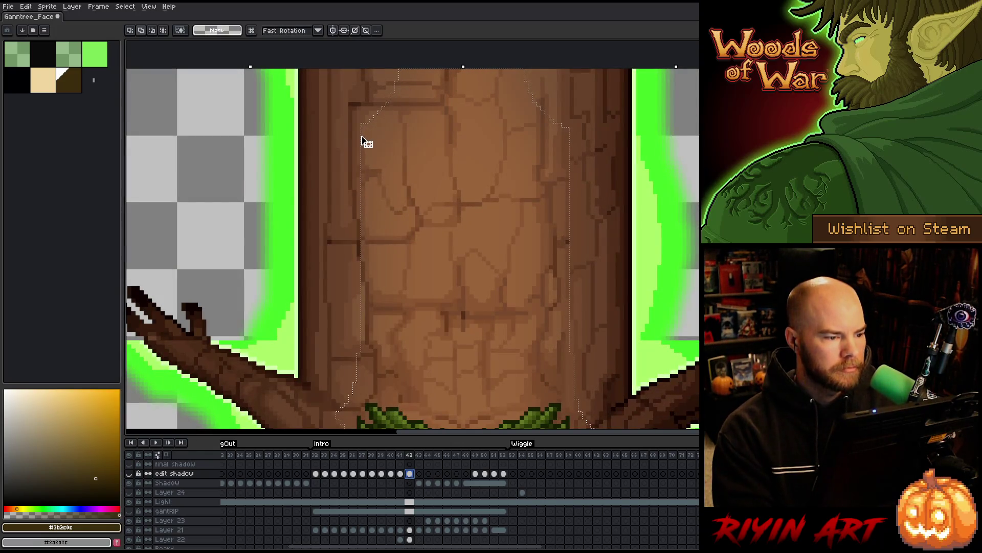
scroll(362, 102, "up", 5)
mouse_move(362, 193)
left_mouse_down()
mouse_move(428, 248)
mouse_move(570, 259)
left_mouse_up()
scroll(533, 237, "down", 5)
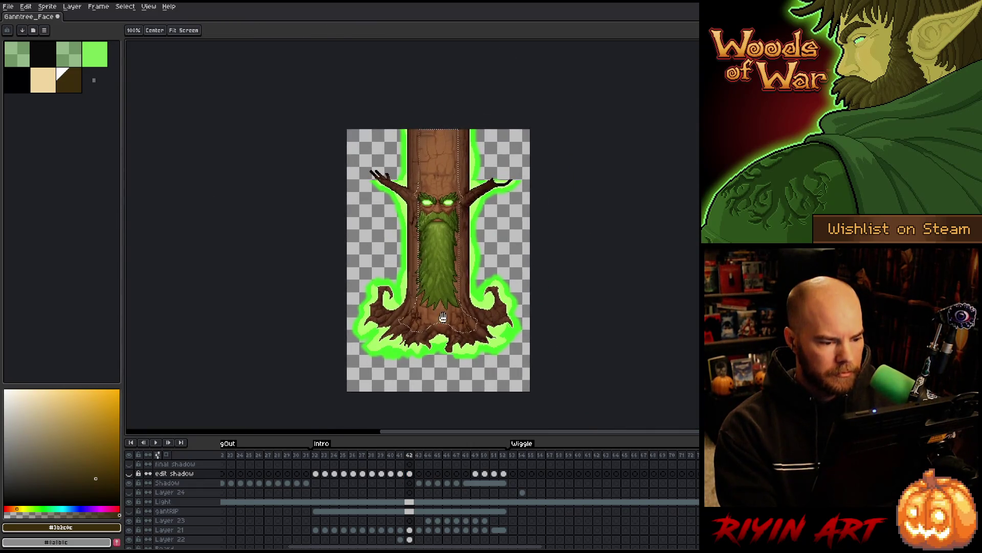
left_click(129, 473)
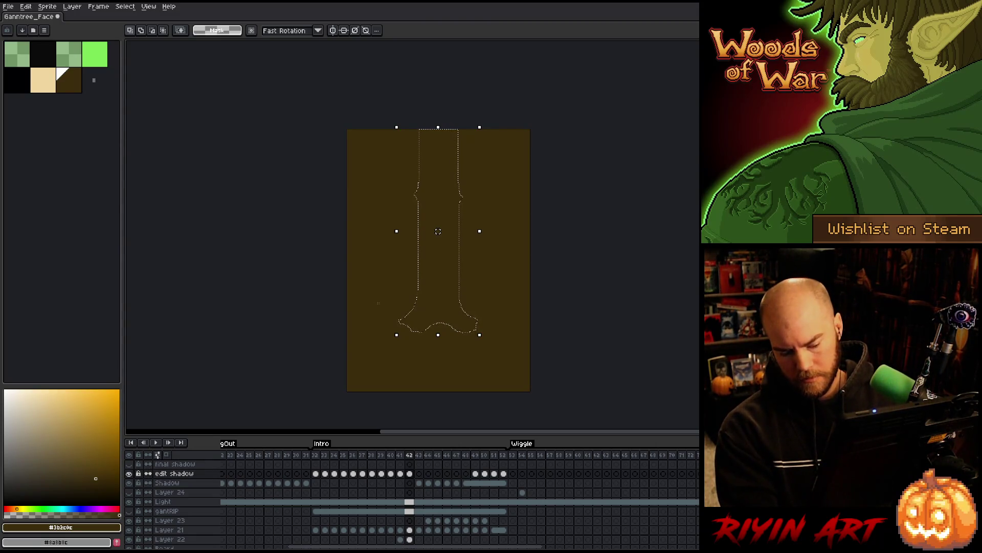
key("Delete")
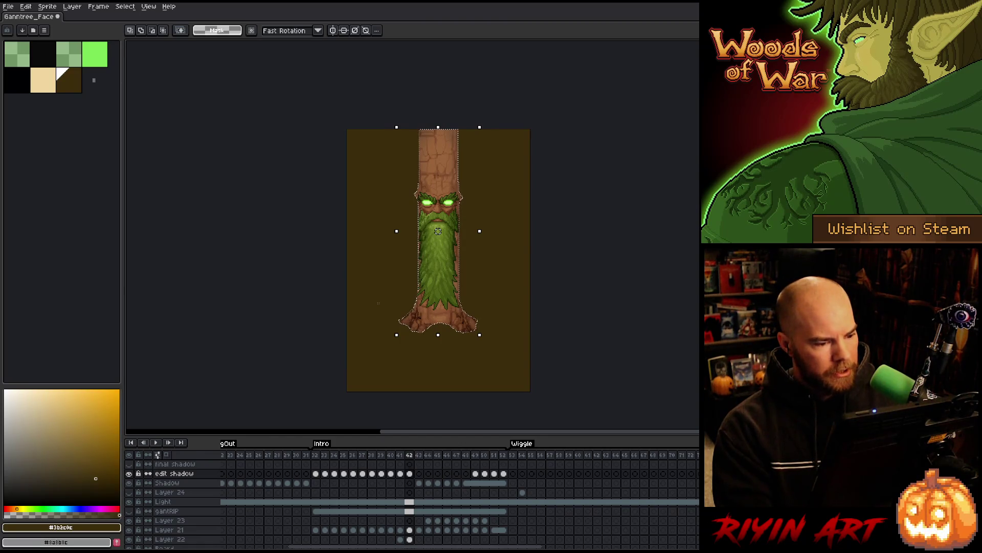
key("ctrl+d")
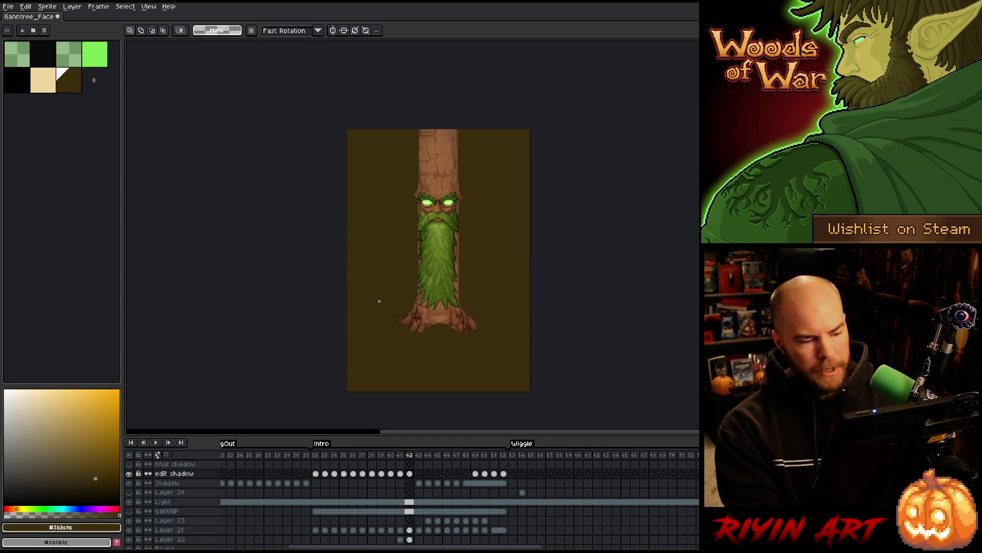
- Apply the 17x17 blur to the shadow, then select all on frame 42's edit shadow cel
key("F9")
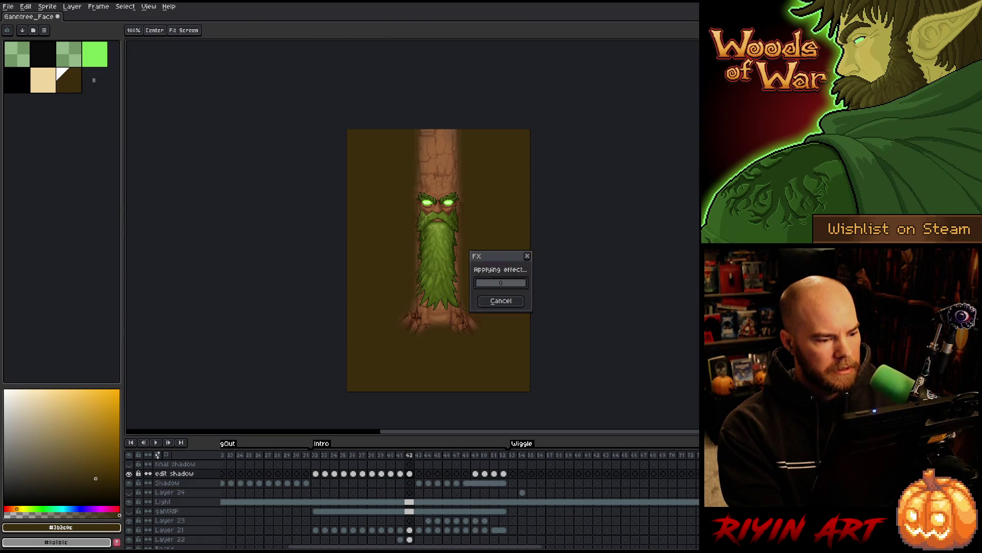
key("Return")
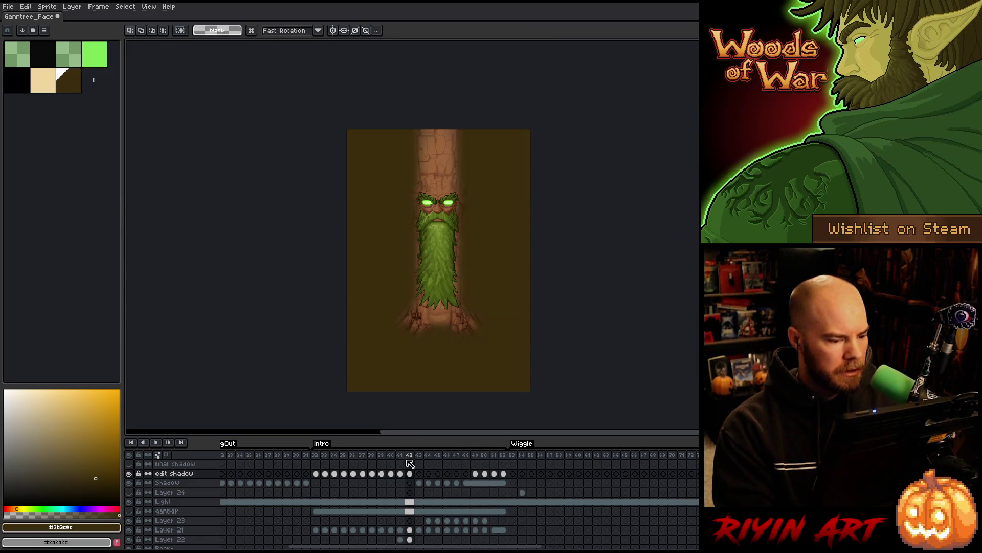
scroll(414, 514, "down", 5)
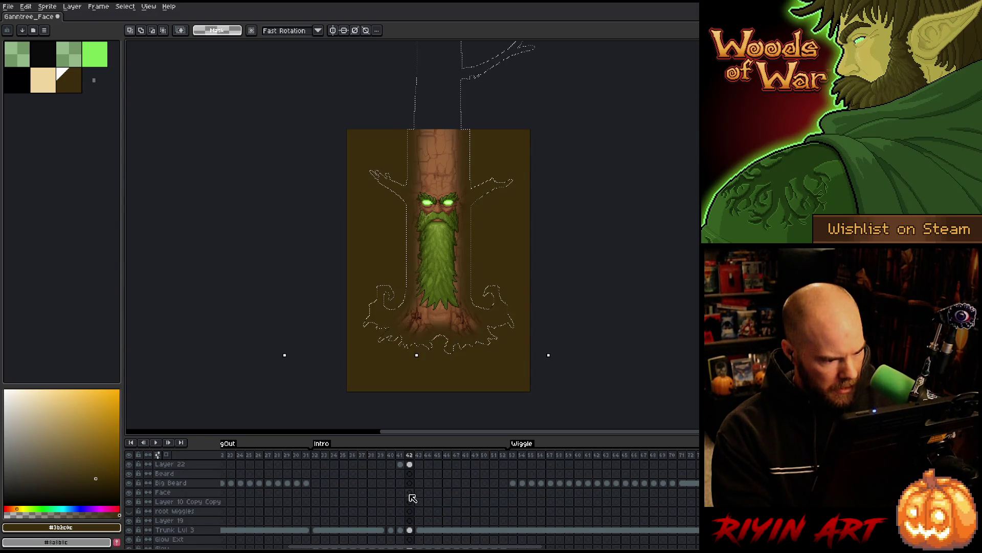
scroll(412, 512, "up", 5)
left_click(409, 474)
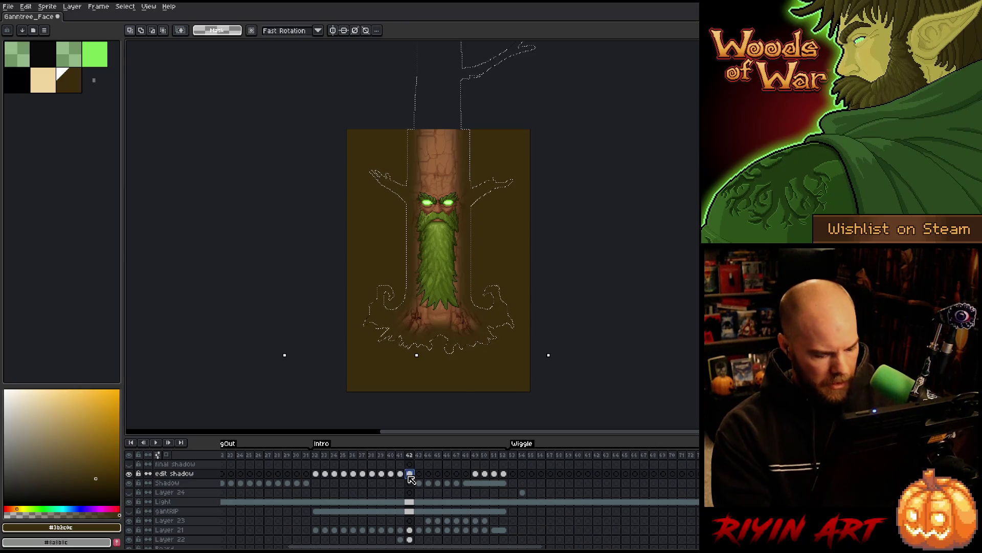
key("ctrl+a")
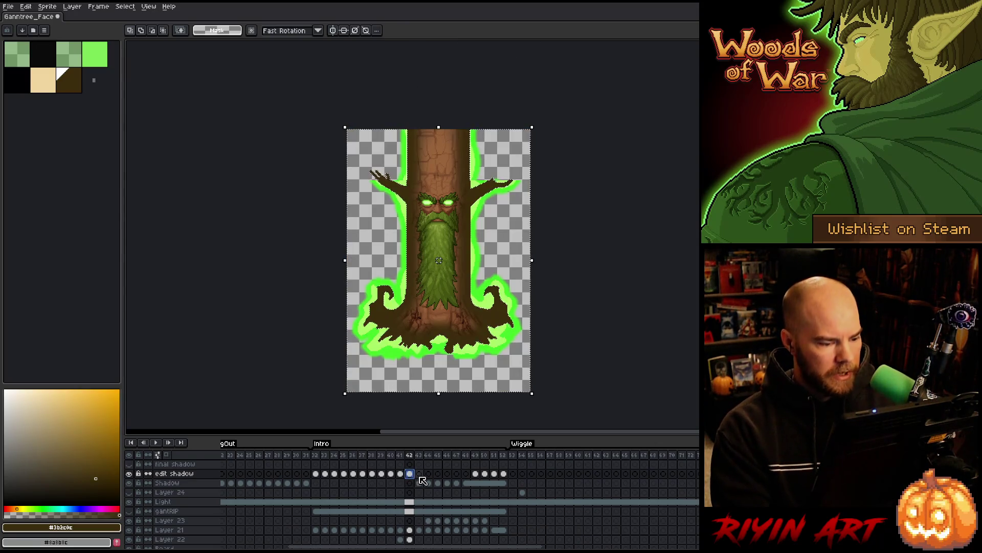
- Clear the selection on frame 42 and show only the Trunk Lvl 3 layer
left_click(410, 483)
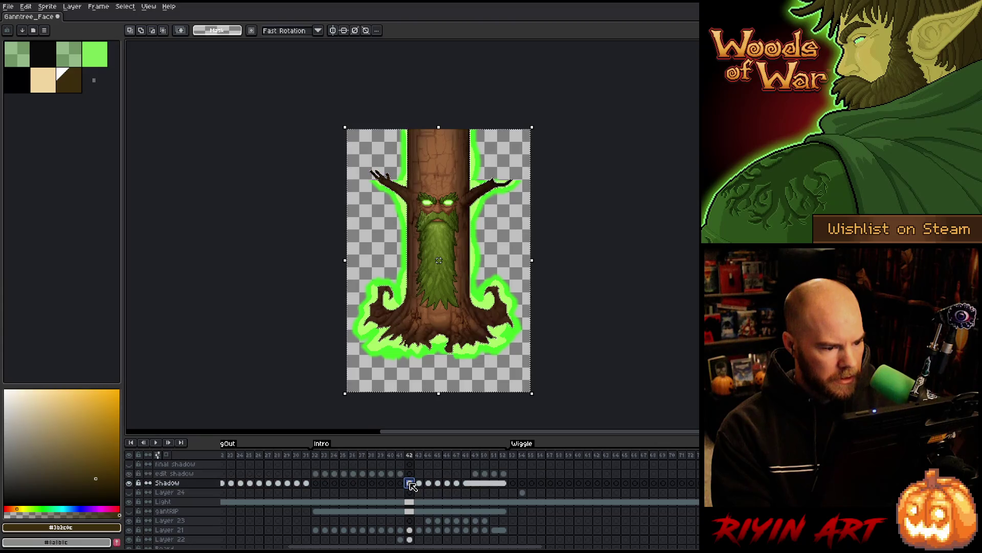
scroll(426, 256, "up", 2)
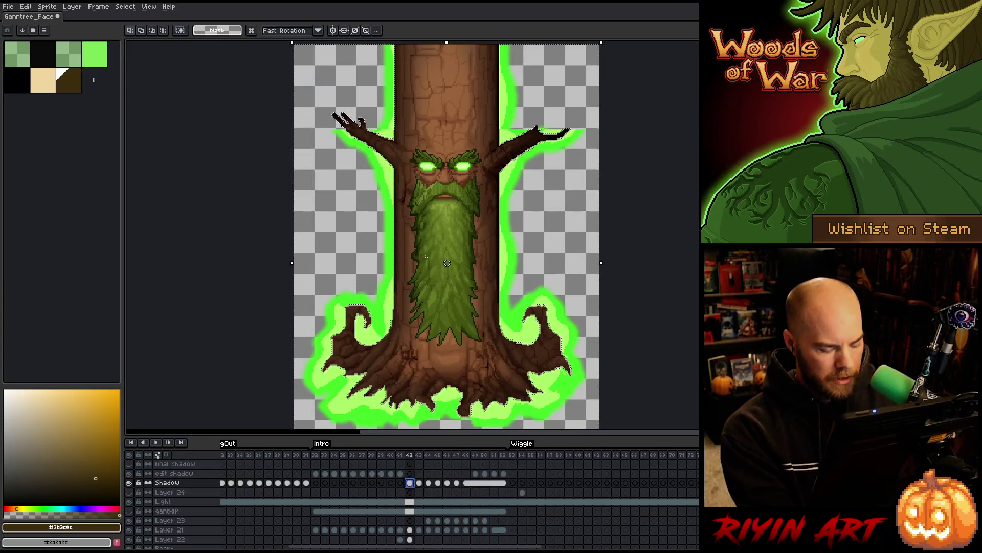
key("ctrl+d")
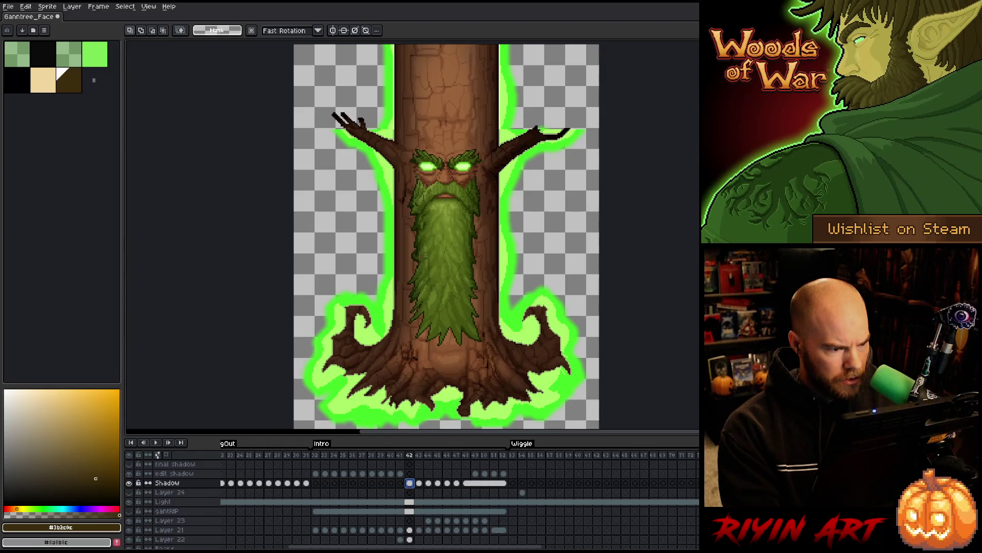
left_click(421, 455)
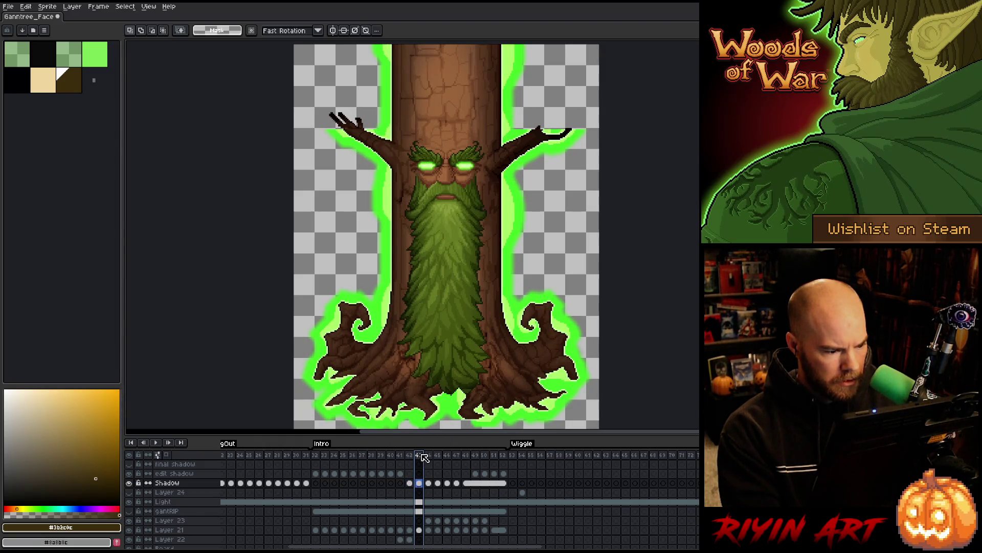
left_click(410, 454)
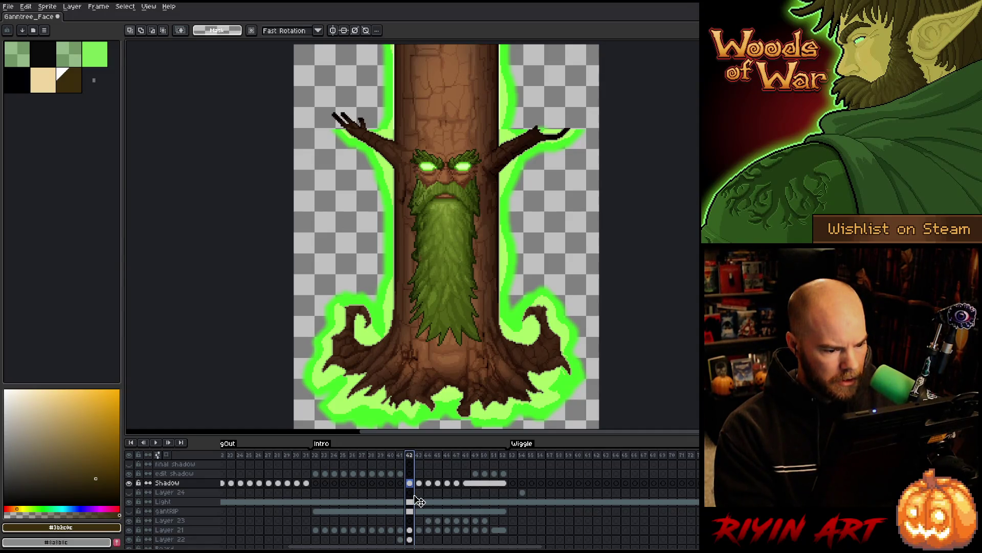
scroll(419, 501, "down", 3)
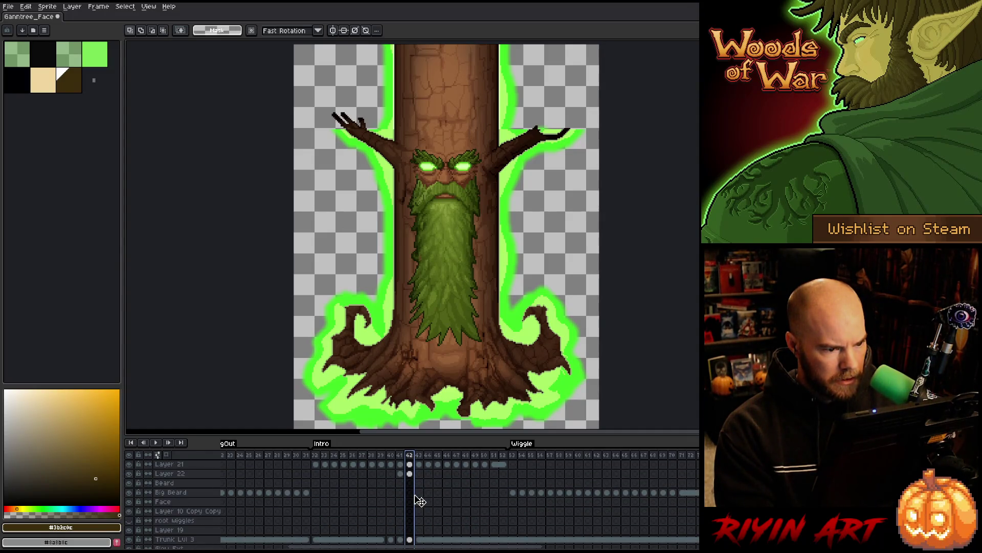
scroll(420, 501, "down", 3)
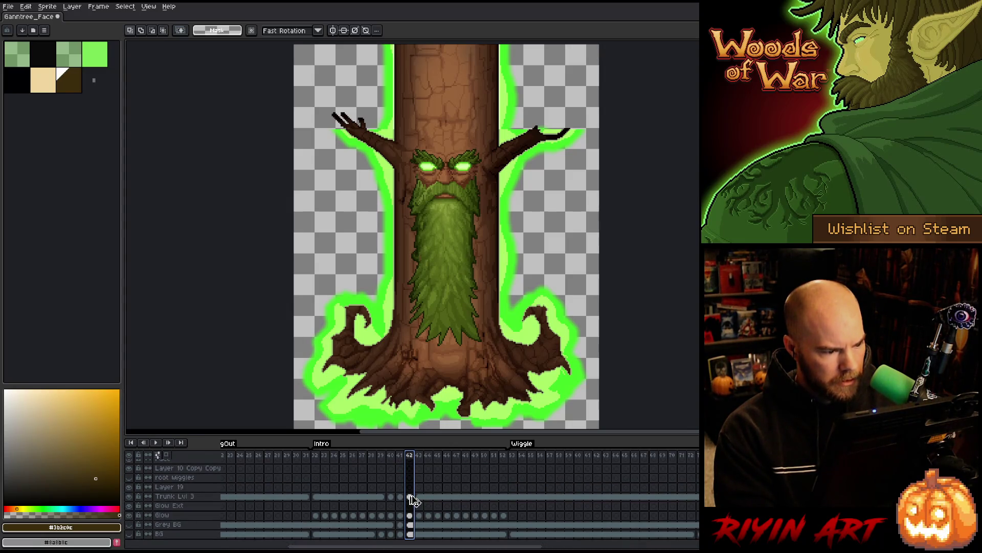
scroll(413, 500, "up", 5)
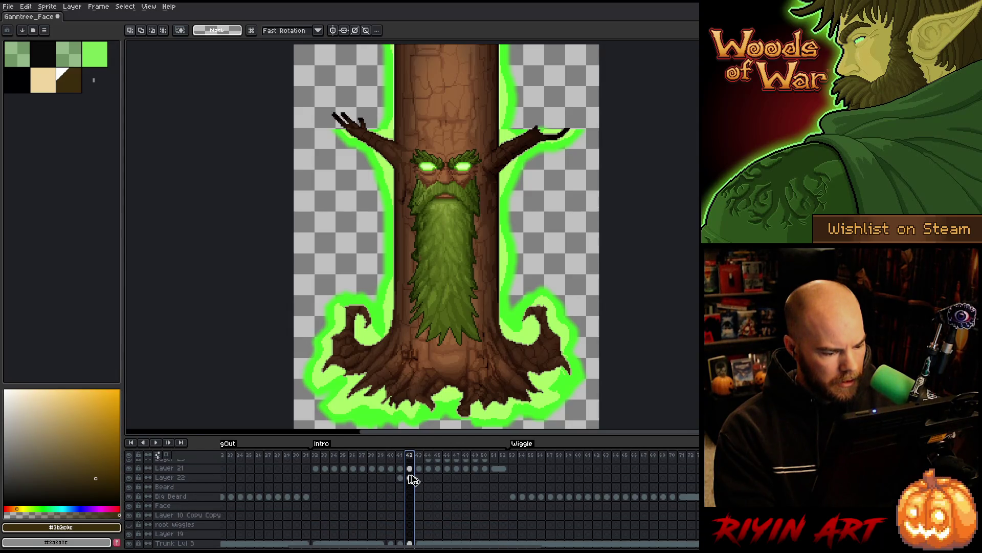
left_click(411, 478)
scroll(414, 514, "down", 2)
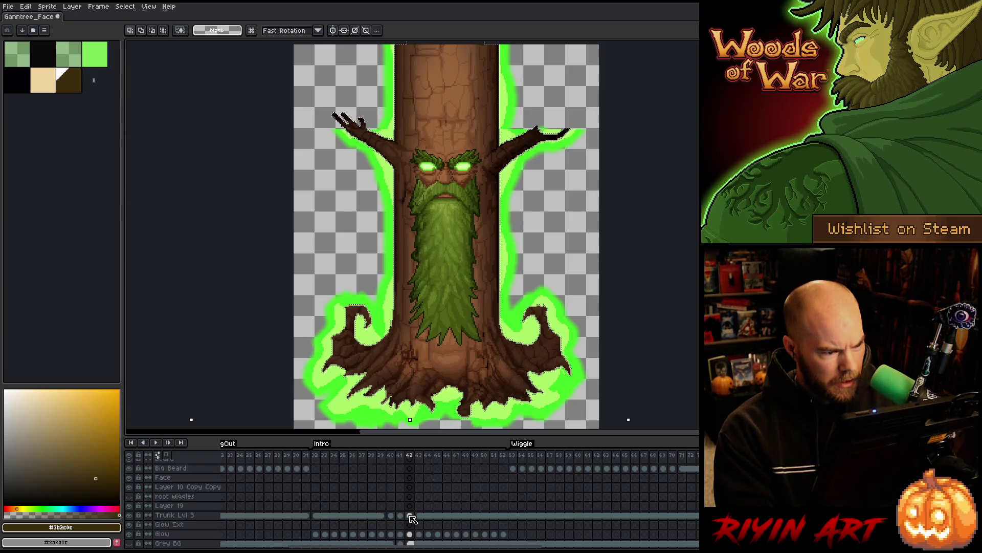
left_click(411, 516)
left_click(129, 515, "alt")
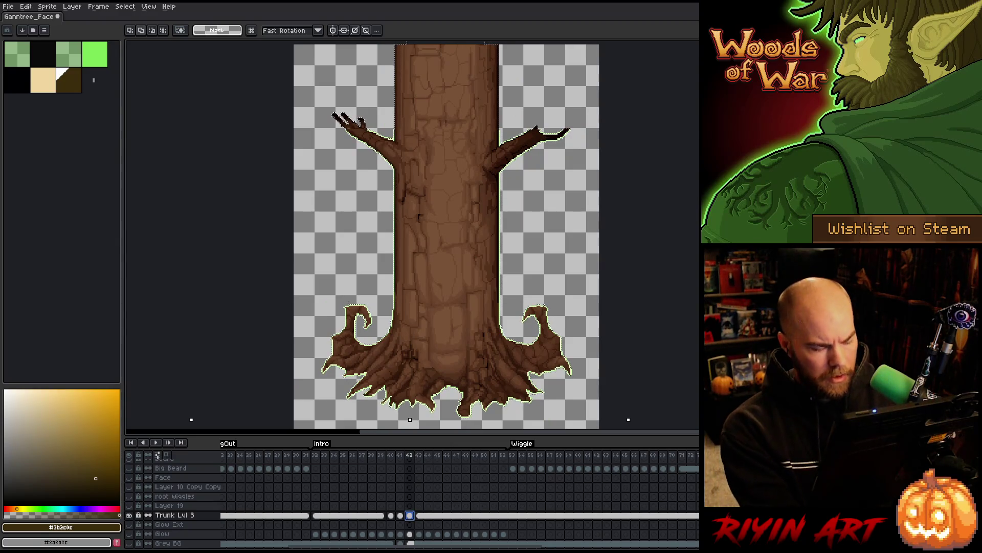
- Select the trunk's pale green outline with Color Range, then unhide all layers
key("shift+c")
left_click(396, 209)
left_click(396, 208)
left_click(397, 208)
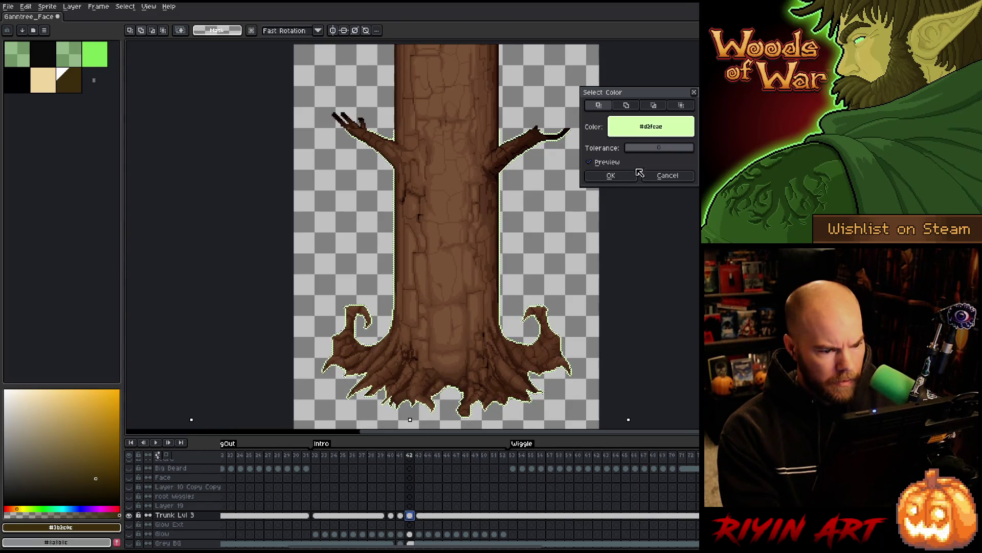
left_click(614, 176)
left_click(129, 515, "alt")
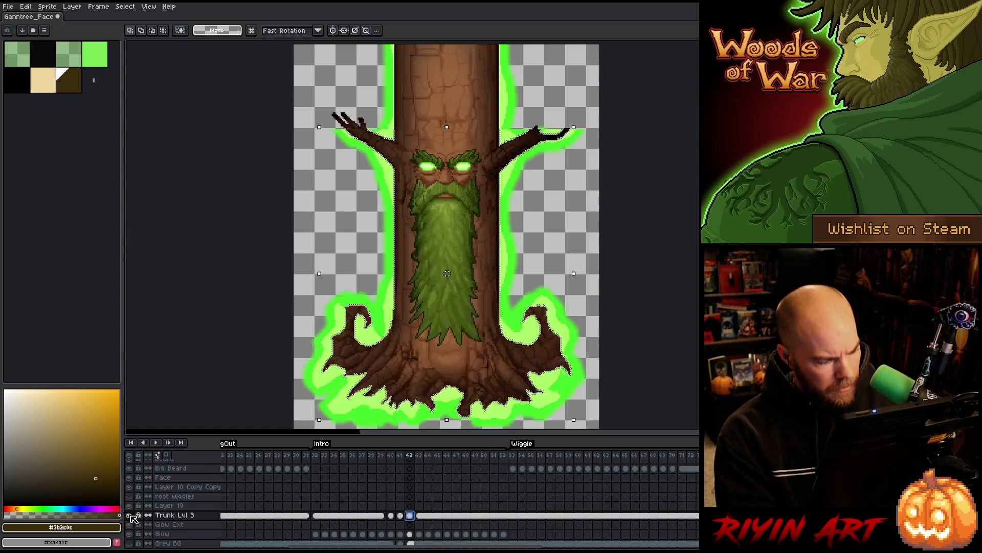
- Flip between frames 42 and 43 on the Shadow layer to compare poses
scroll(421, 483, "up", 3)
left_click(410, 482)
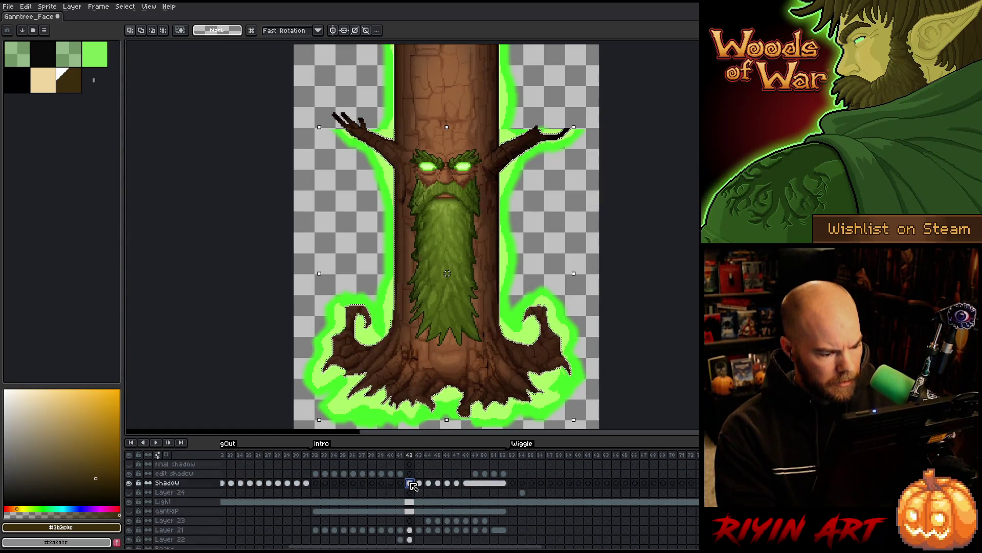
scroll(343, 266, "up", 1)
key("ctrl+d")
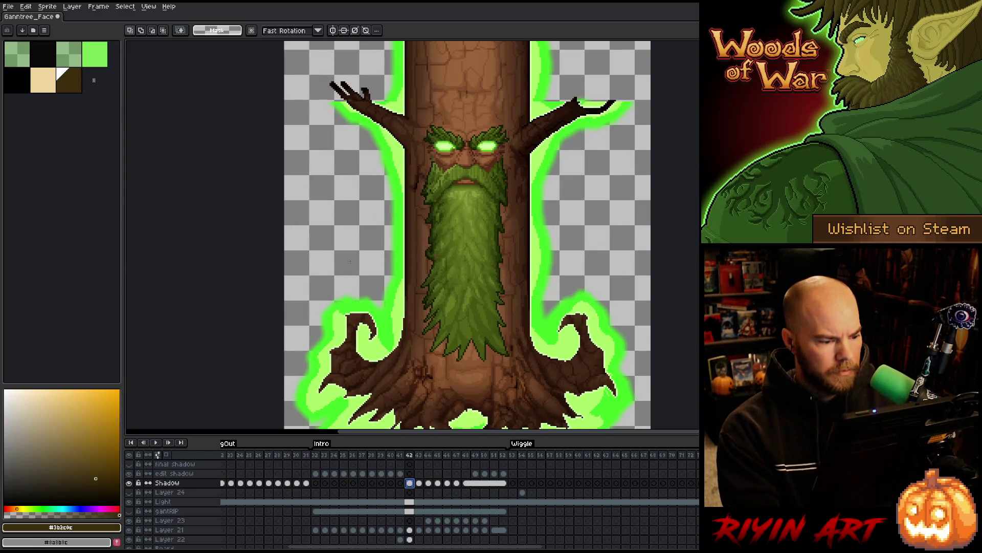
key("Right")
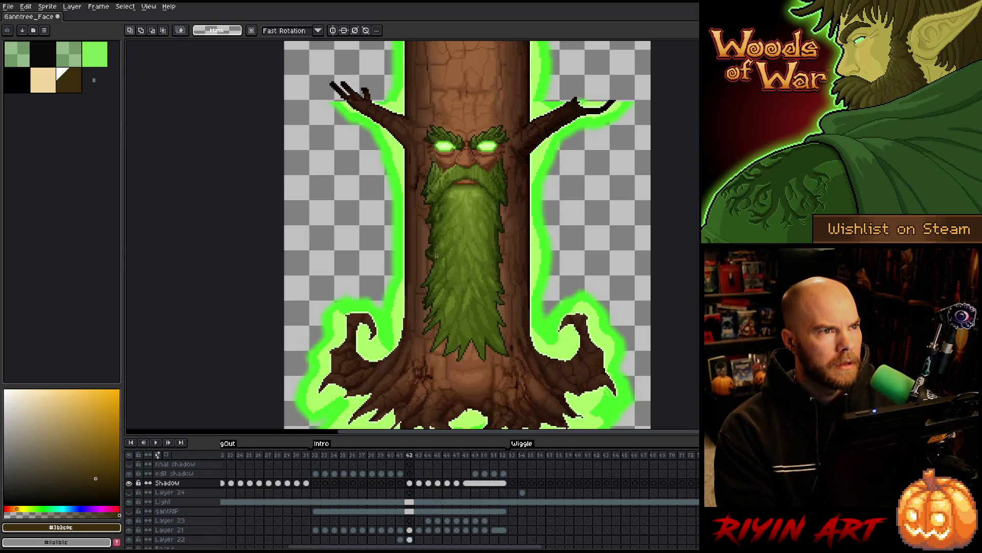
key("Left")
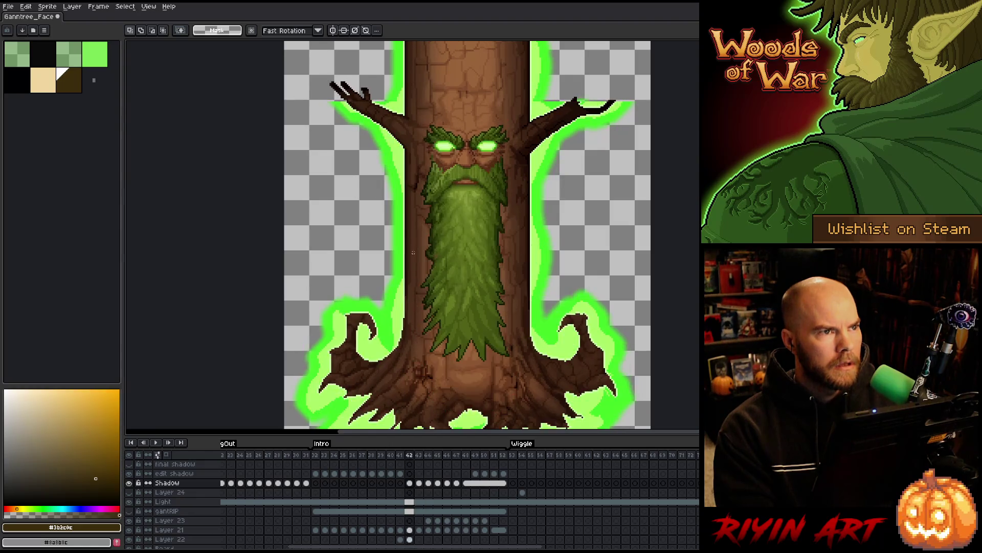
key("Right")
key("Left")
key("Right")
key("Left")
key("Right")
key("Left")
key("Right")
key("Left")
key("Right")
key("Left")
key("Right")
key("Left")
key("Right")
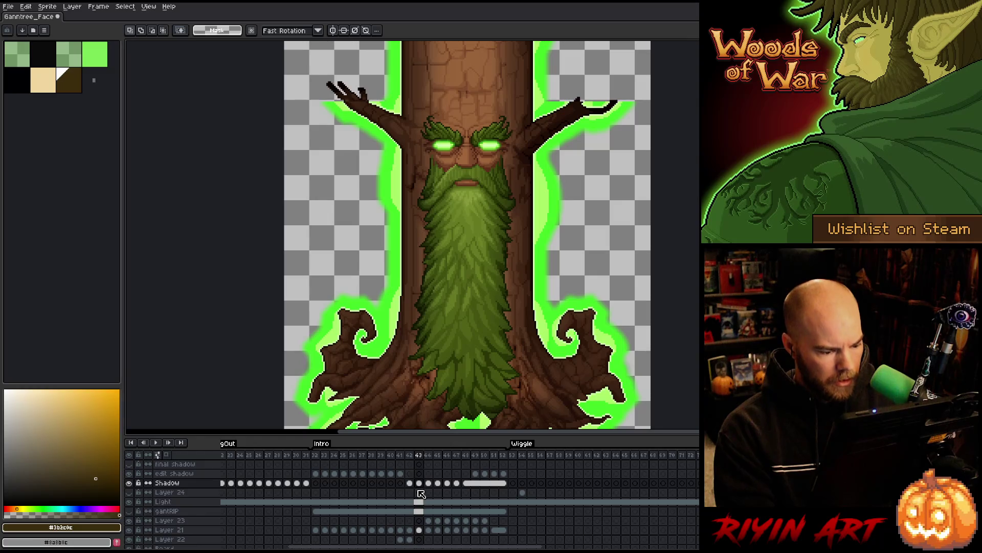
key("Left")
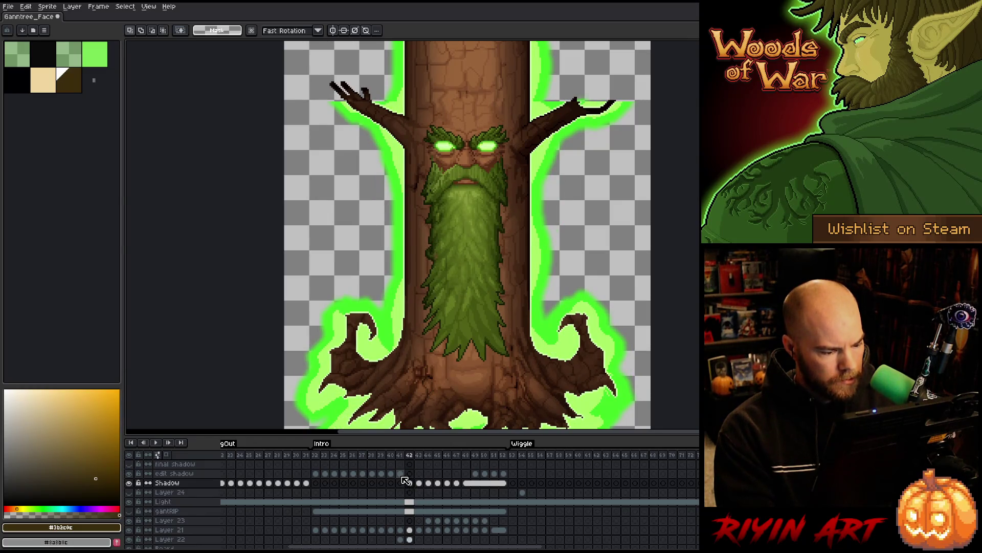
- Move to frame 41, hide the Shadow fill, and select the edit shadow cel
left_click(400, 483)
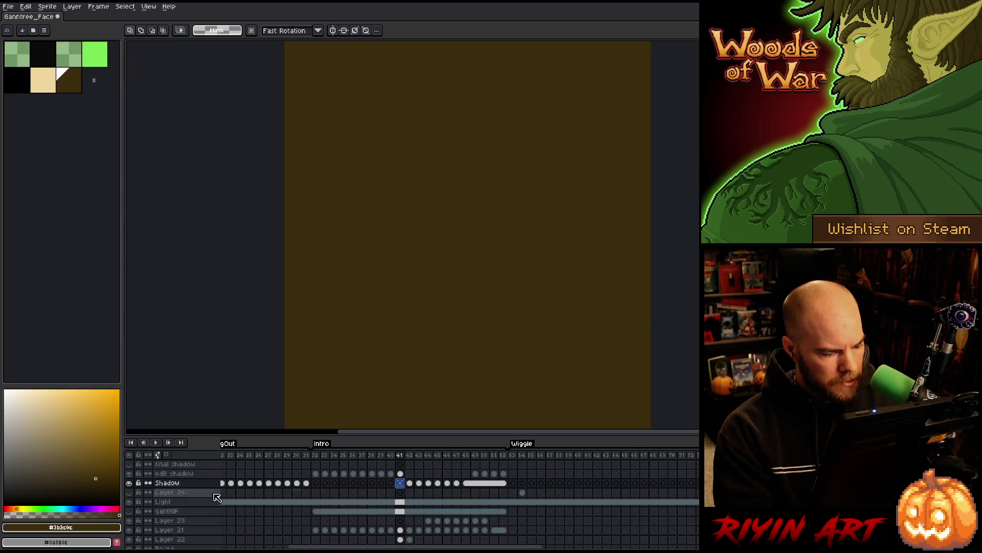
left_click(131, 476)
scroll(400, 522, "down", 3)
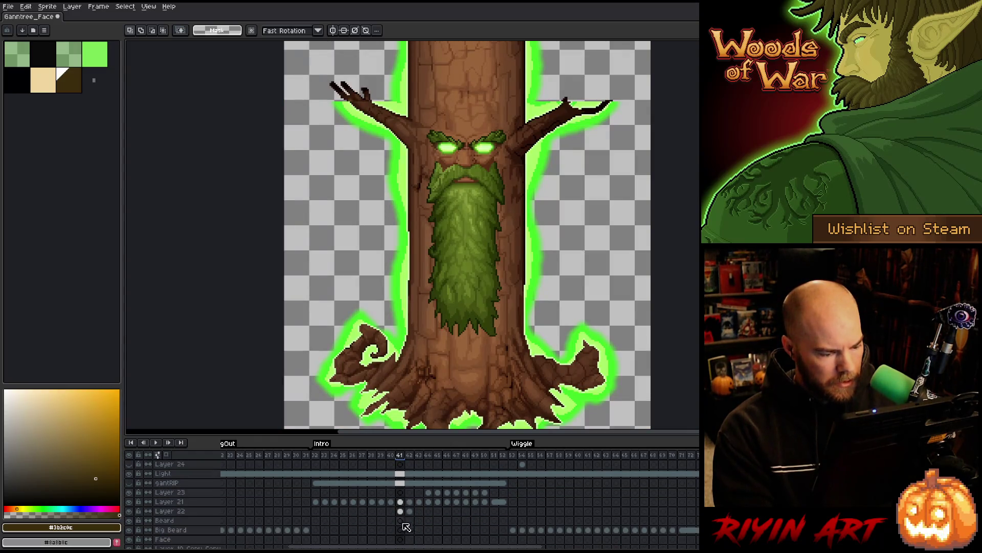
scroll(400, 522, "down", 7)
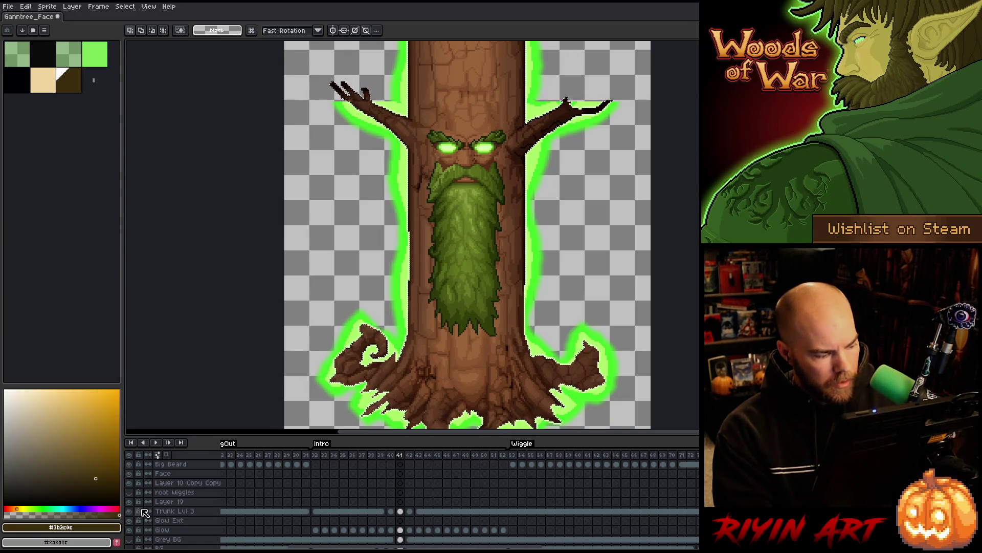
scroll(430, 85, "up", 3)
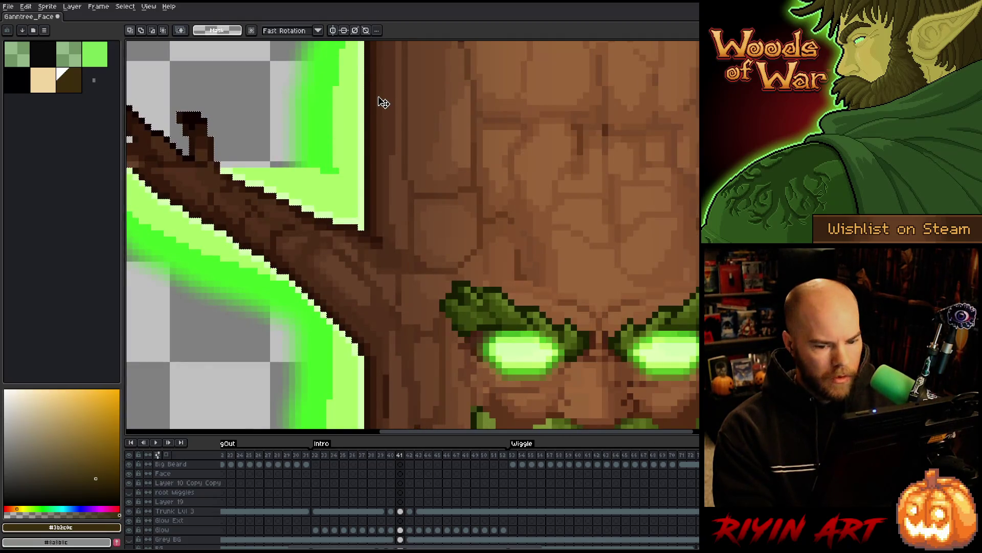
scroll(383, 102, "down", 2)
scroll(465, 292, "down", 1)
scroll(445, 351, "up", 1)
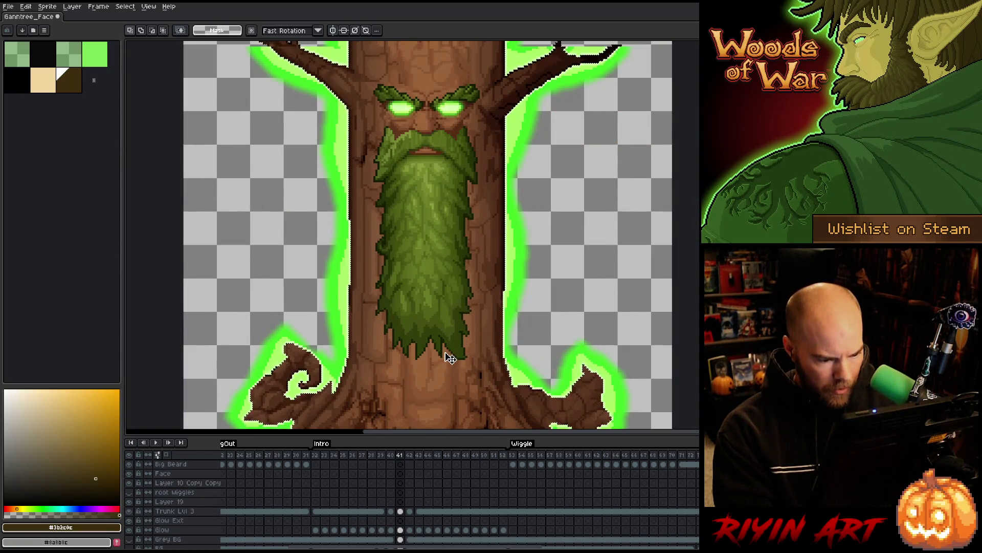
scroll(439, 342, "down", 1)
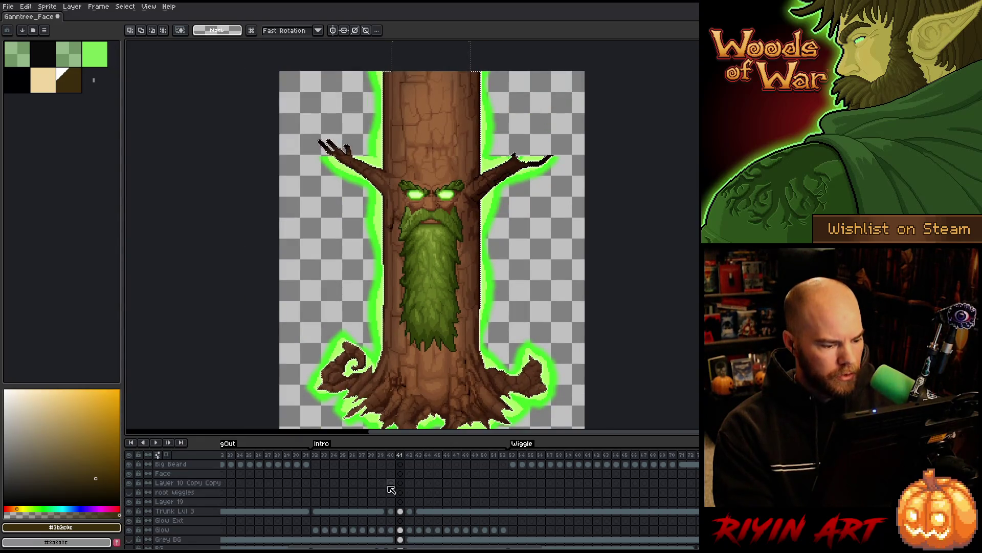
scroll(391, 490, "up", 5)
left_click(164, 474)
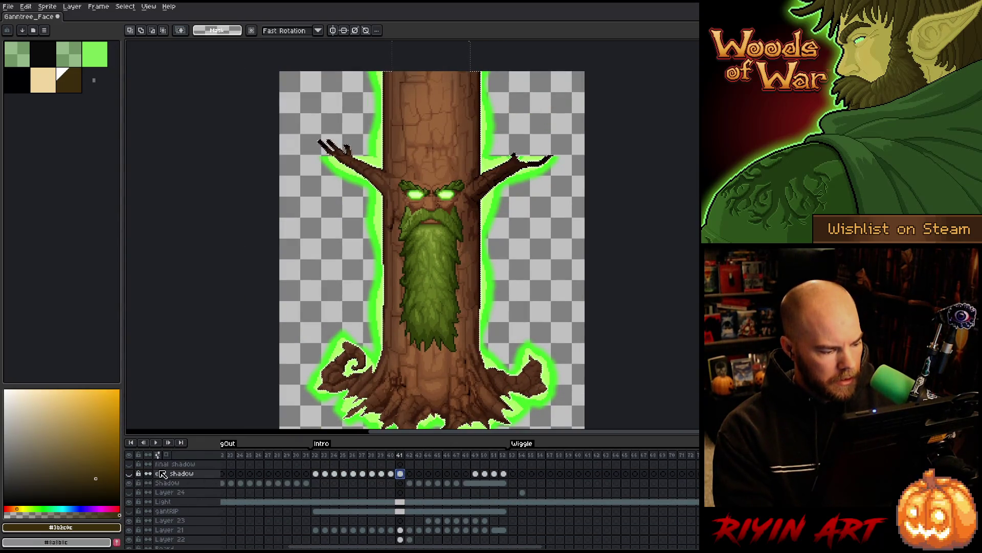
- Contract the frame 41 trunk selection by 15 px and show the edit shadow's brown fill
left_click(125, 6)
mouse_move(145, 65)
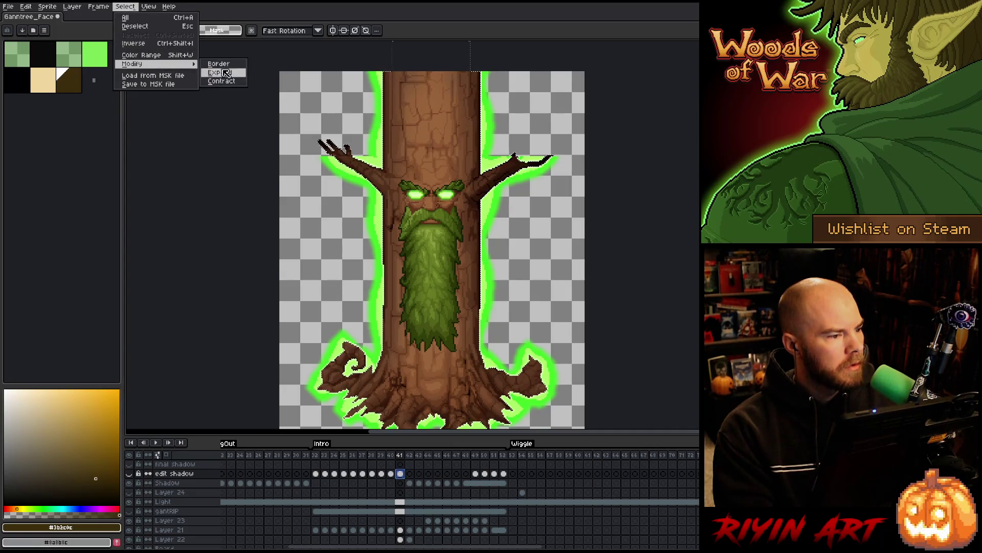
left_click(223, 82)
left_click(491, 311)
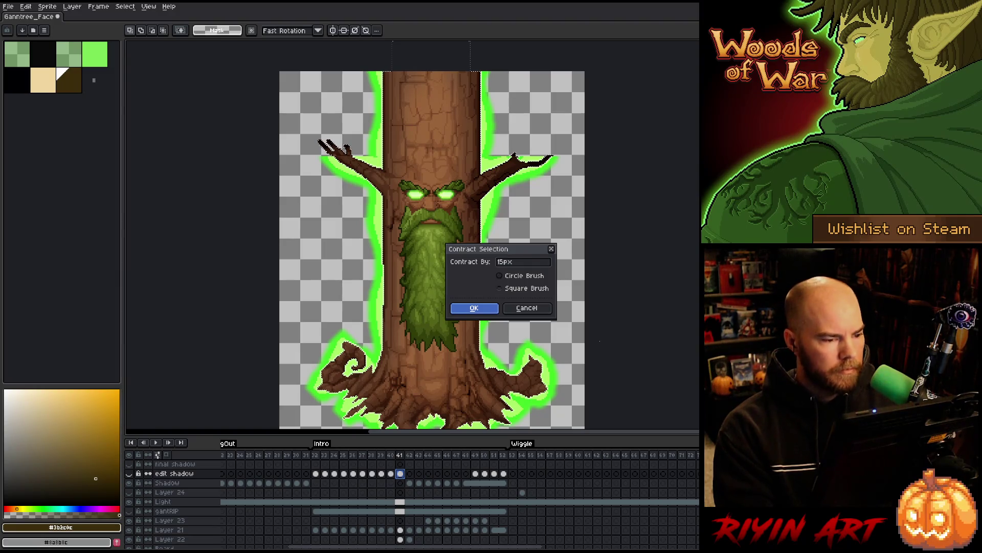
key("Return")
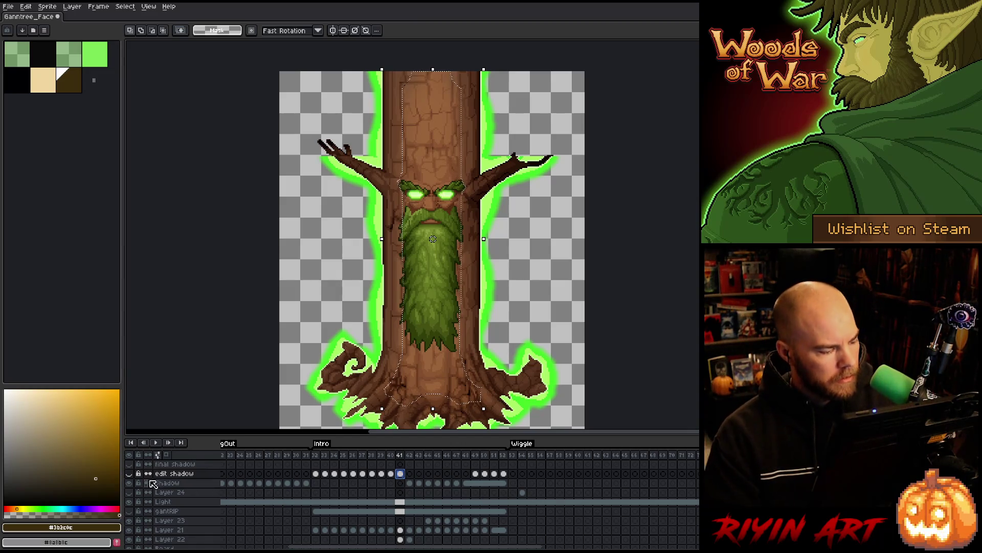
left_click(130, 473)
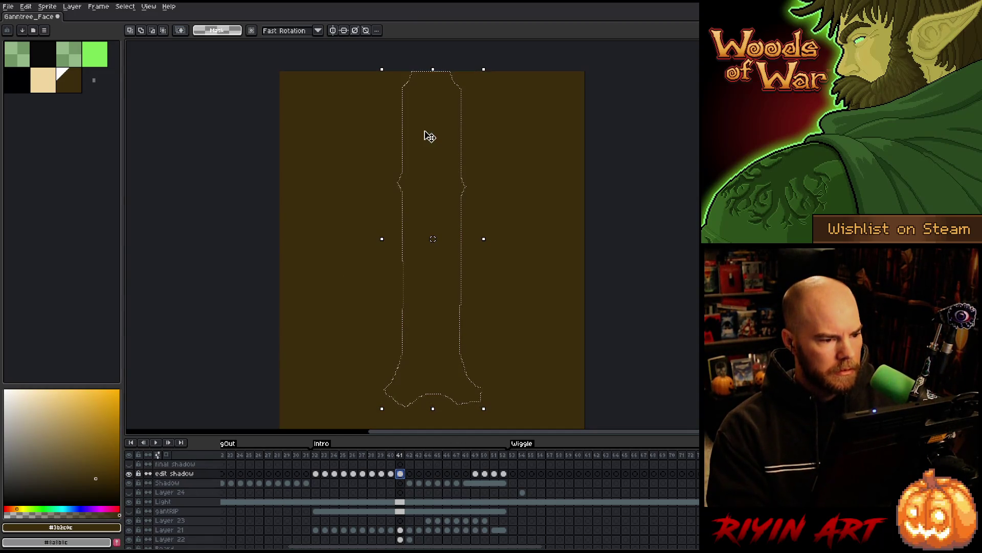
scroll(593, 147, "up", 3)
left_click_drag(592, 146, 447, 248)
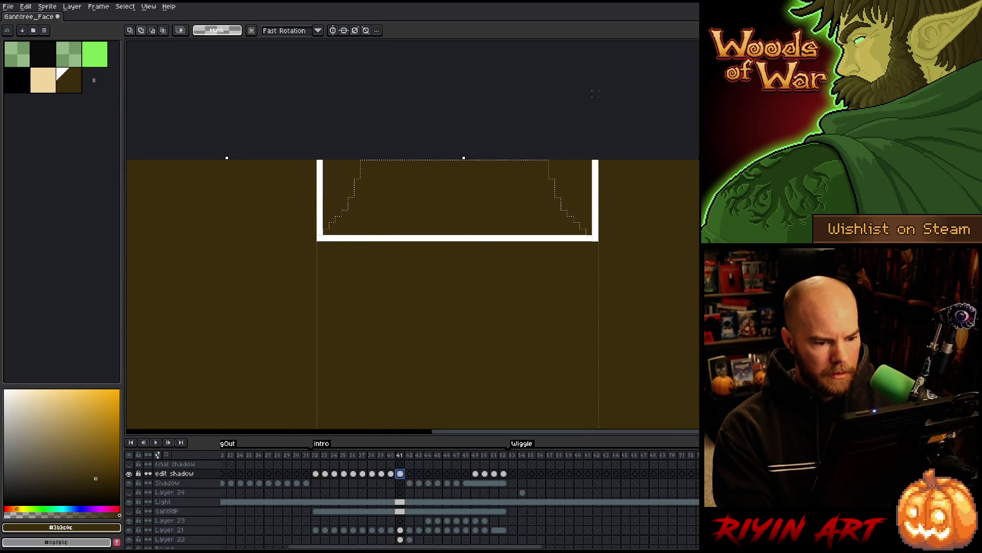
scroll(515, 284, "down", 3)
scroll(514, 284, "down", 1)
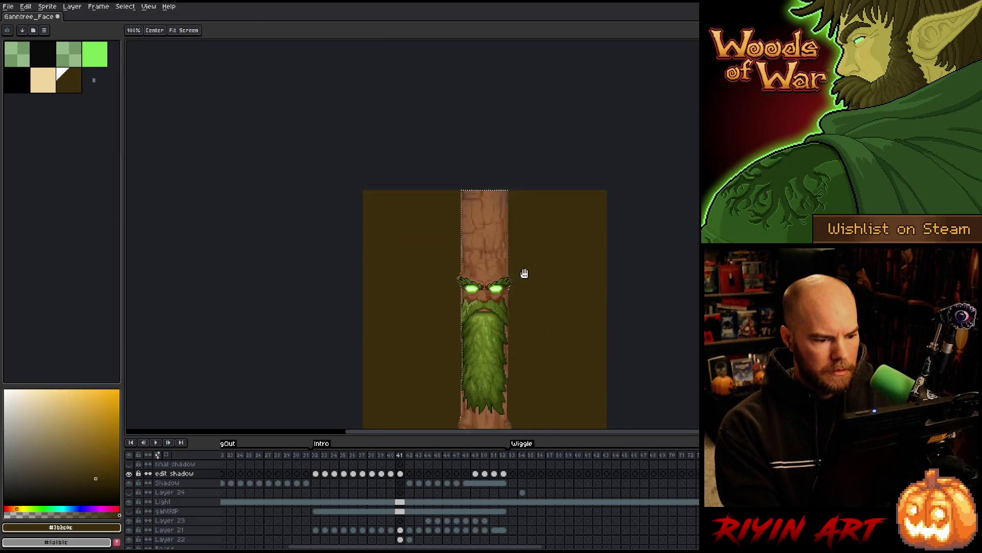
- Apply the 17x17 blur on frame 41, then load the trunk outline and review the shadow cels
left_click_drag(531, 286, 494, 237)
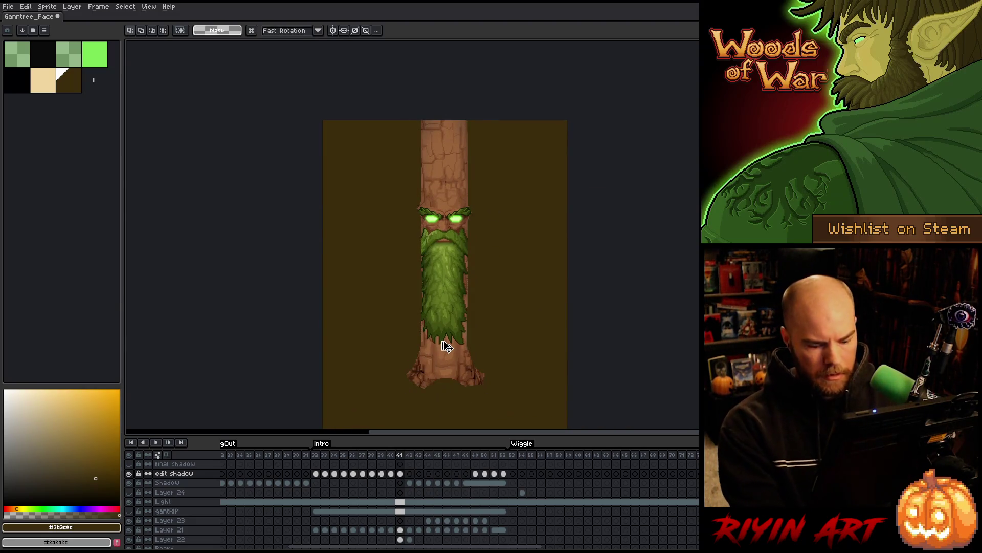
key("F9")
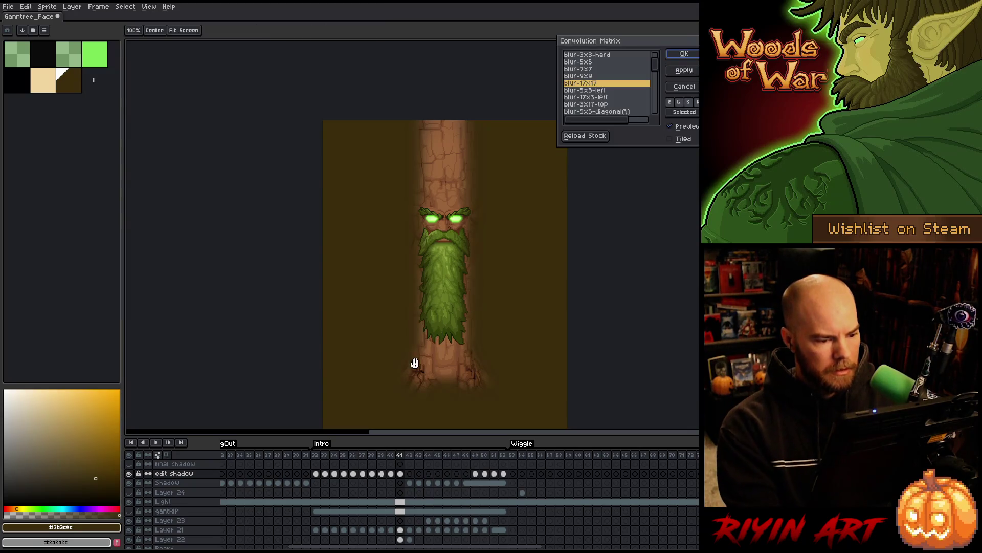
key("Return")
scroll(401, 521, "down", 5)
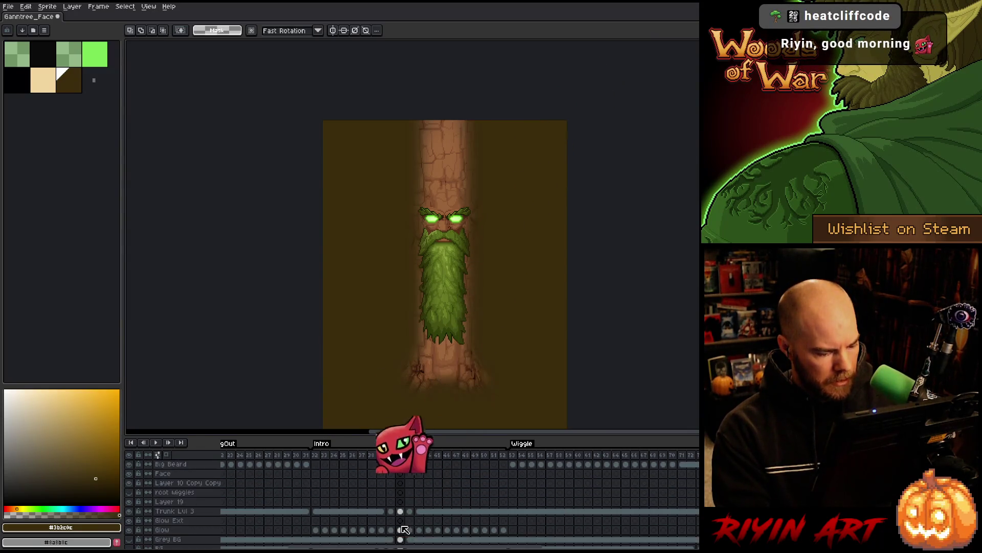
left_click(402, 511, "ctrl")
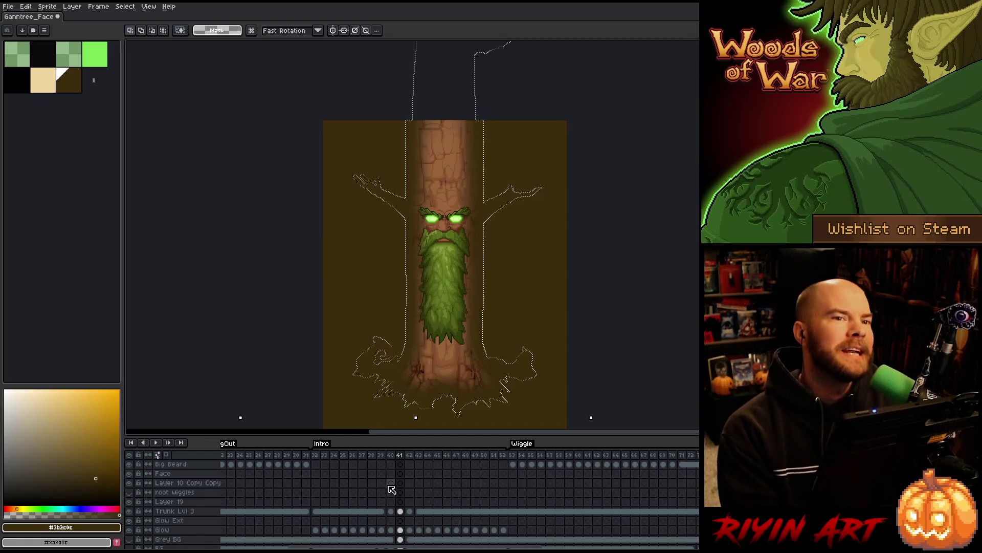
scroll(391, 490, "up", 5)
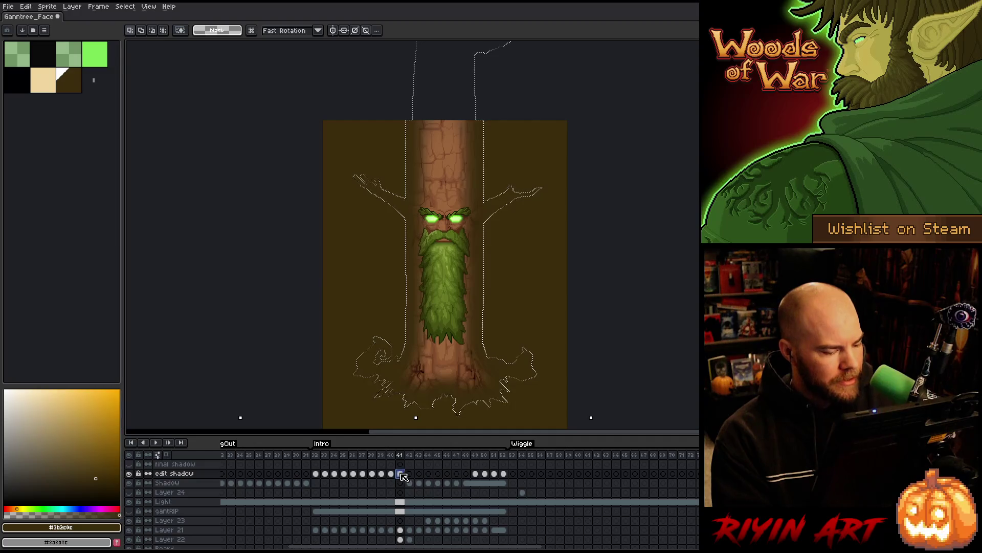
left_click(404, 477)
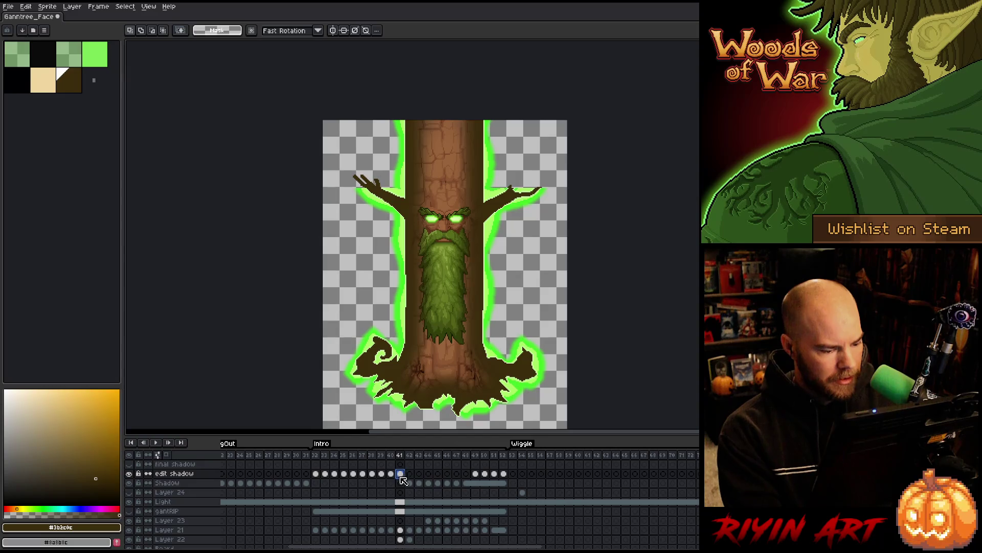
left_click(401, 482)
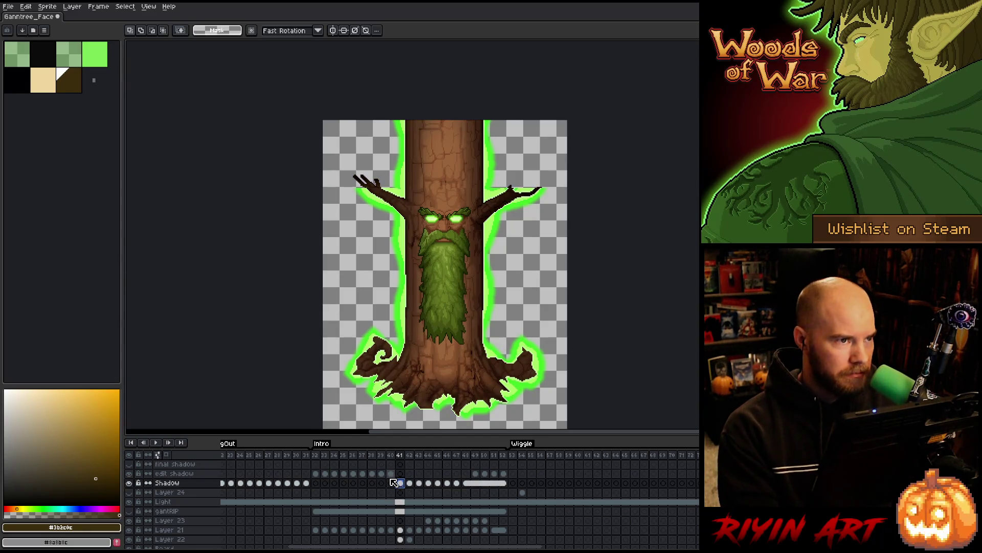
- Flip between frames 41 and 42, then play the animation
key("Right")
key("Left")
key("Right")
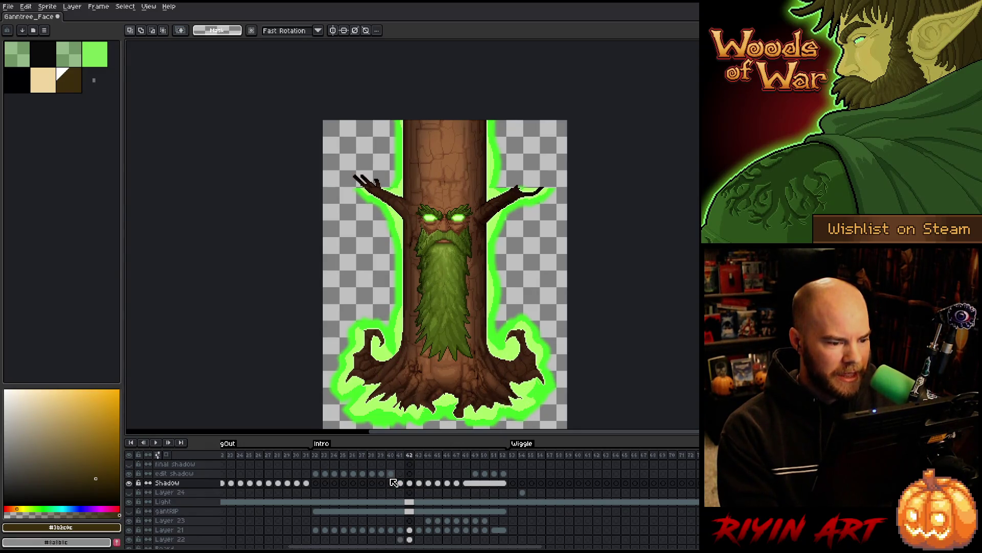
key("Left")
key("Return")
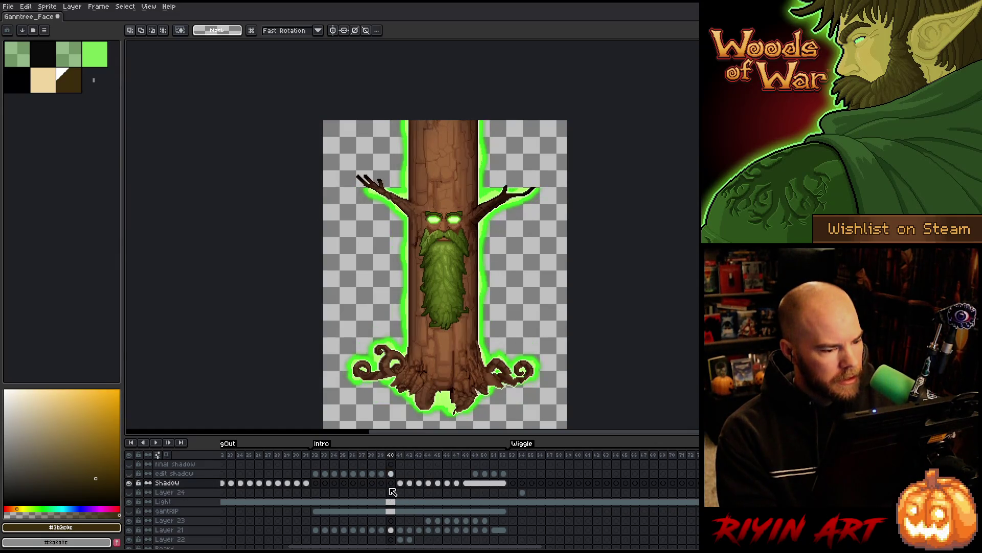
- Load the Trunk Lvl 3 outline as a selection on frame 40 and pick the edit shadow cel
scroll(391, 490, "down", 5)
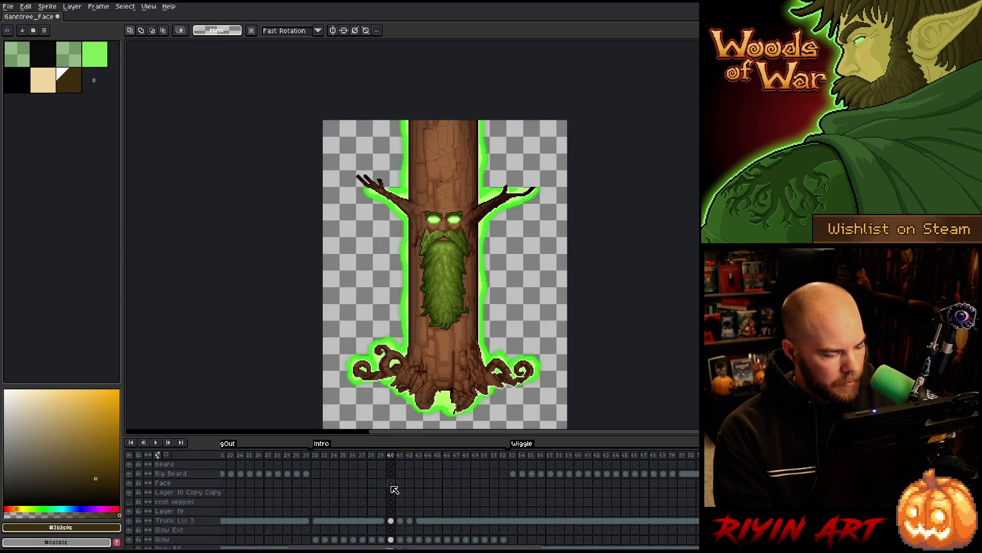
left_click(396, 521)
scroll(394, 519, "up", 5)
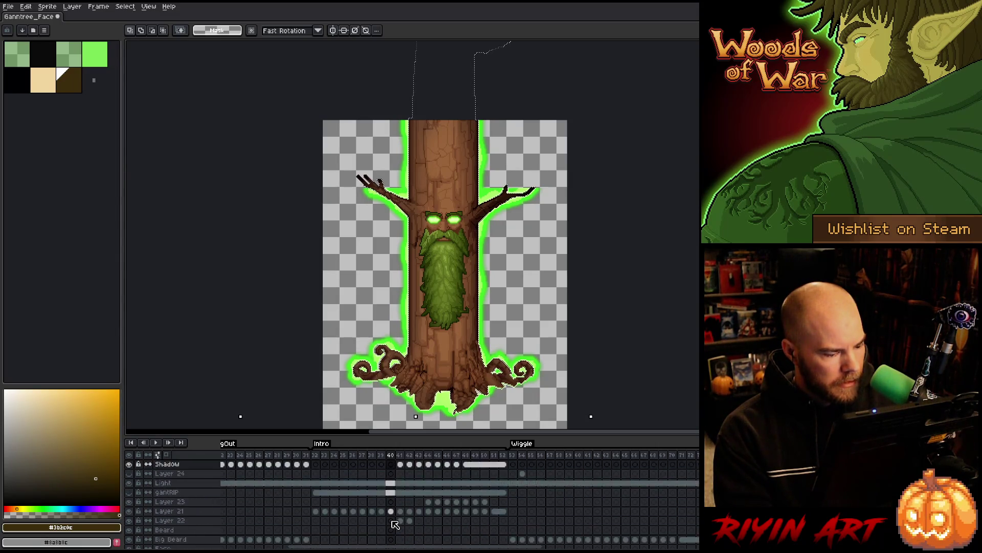
left_click(391, 473)
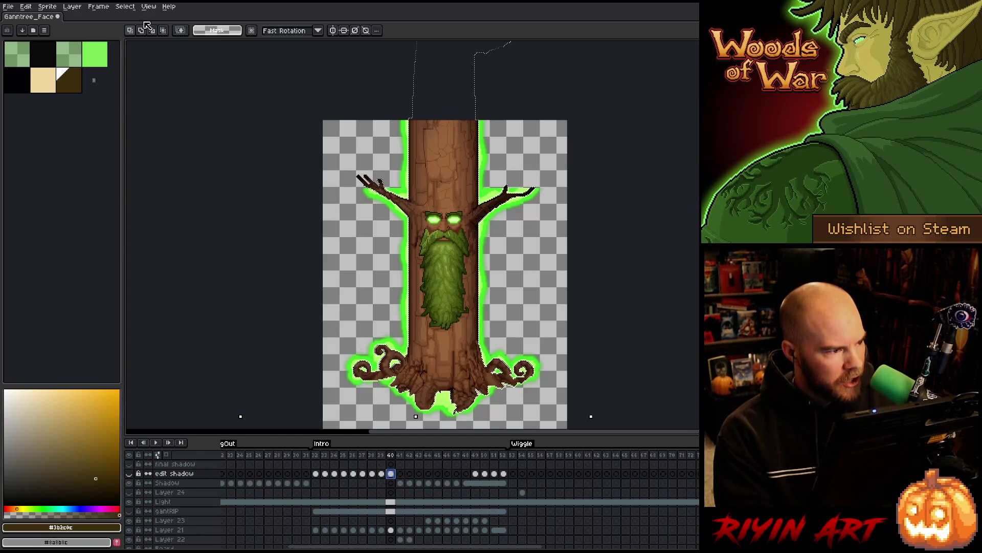
- Contract the frame 40 trunk selection, clear the edit shadow fill inside it, and blur it
left_click(134, 8)
mouse_move(152, 66)
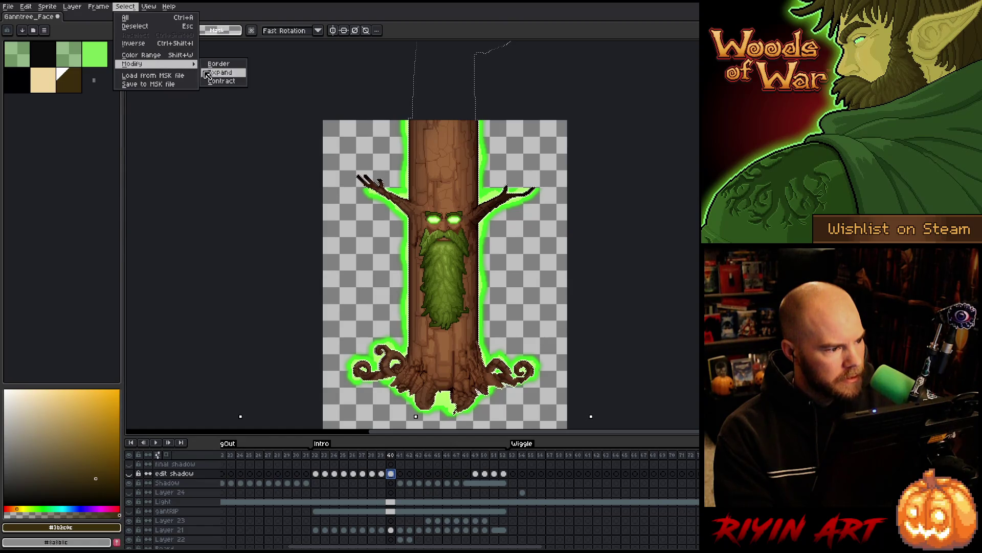
left_click(219, 81)
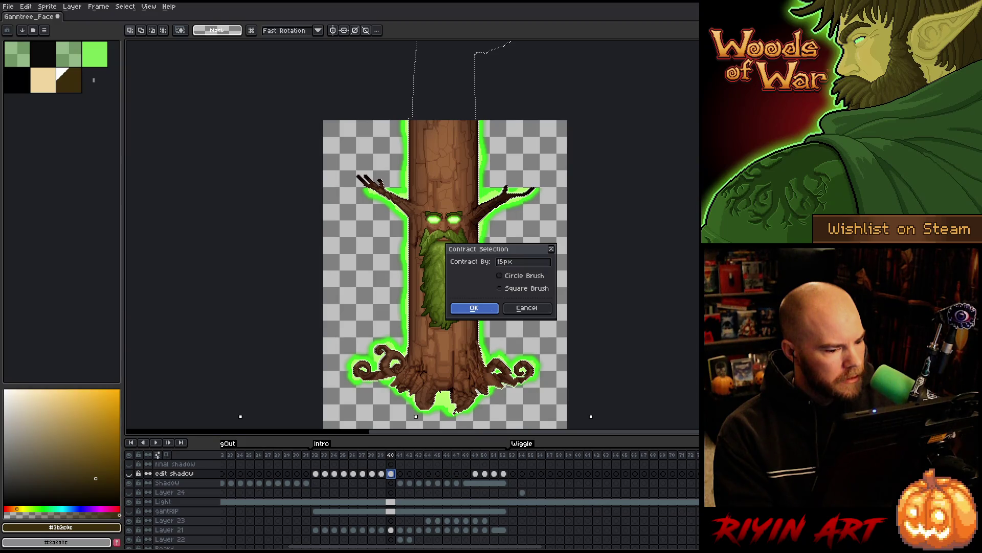
left_click(491, 309)
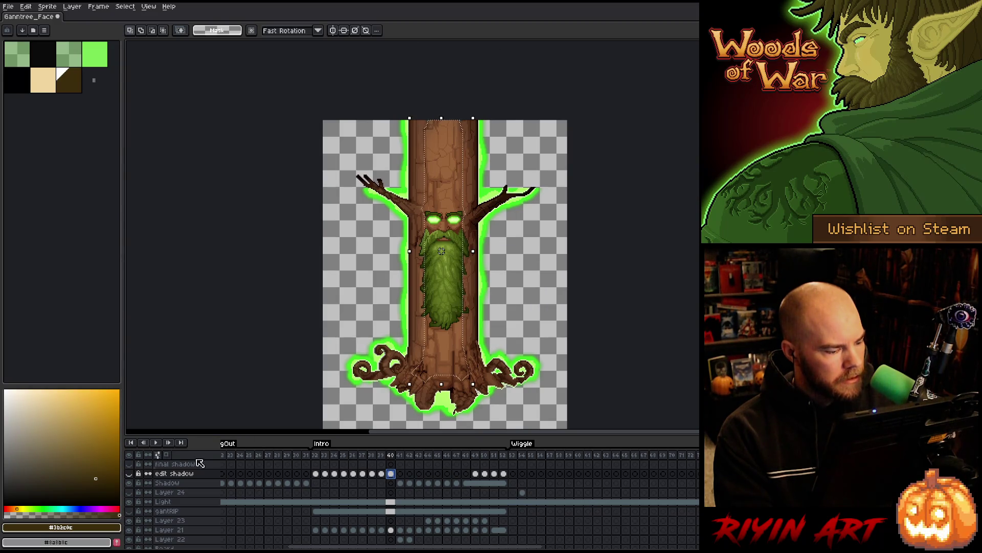
left_click(131, 474)
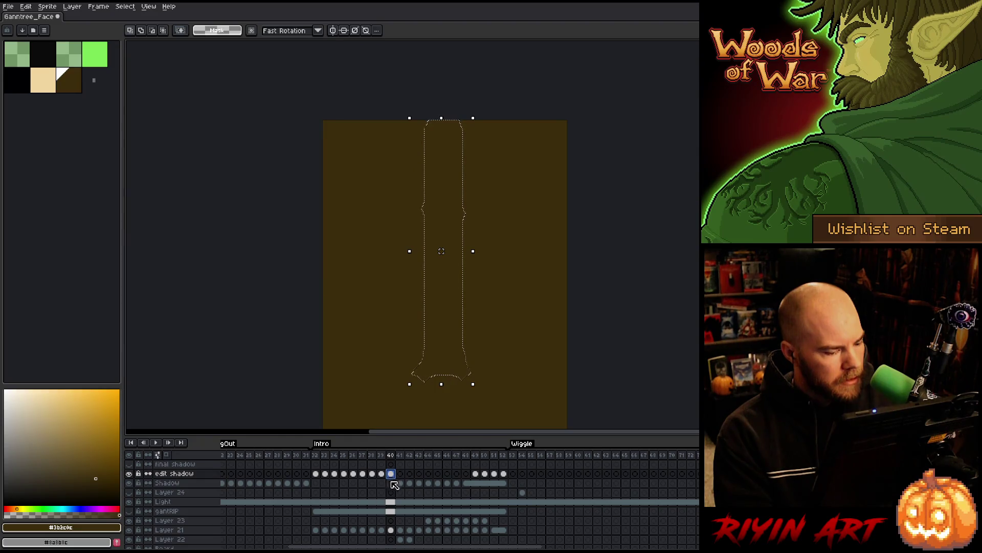
scroll(438, 133, "up", 3)
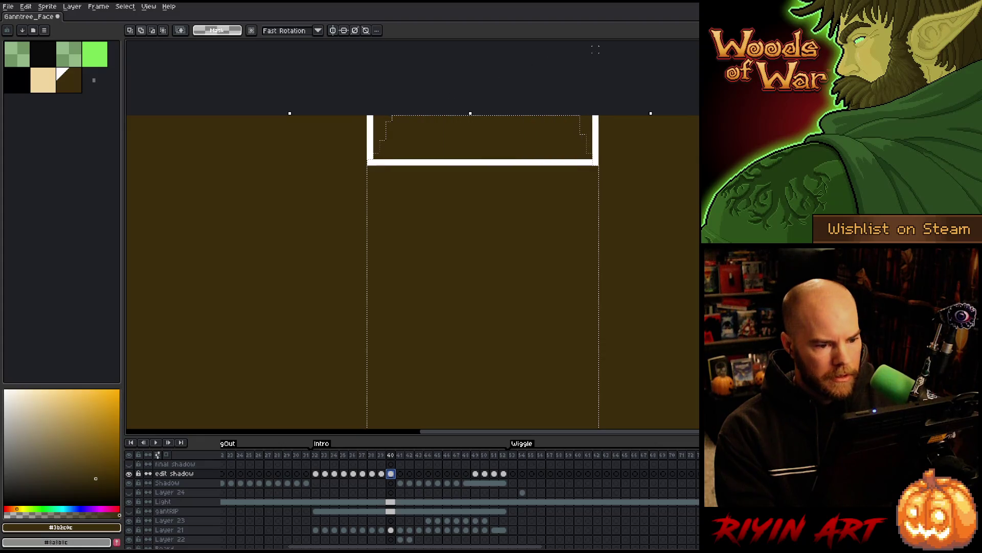
scroll(550, 251, "down", 3)
left_click_drag(550, 347, 437, 265)
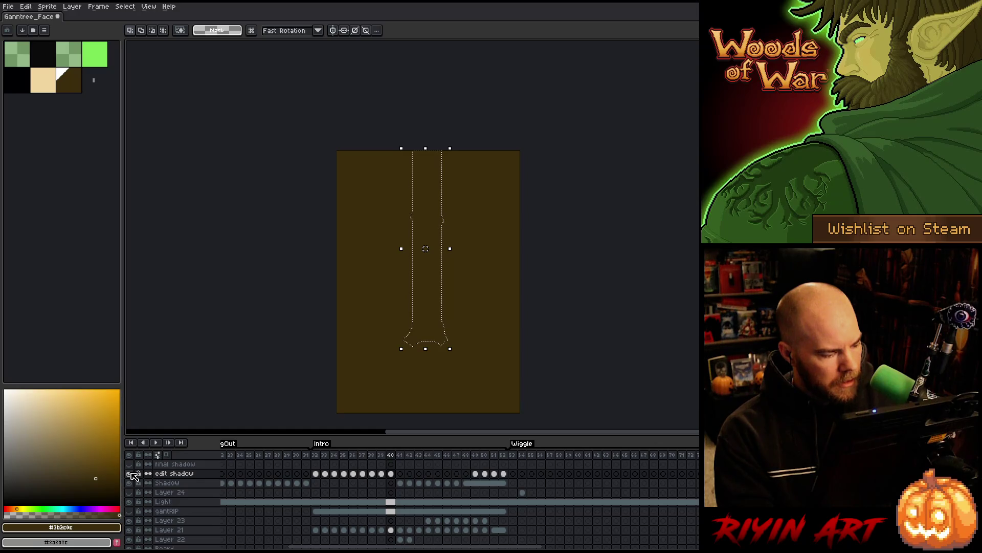
left_click(131, 475)
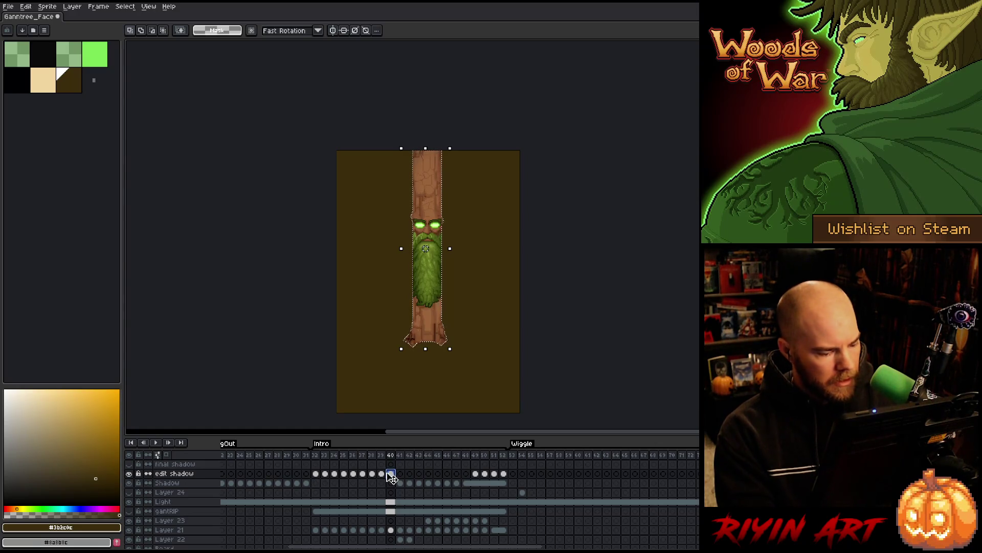
key("ctrl+d")
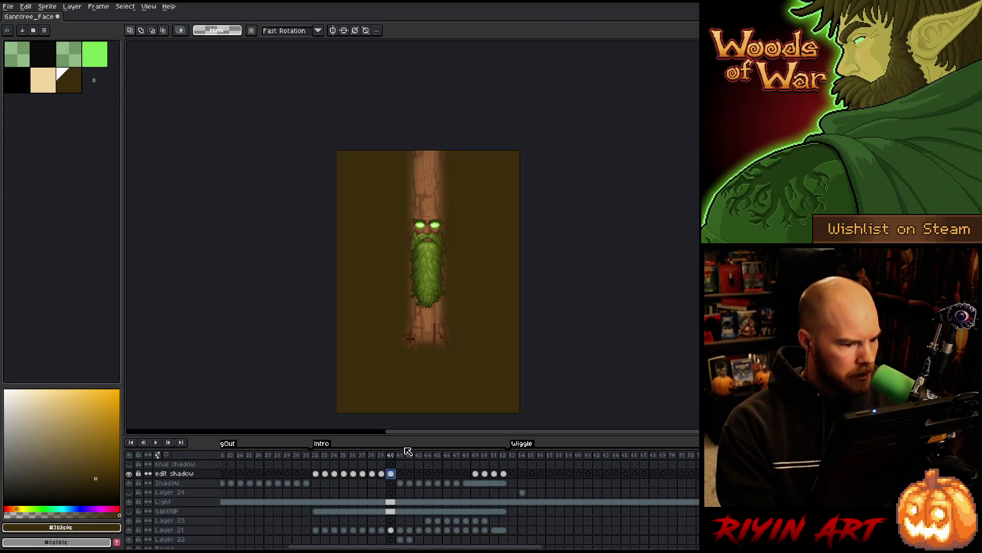
scroll(400, 476, "down", 5)
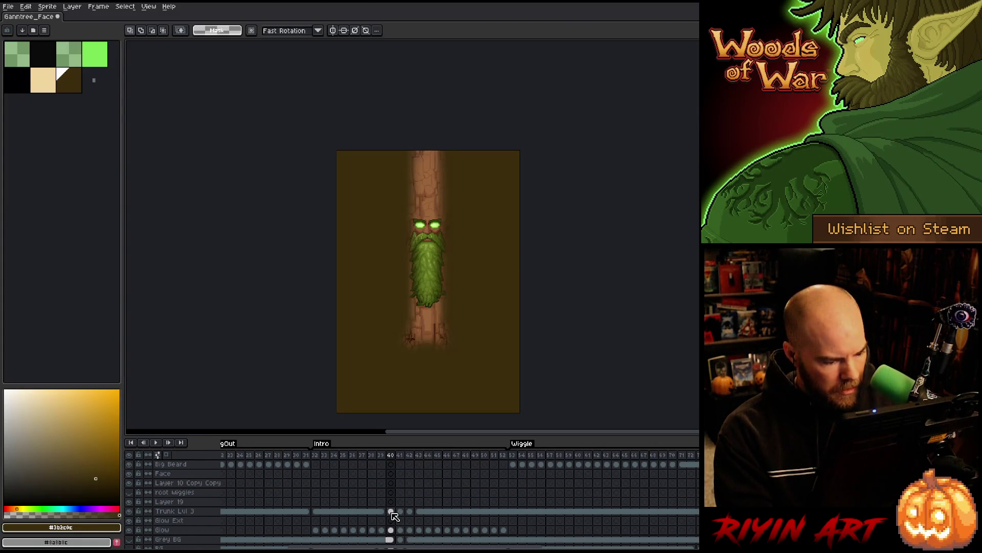
scroll(393, 509, "up", 5)
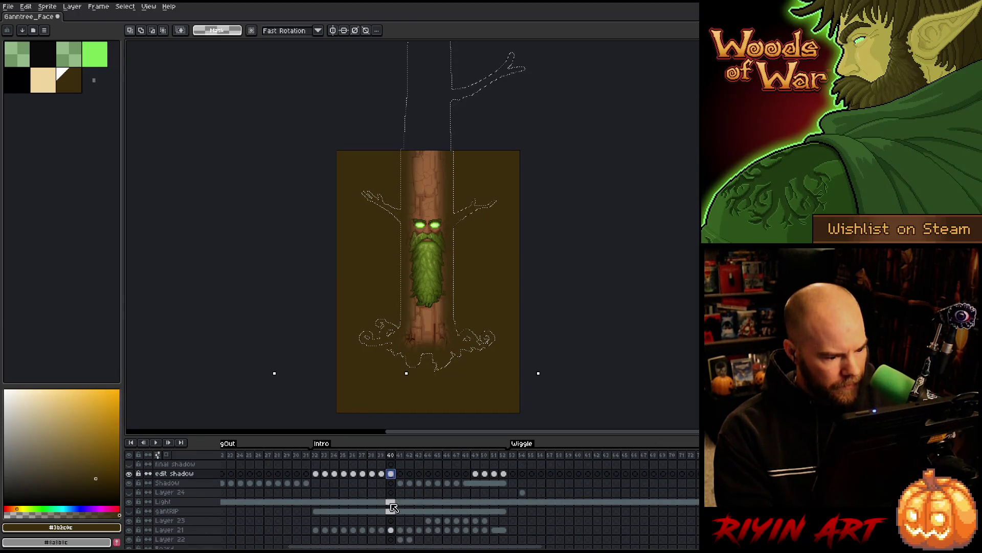
- Invert the selection, delete the dark fill outside the tree, and select Shadow frame 40
key("ctrl+shift+i")
key("Delete")
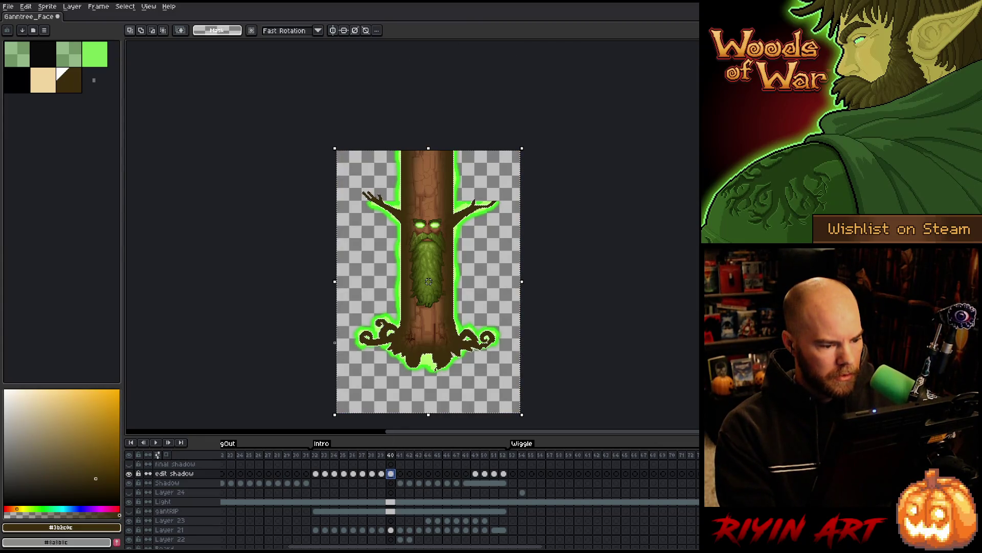
left_click(392, 482)
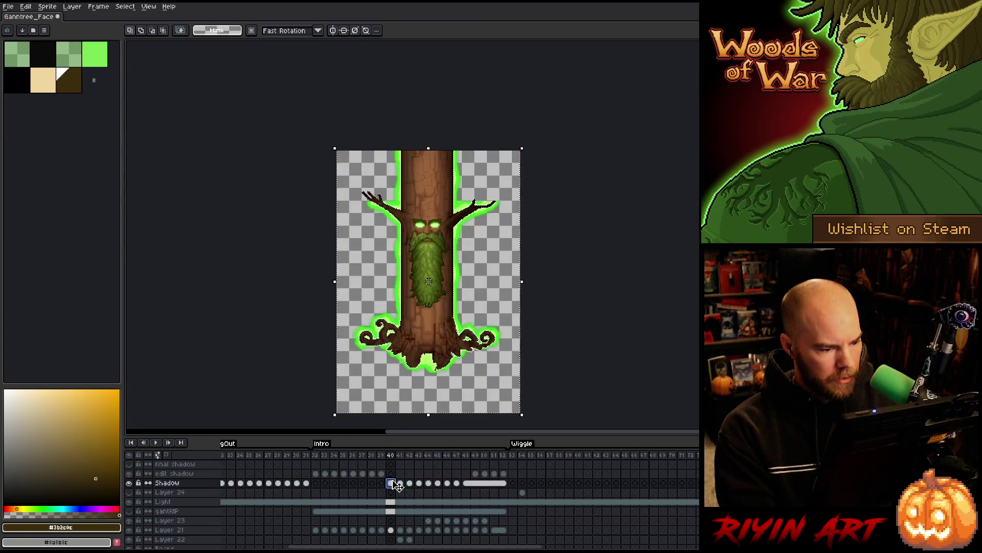
- Hide the edit shadow layer and save the treant sprite
scroll(412, 290, "up", 3)
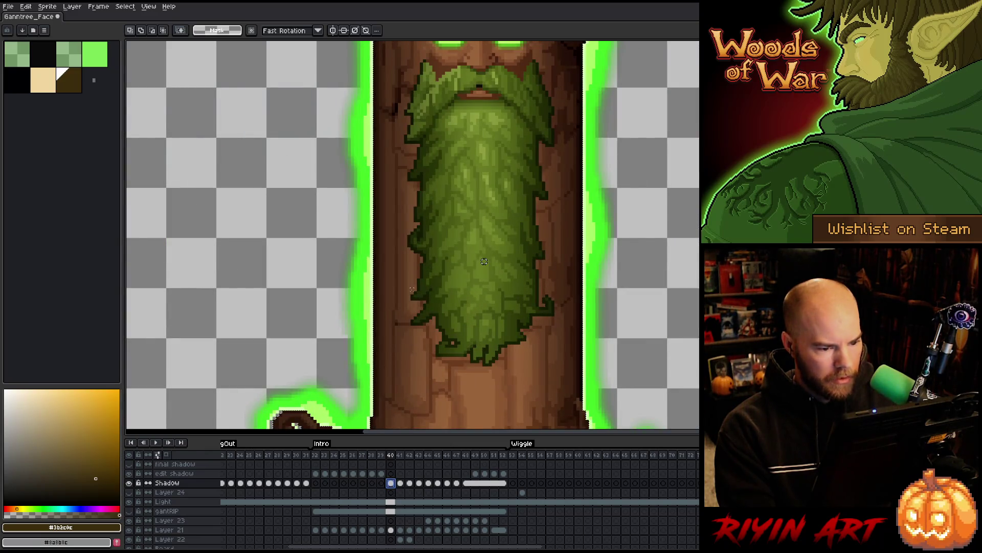
scroll(413, 289, "down", 3)
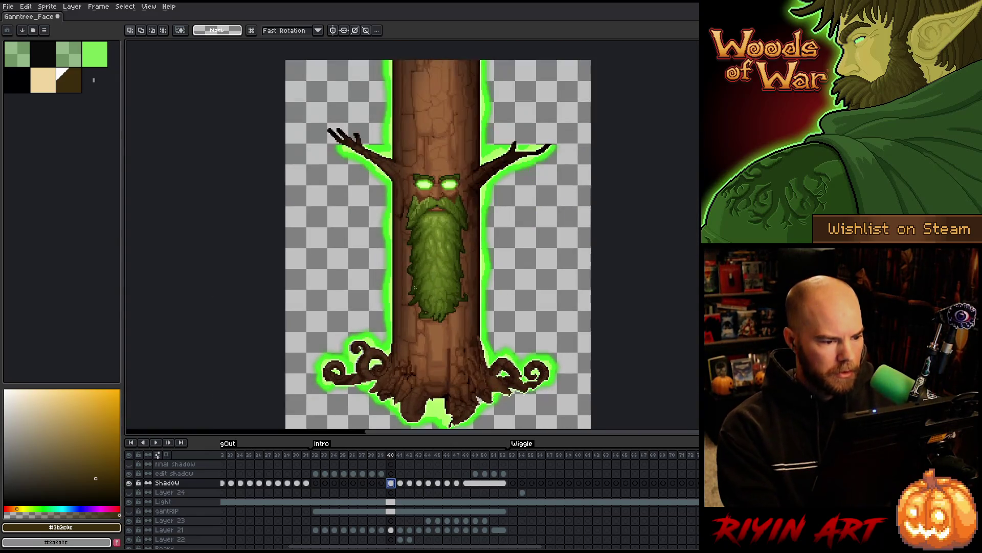
left_click(381, 473)
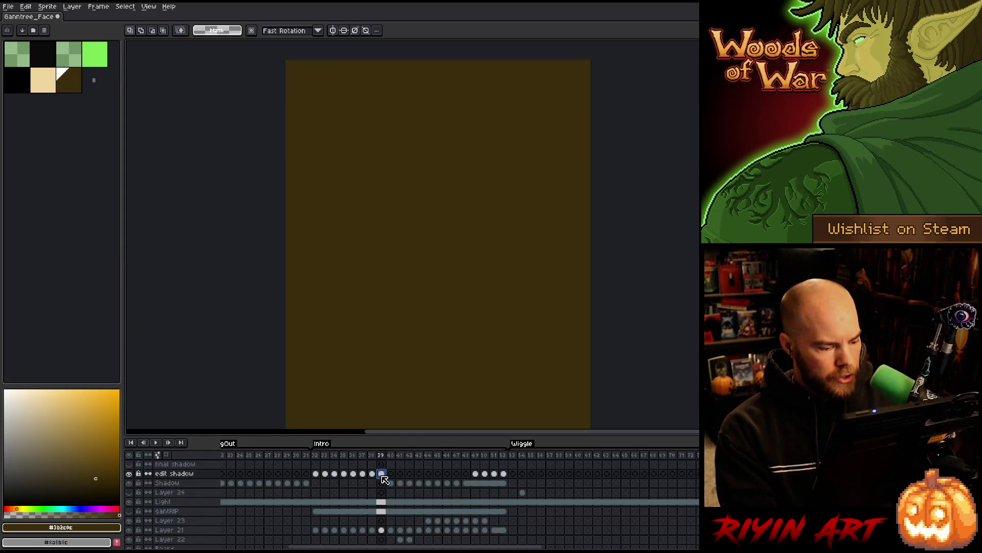
left_click(129, 474)
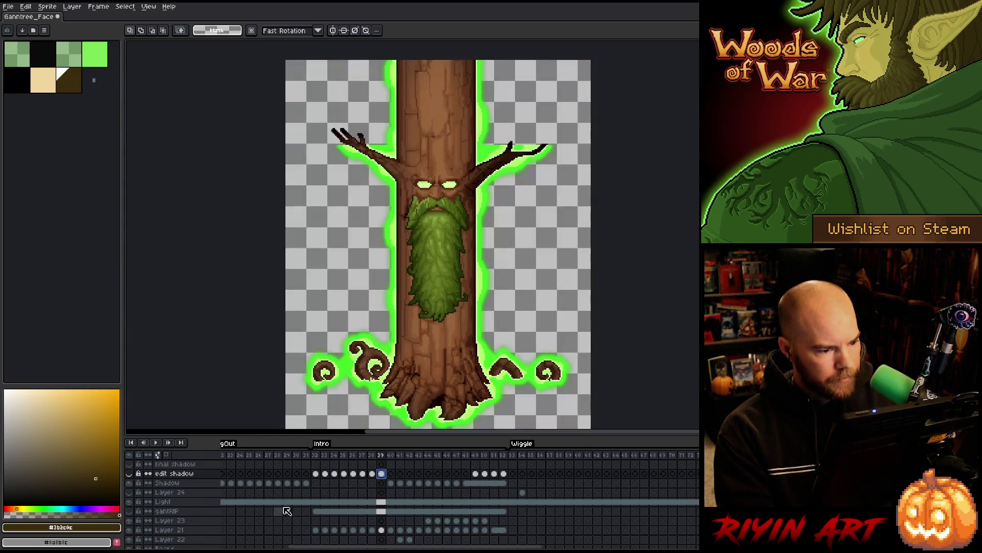
key("ctrl+s")
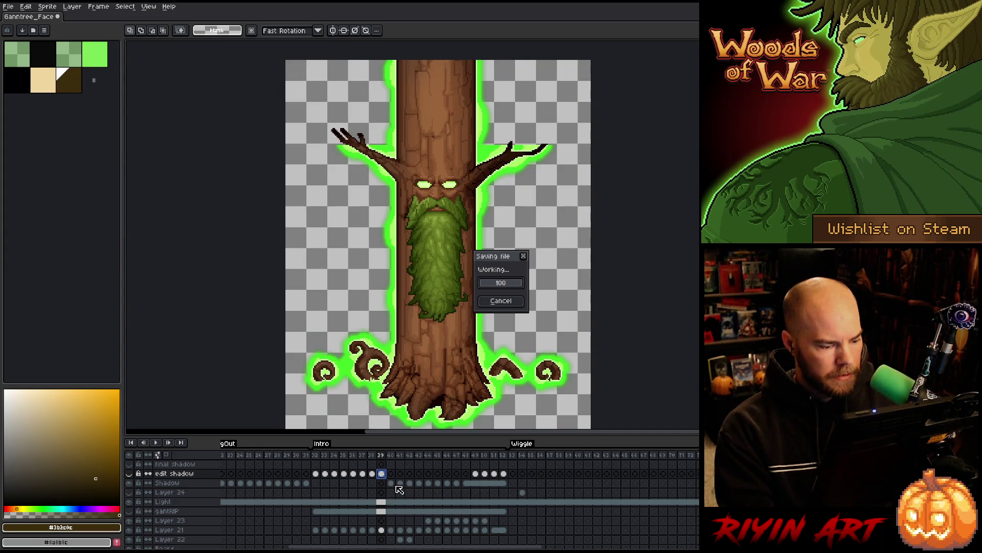
- Step through frames 40, 39, 38, 39 and 32 to compare trunk shadows
left_click(391, 483)
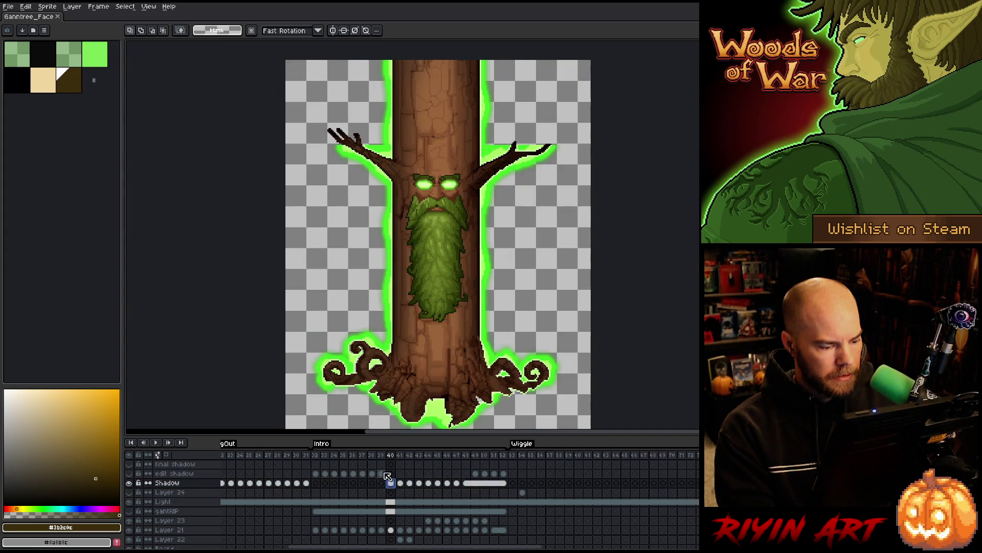
left_click(384, 474)
left_click(373, 456)
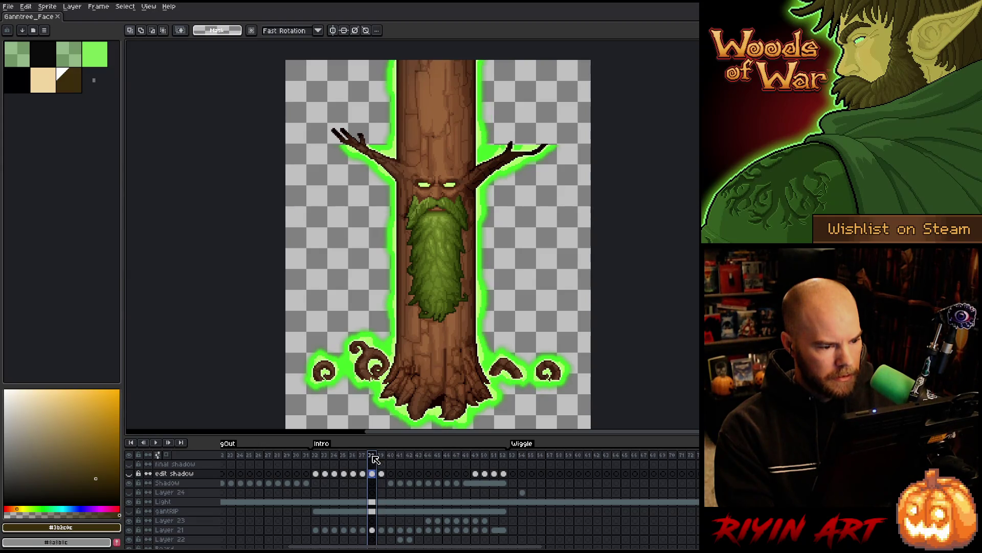
left_click(382, 454)
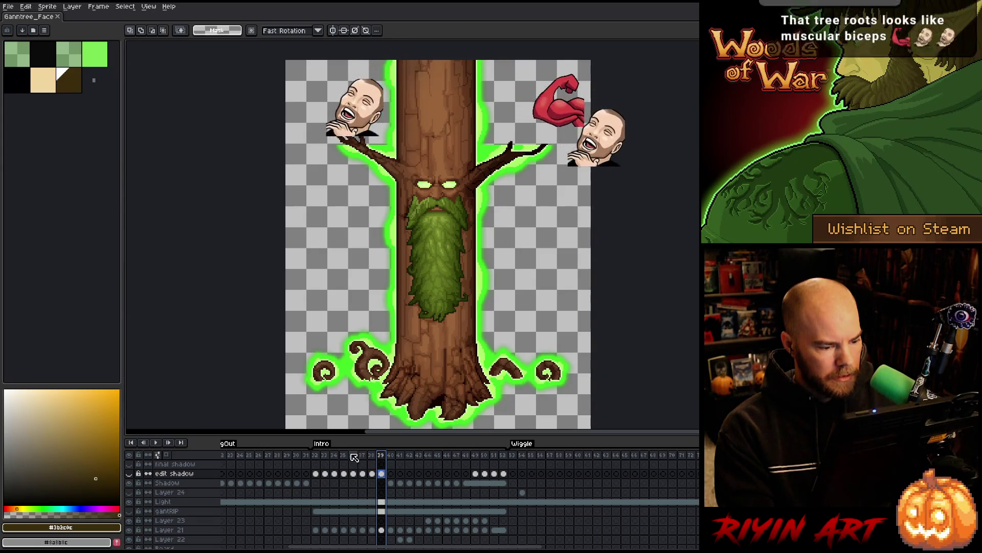
left_click(317, 456)
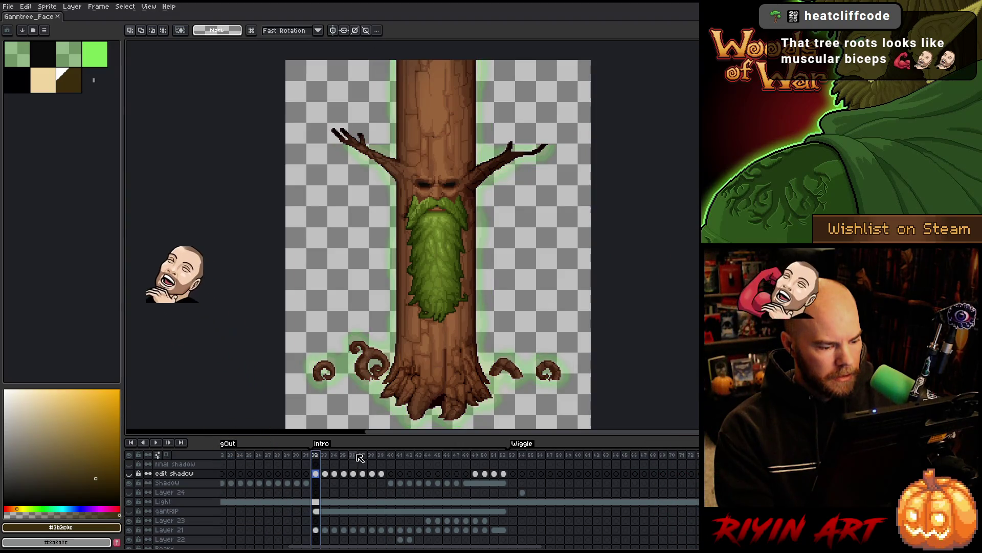
- Select the edit shadow cels for frames 33–39, then jump back to frame 32
left_click(381, 473)
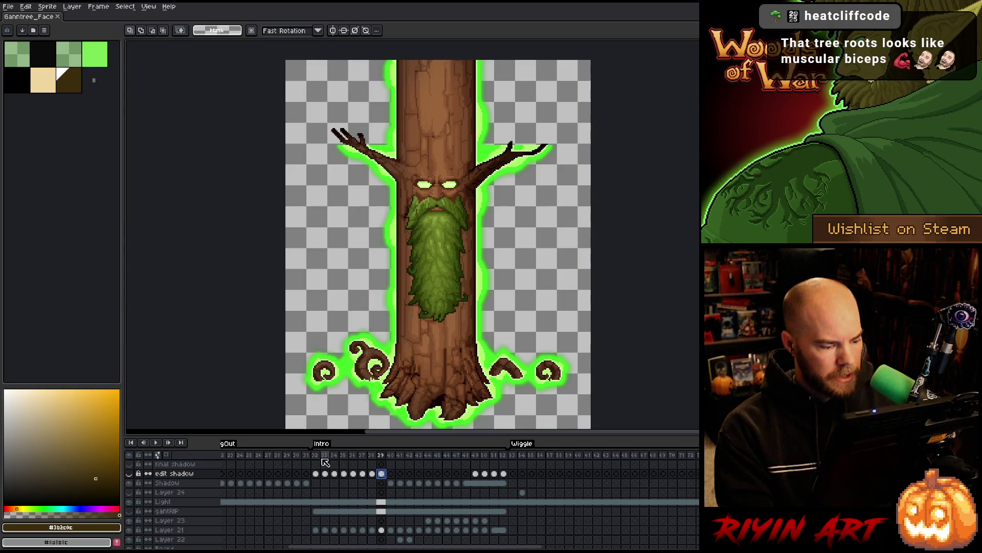
left_click_drag(324, 473, 383, 476)
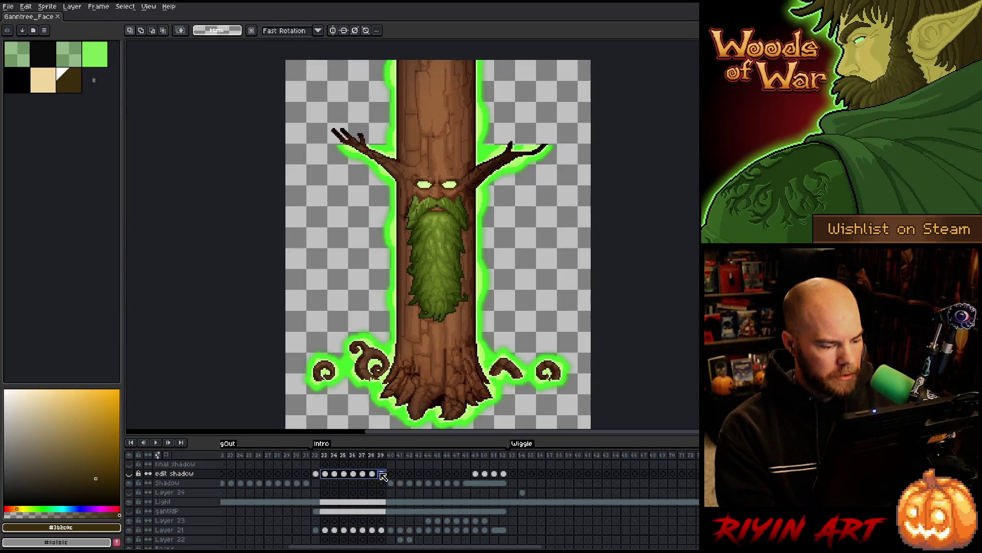
left_click(317, 456)
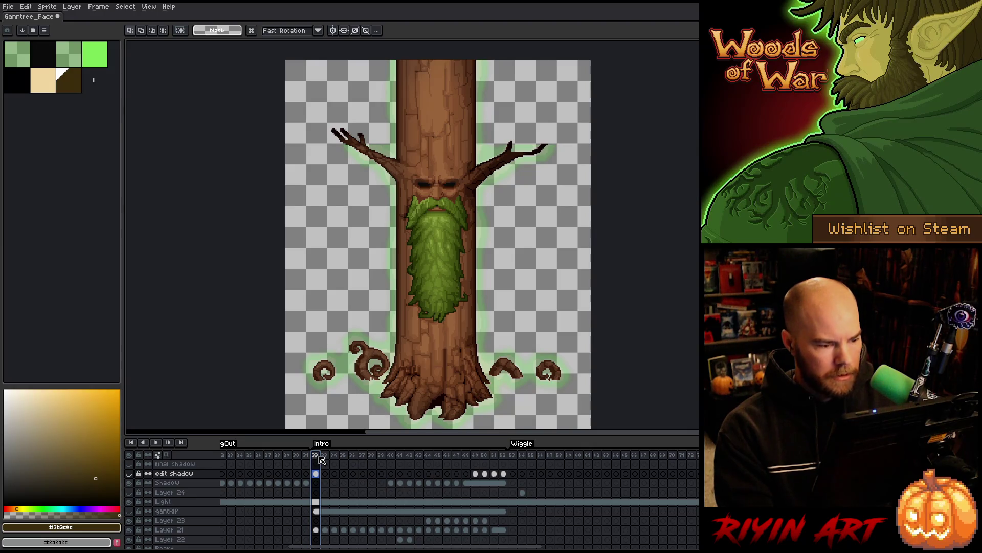
- Play the animation to preview the glow, then select the trunk's pixels on frame 32
key("Return")
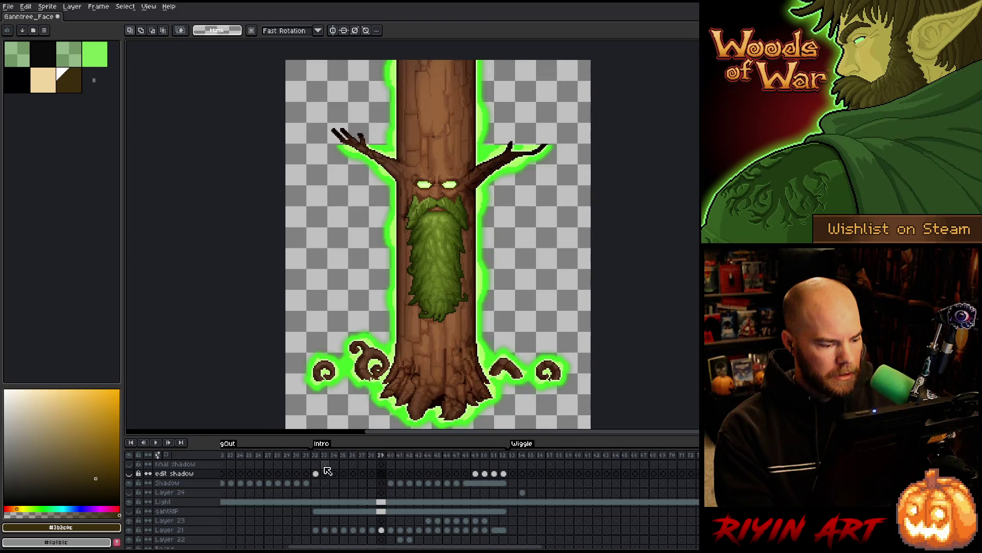
left_click(317, 474)
scroll(320, 501, "down", 5)
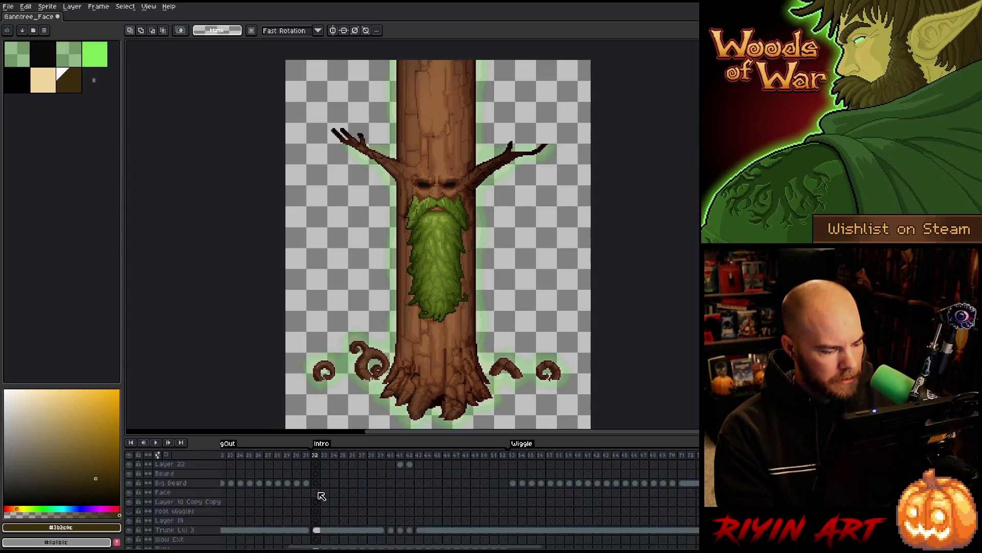
left_click(316, 511)
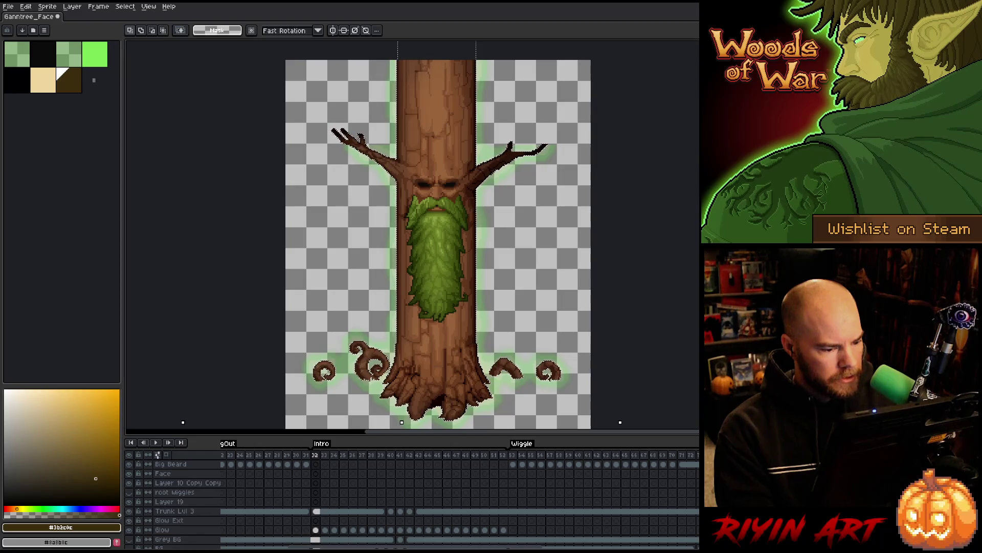
- Contract frame 32's trunk selection inward by 15 px
left_click(125, 7)
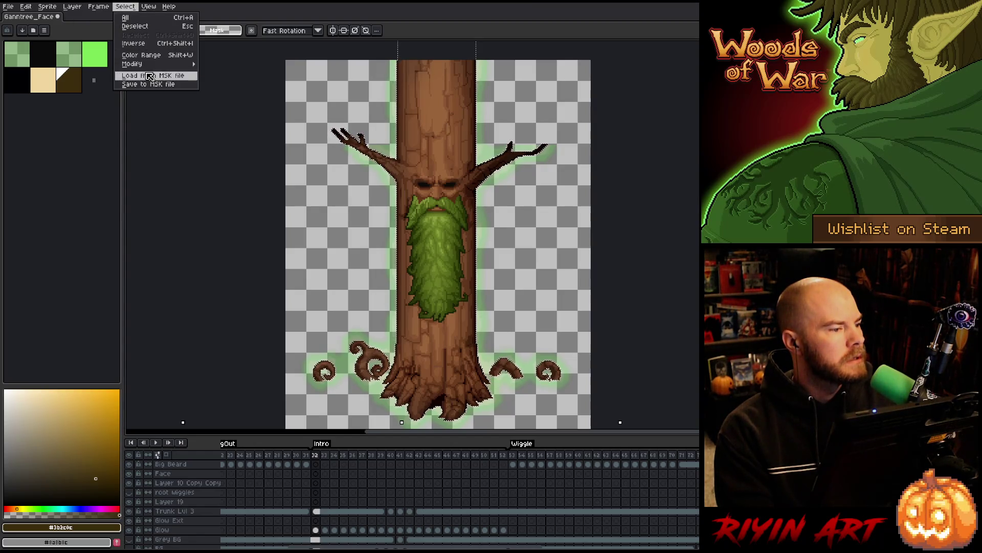
mouse_move(151, 65)
left_click(224, 80)
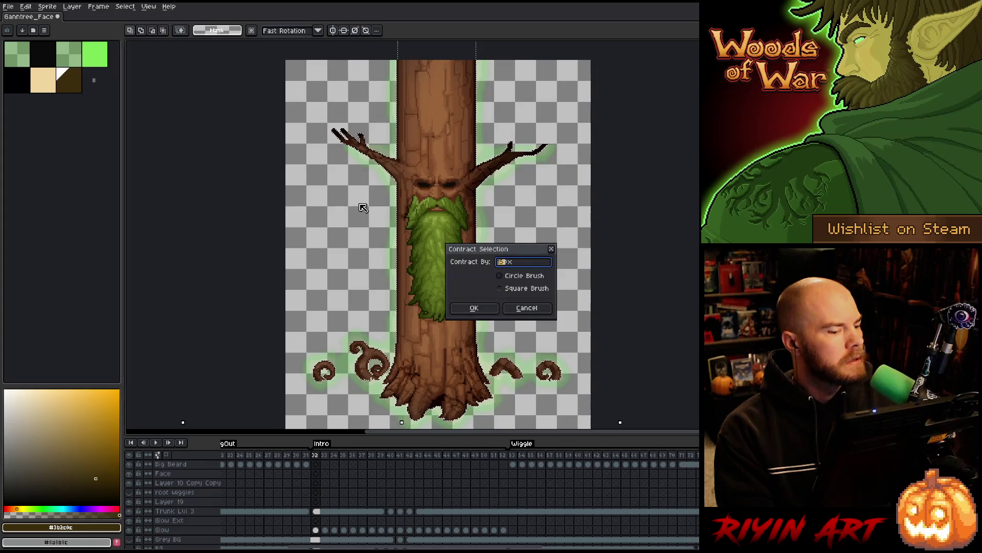
left_click(474, 308)
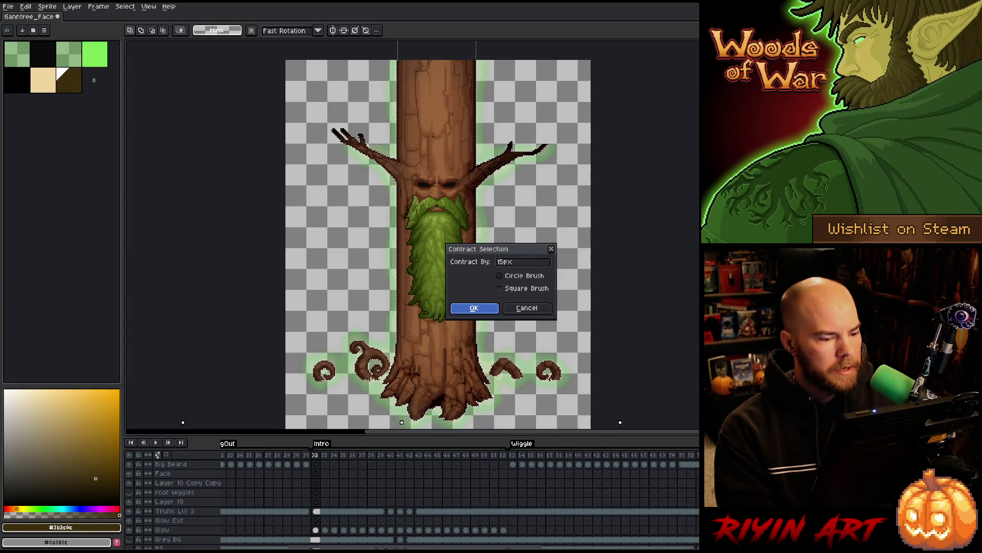
left_click(474, 309)
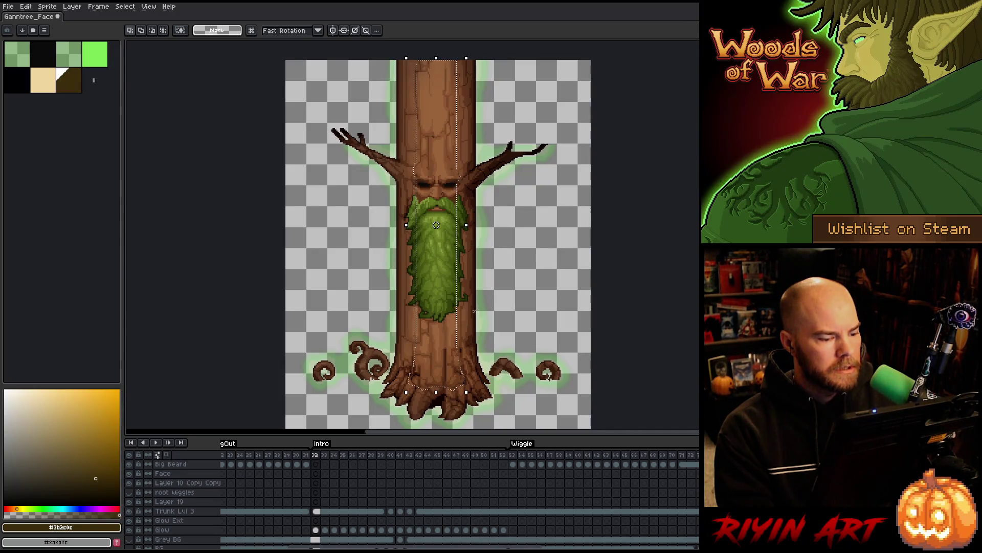
scroll(335, 485, "up", 5)
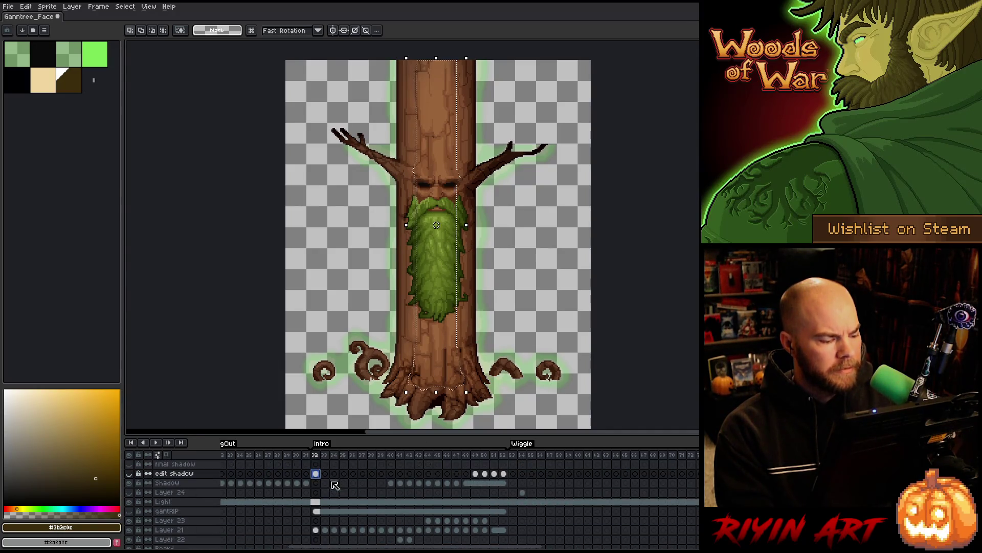
- Show the edit shadow layer, cut the trunk hole in its fill, and blur it 17x17
scroll(434, 66, "up", 4)
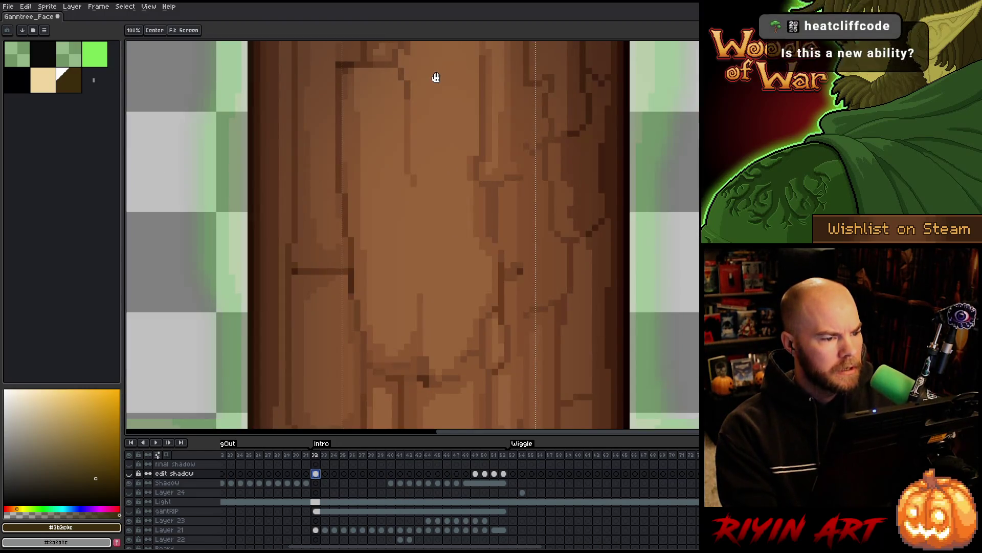
left_click_drag(434, 77, 434, 278)
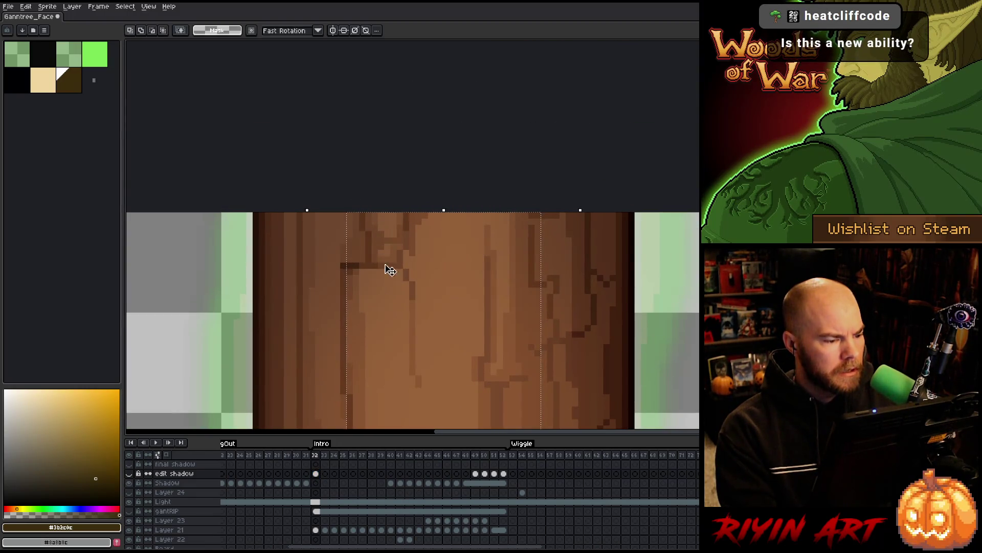
scroll(388, 267, "down", 4)
left_click_drag(404, 322, 422, 235)
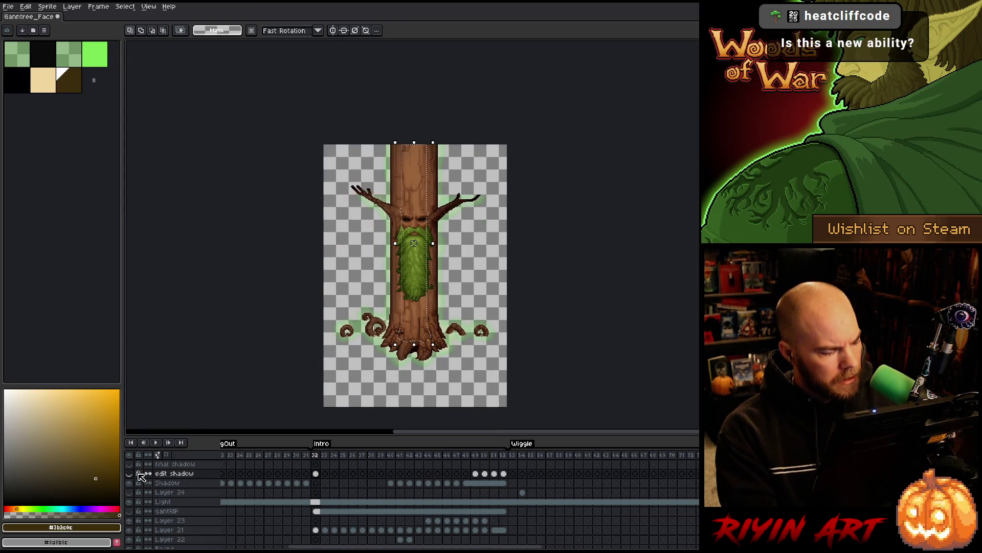
left_click(129, 473)
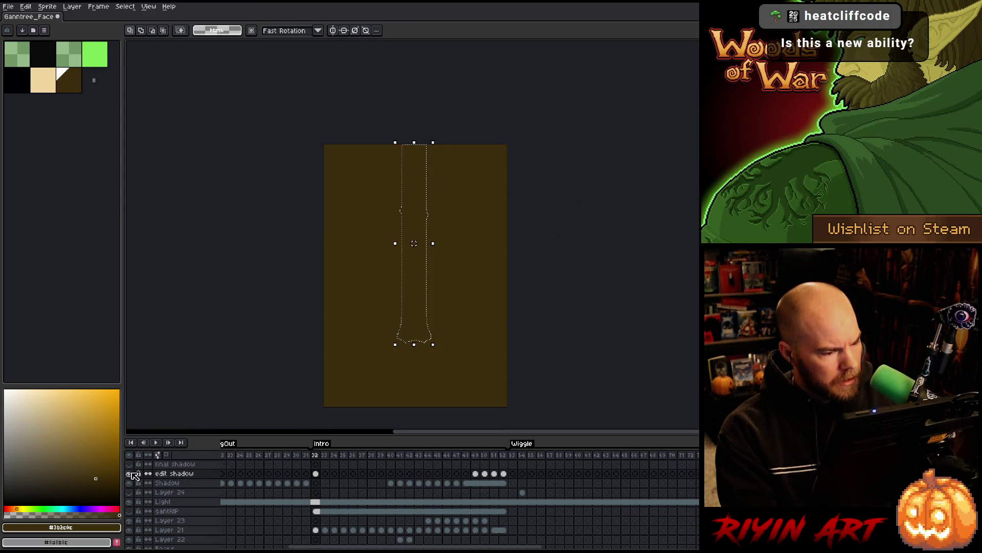
left_click(317, 475)
key("ctrl+d")
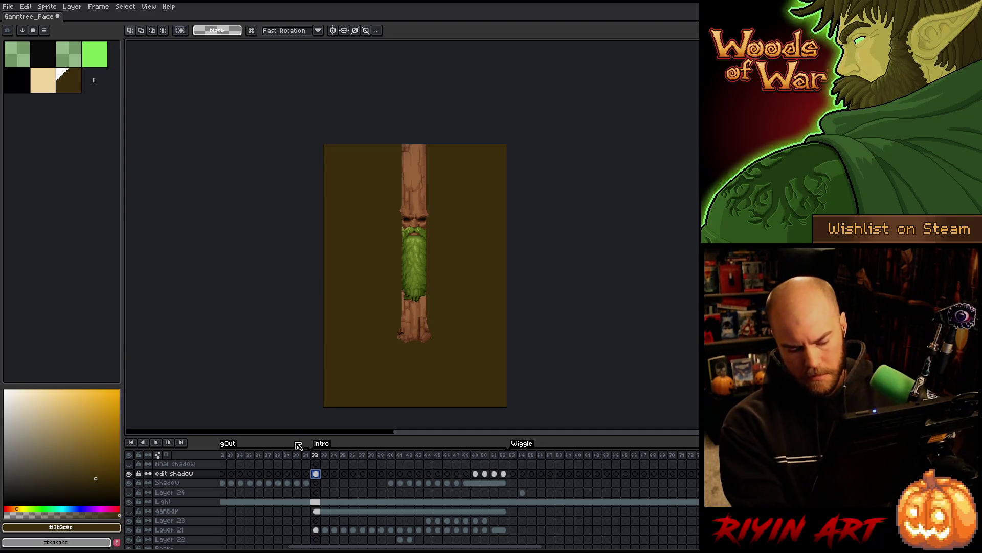
key("F9")
key("Return")
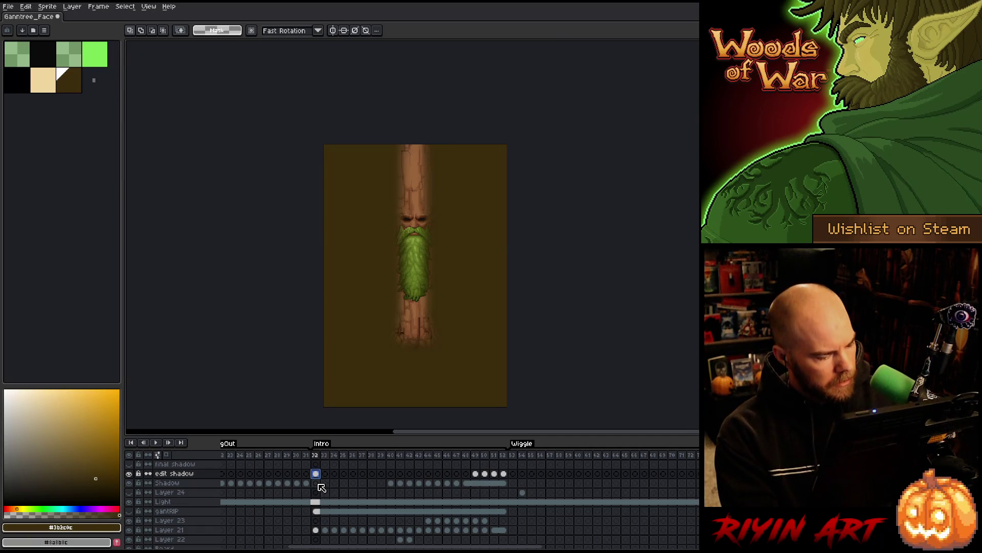
- Select the tree silhouette, invert it, and delete the shadow fill outside the tree
scroll(322, 512, "down", 5)
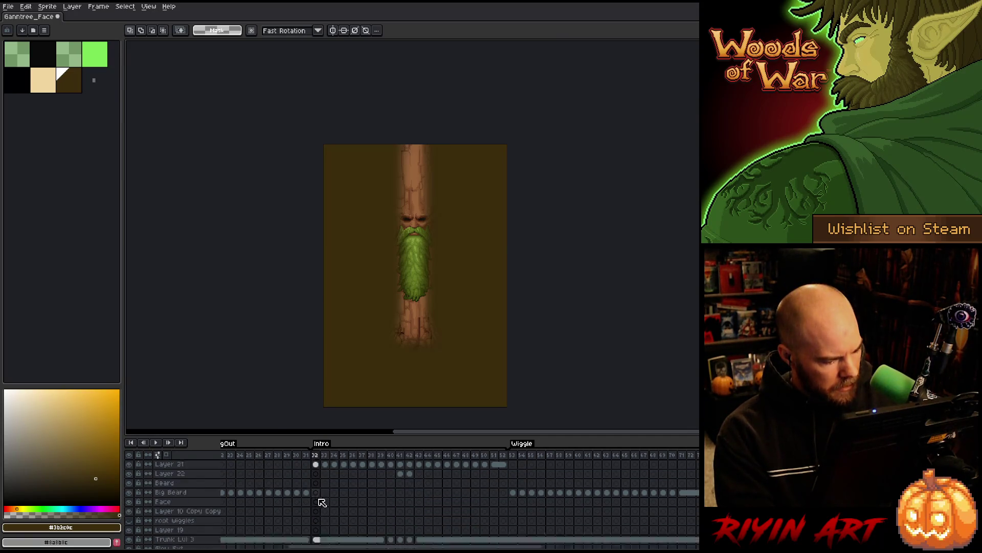
left_click(318, 512, "ctrl")
scroll(318, 511, "up", 5)
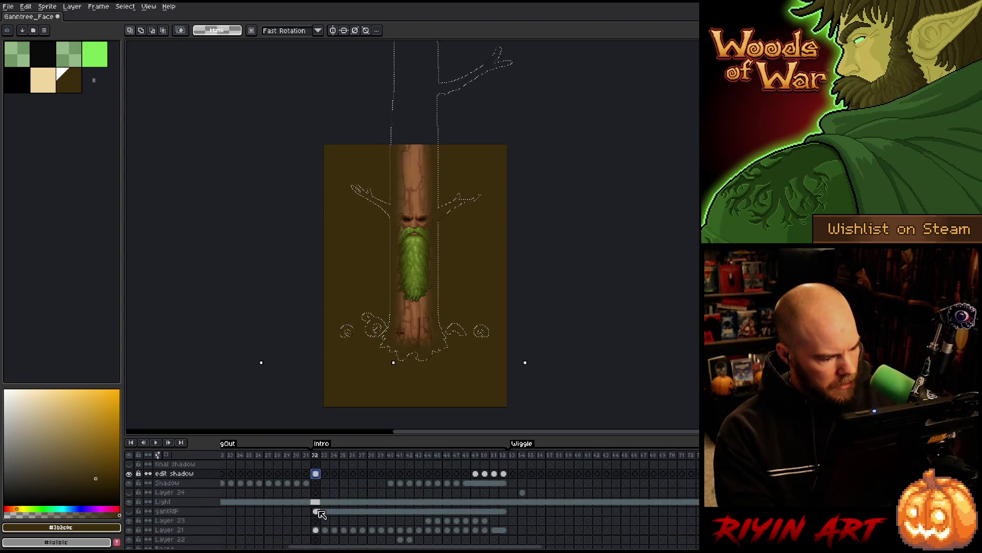
left_click(317, 473)
key("ctrl+a")
key("Delete")
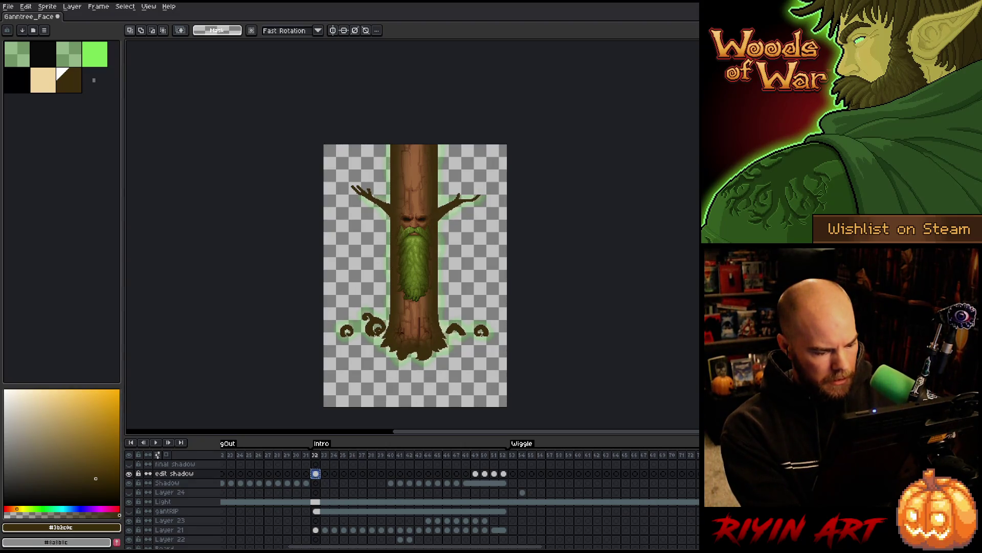
left_click_drag(380, 546, 314, 547)
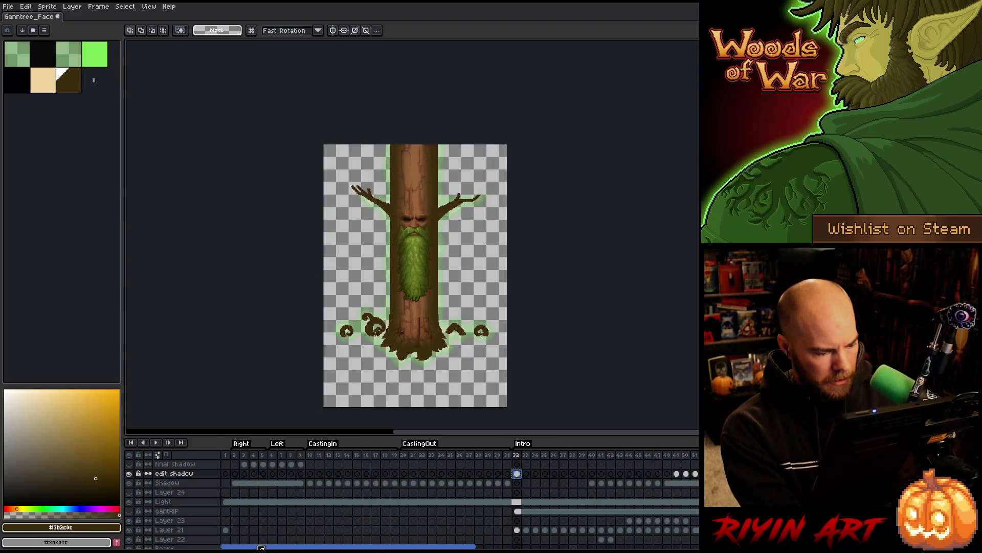
- Paste onto the Shadow layer's frame 1 and link the edit shadow cels for frames 32–39
left_click(228, 482)
key("ctrl+v")
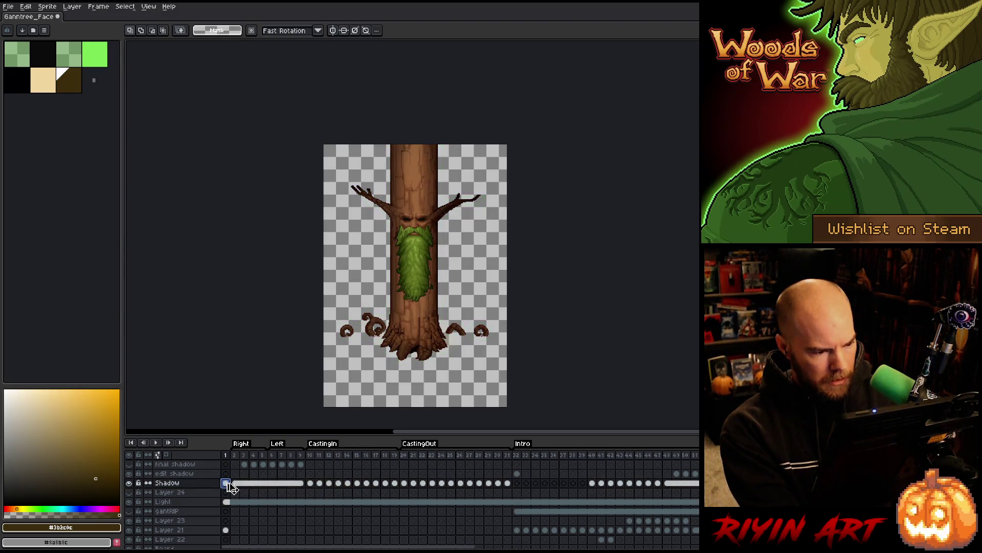
left_click_drag(517, 473, 583, 474)
right_click(582, 475)
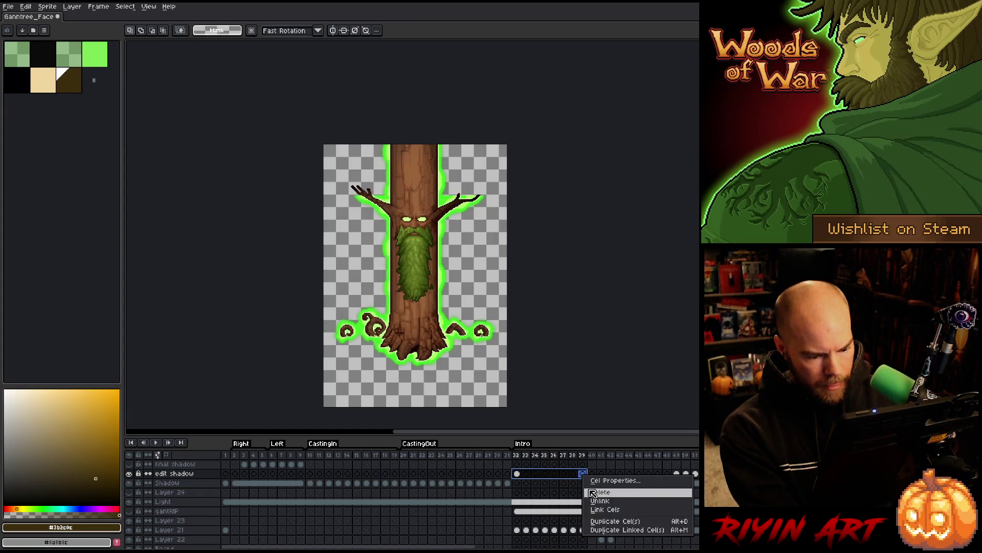
left_click(597, 509)
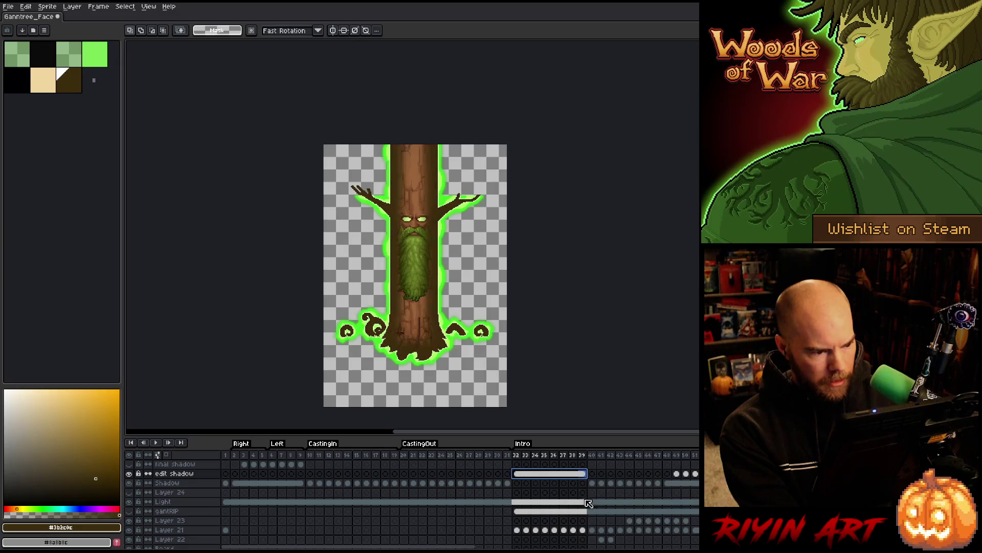
- Switch to the Shadow layer at frame 32 and play the animation to check the shadow
left_click(548, 483)
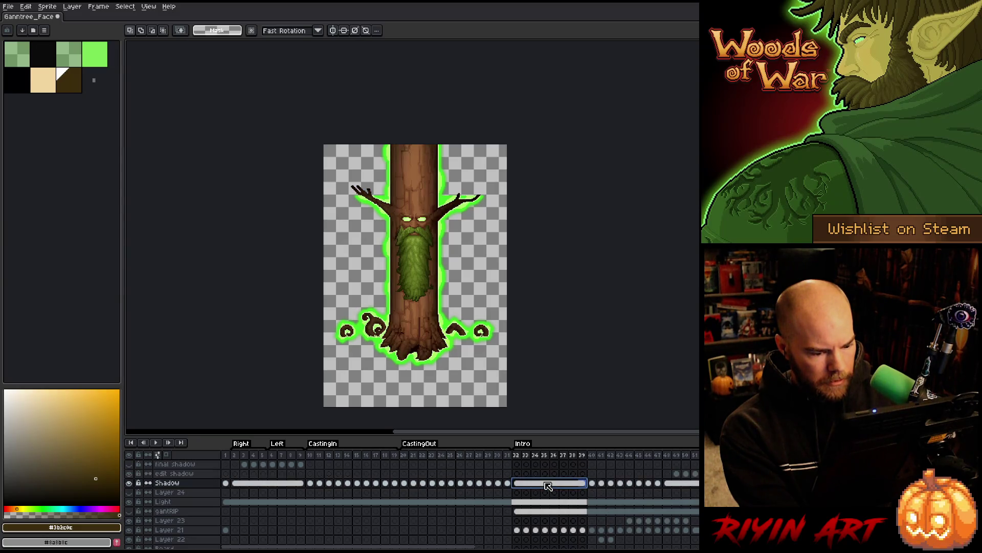
left_click(517, 455)
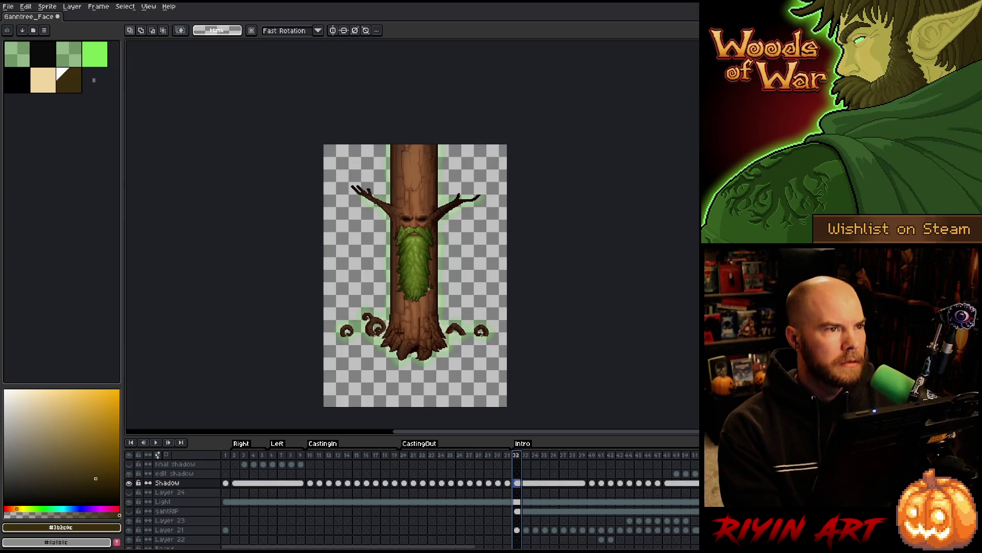
scroll(418, 249, "up", 2)
key("Return")
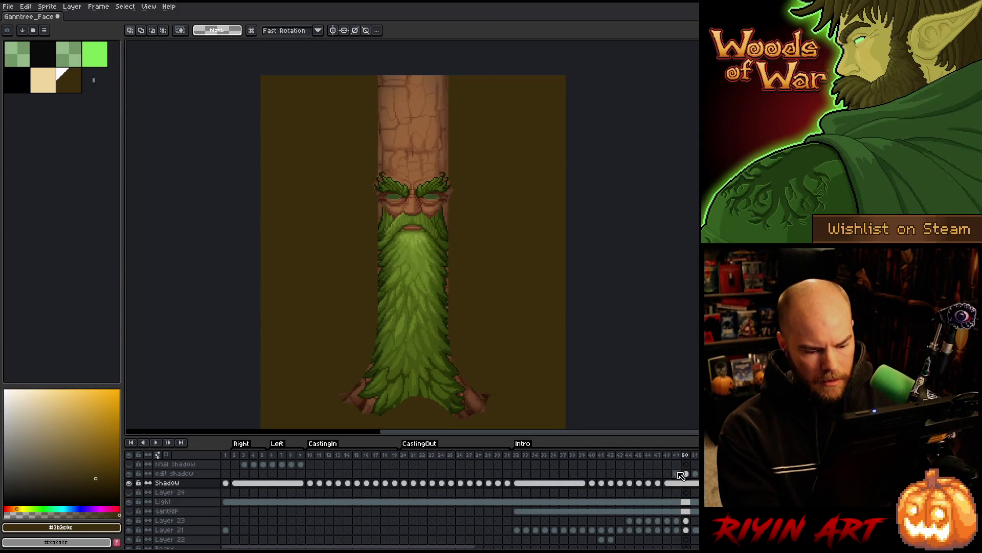
- Select edit shadow cels 49–51, move to the final shadow layer, save, and play
left_click_drag(678, 473, 697, 474)
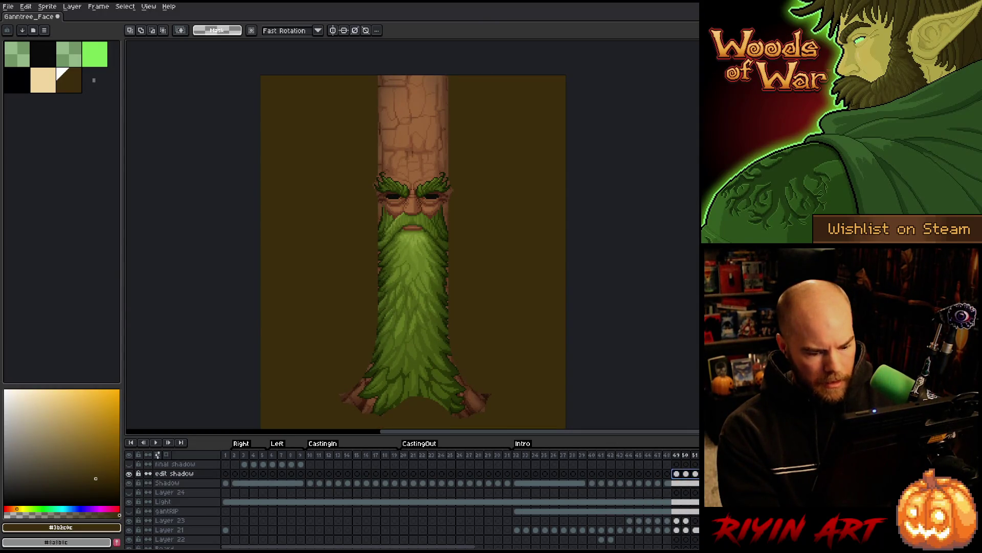
key("Up")
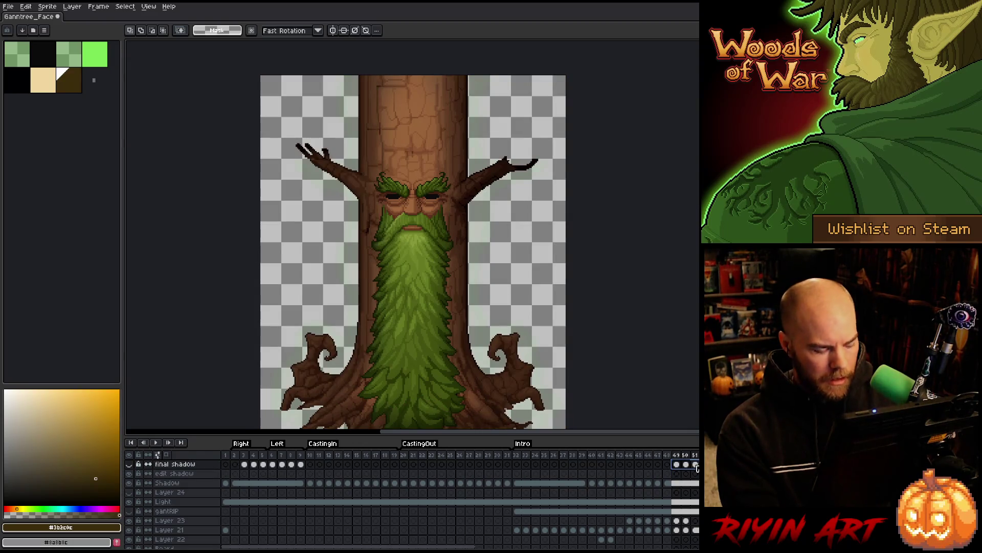
key("ctrl+s")
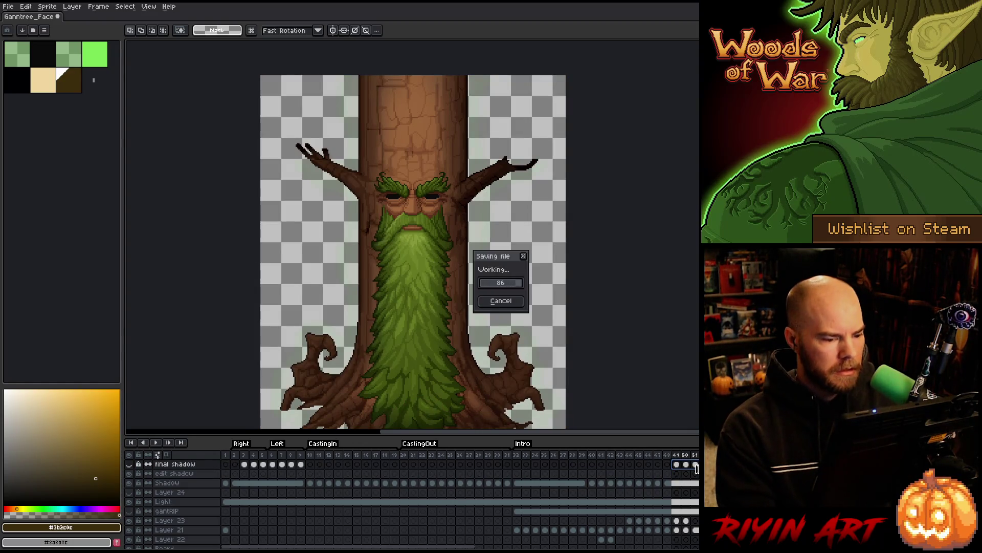
key("Return")
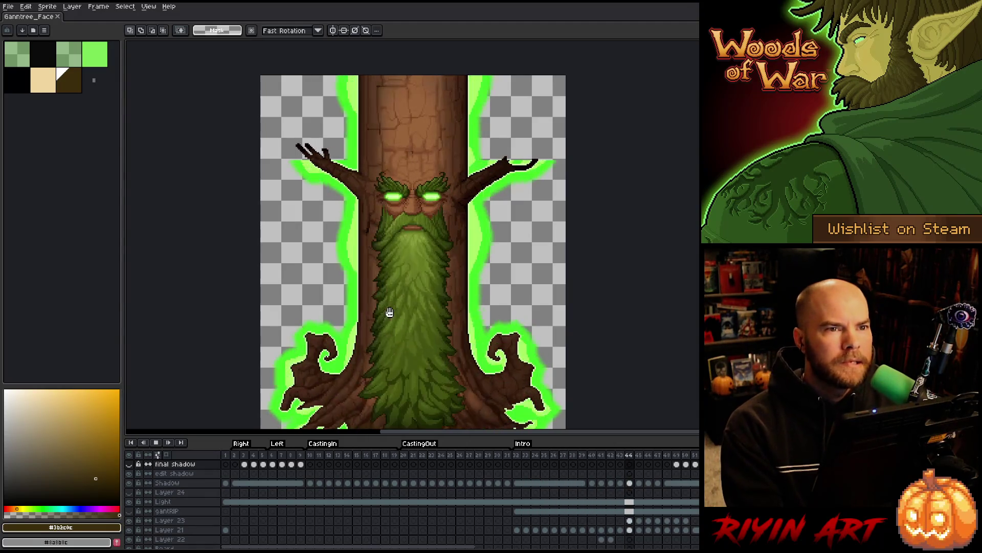
scroll(388, 314, "down", 1)
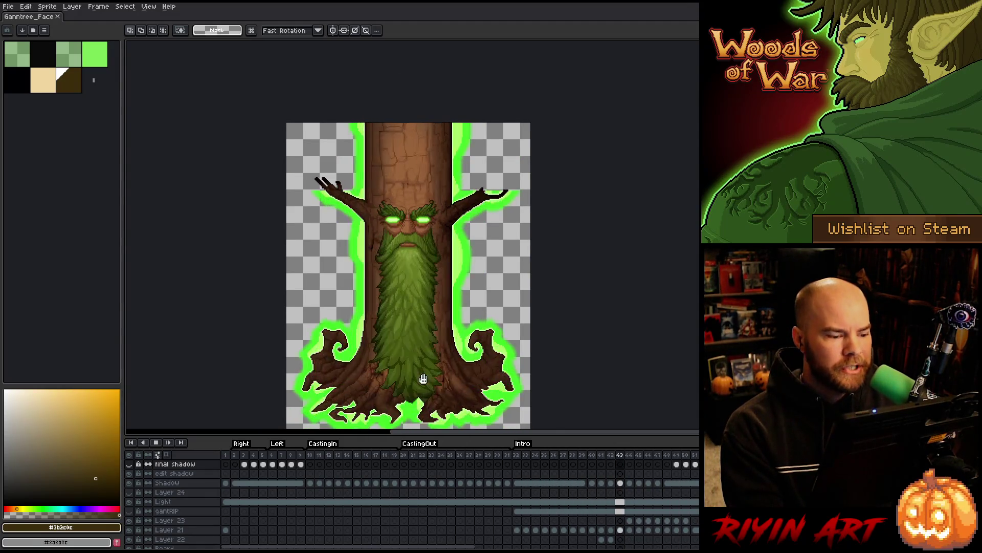
left_click_drag(423, 378, 423, 351)
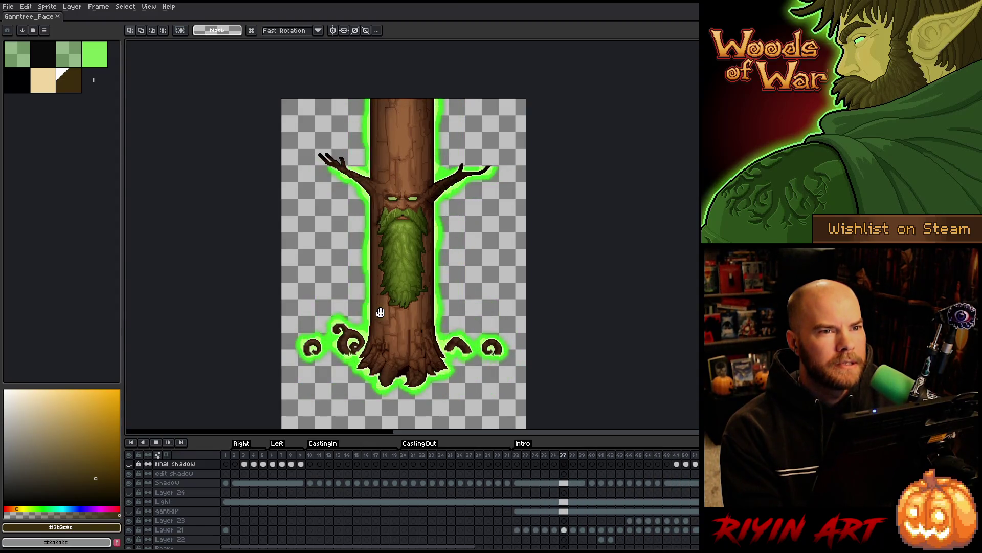
scroll(380, 312, "down", 1)
scroll(392, 270, "up", 1)
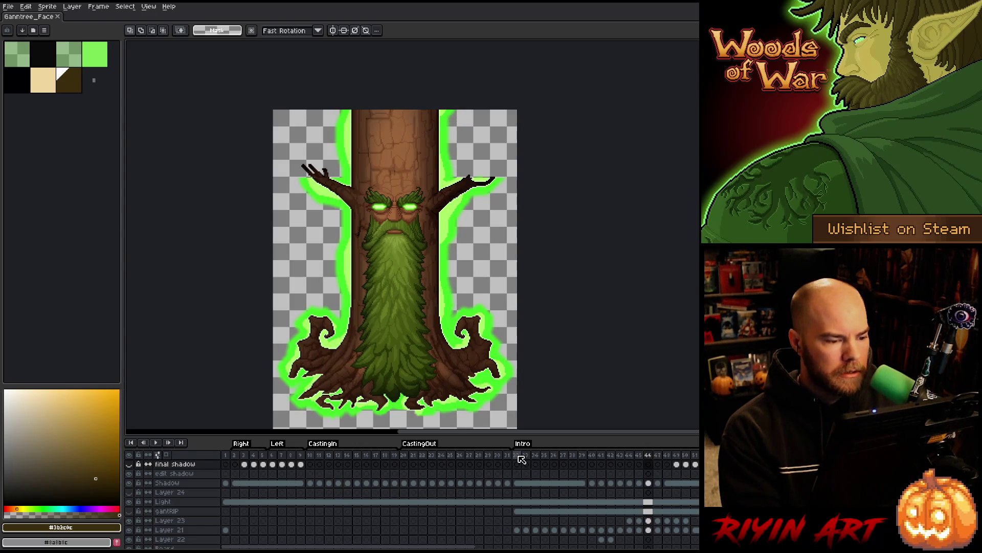
key("Return")
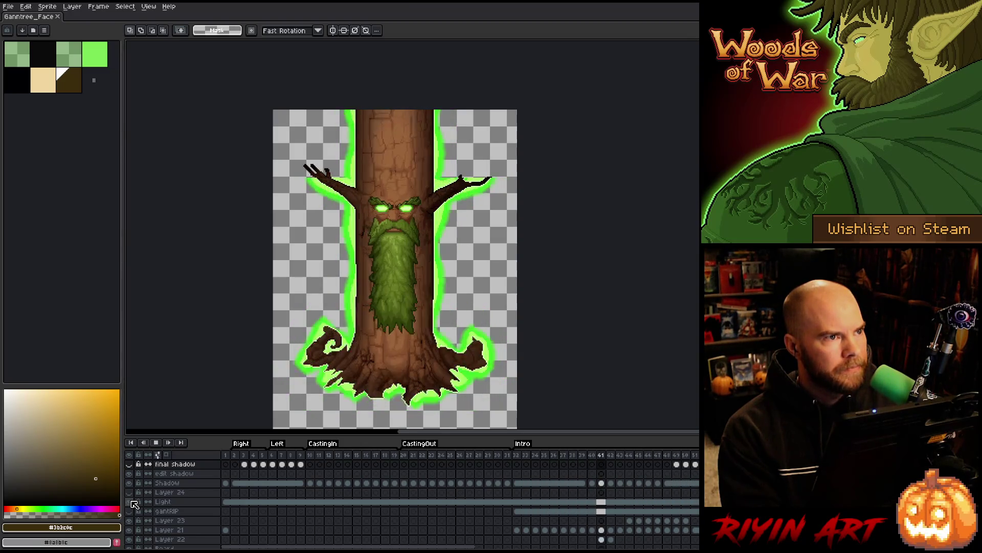
- Stop playback and select frames 1 through 31 in the timeline
key("Return")
mouse_move(234, 457)
left_mouse_down()
mouse_move(706, 450)
mouse_move(383, 463)
mouse_move(706, 457)
mouse_move(420, 462)
mouse_move(558, 462)
mouse_move(445, 462)
mouse_move(493, 462)
mouse_move(469, 463)
left_mouse_up()
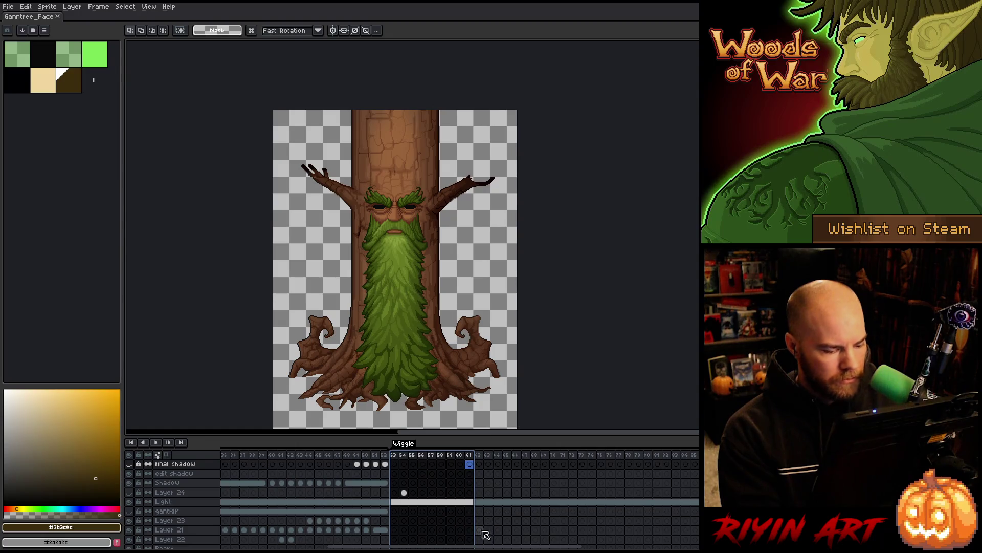
- Add a shadow cel at frame 53 on edit shadow and select frames 53 through 71
left_click(358, 465)
left_click(396, 474)
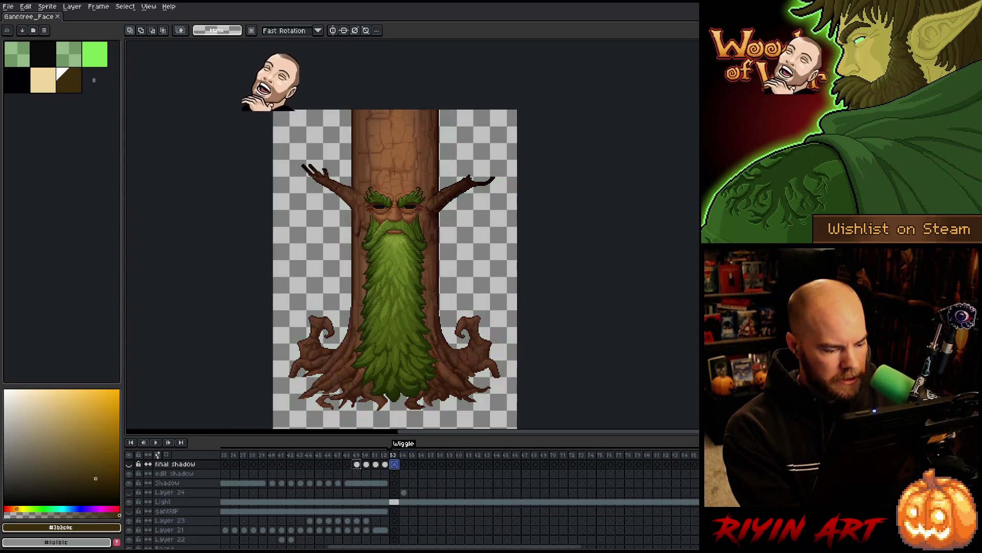
key("f")
left_click(404, 474)
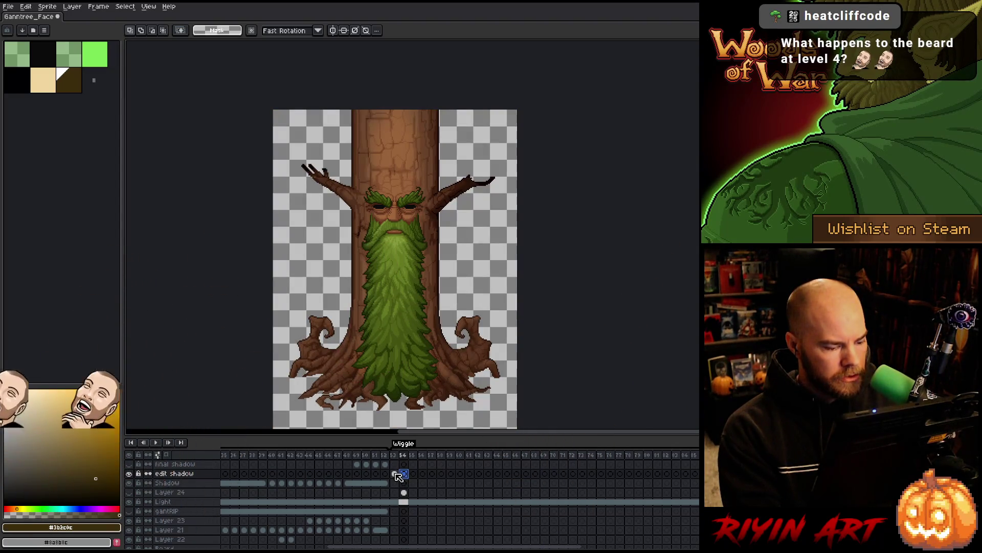
left_click(395, 474)
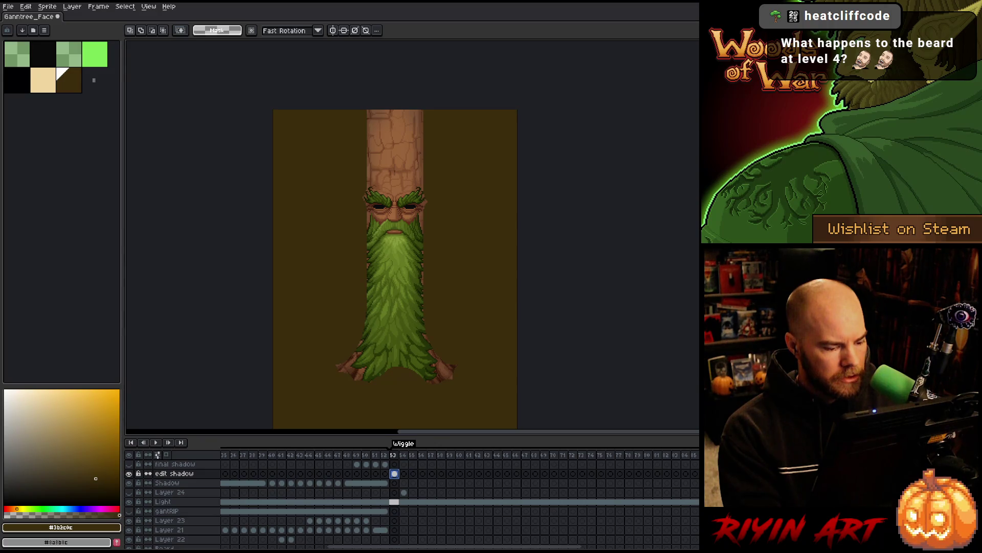
mouse_move(395, 473)
left_mouse_down()
mouse_move(653, 476)
mouse_move(559, 482)
mouse_move(573, 479)
left_mouse_up()
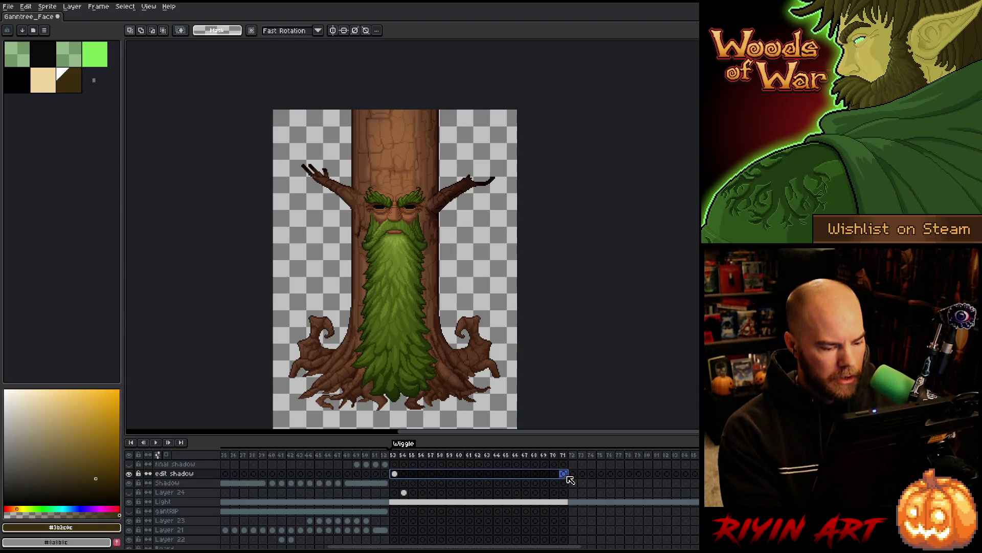
- Link then unlink the frame 53–71 shadow cels into separate copies, and hide edit shadow
right_click(563, 476)
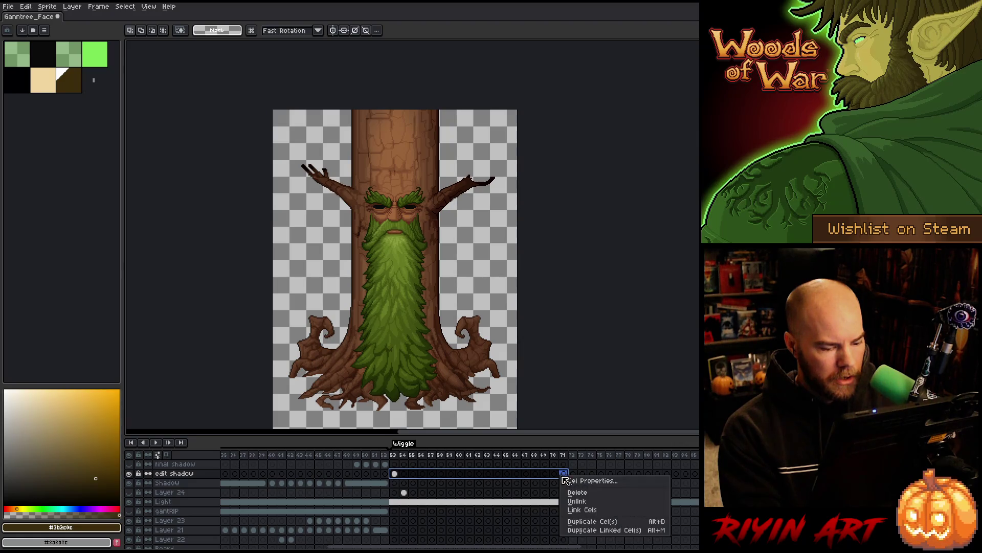
left_click(579, 509)
right_click(543, 475)
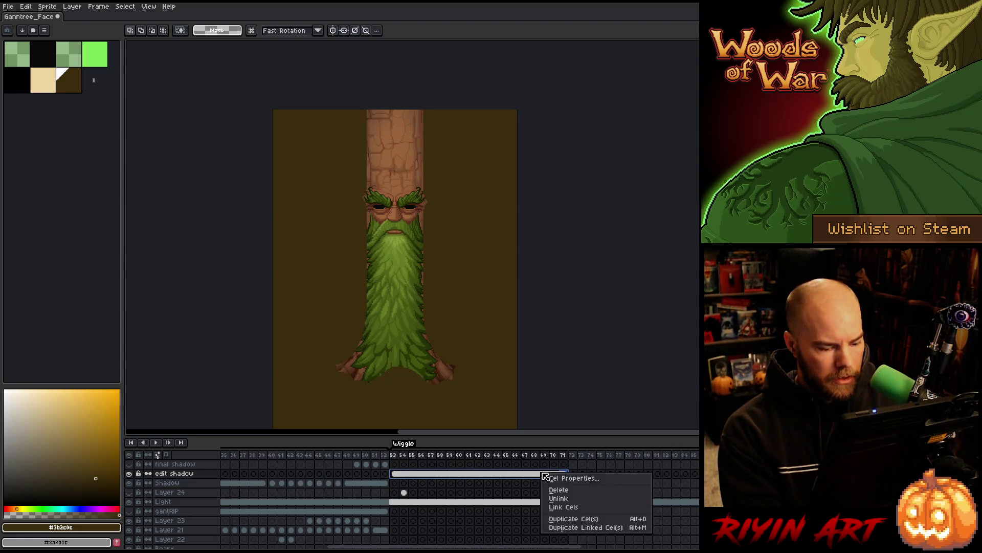
left_click(558, 498)
left_click(394, 473)
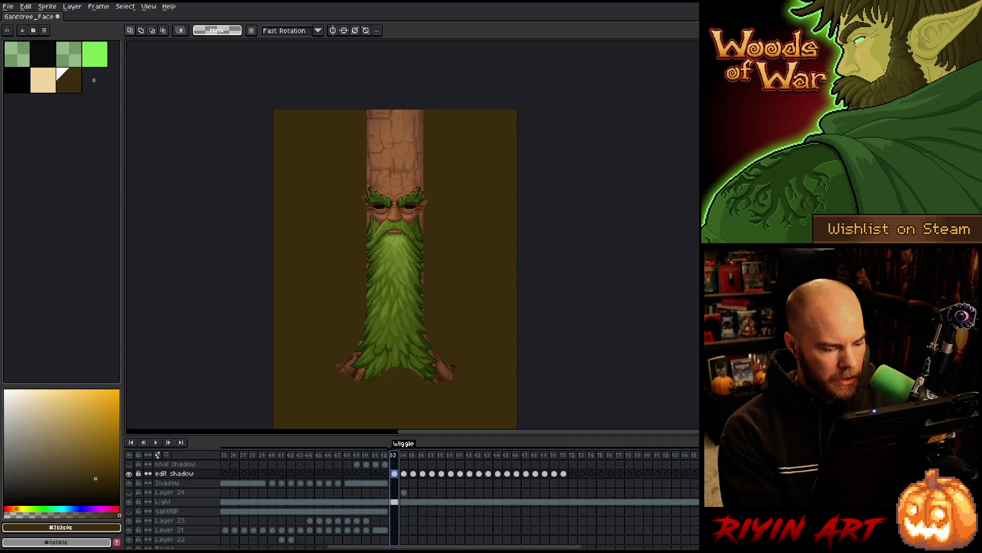
left_click(129, 474)
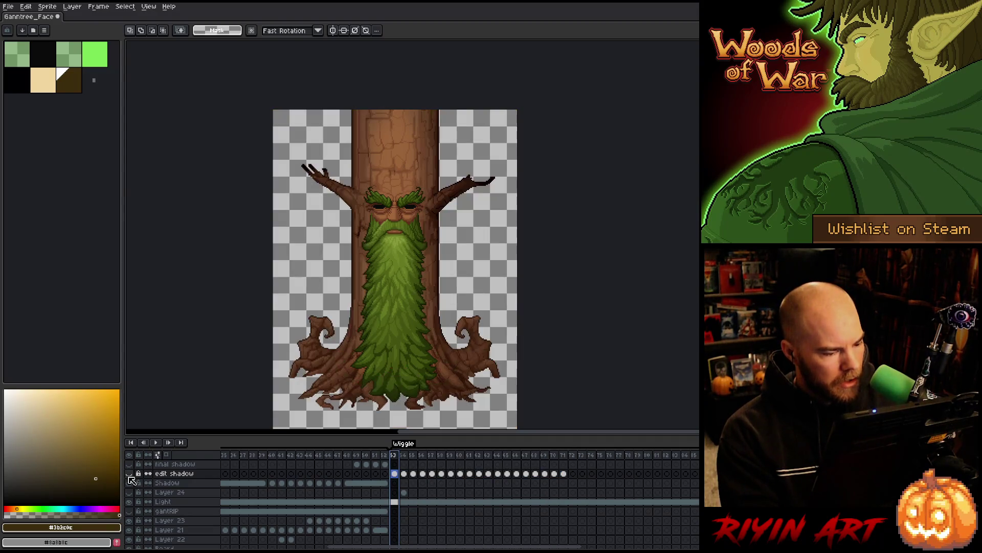
- Step through frames 53–71 to preview the Wiggle animation
left_click(568, 455)
left_click(566, 473)
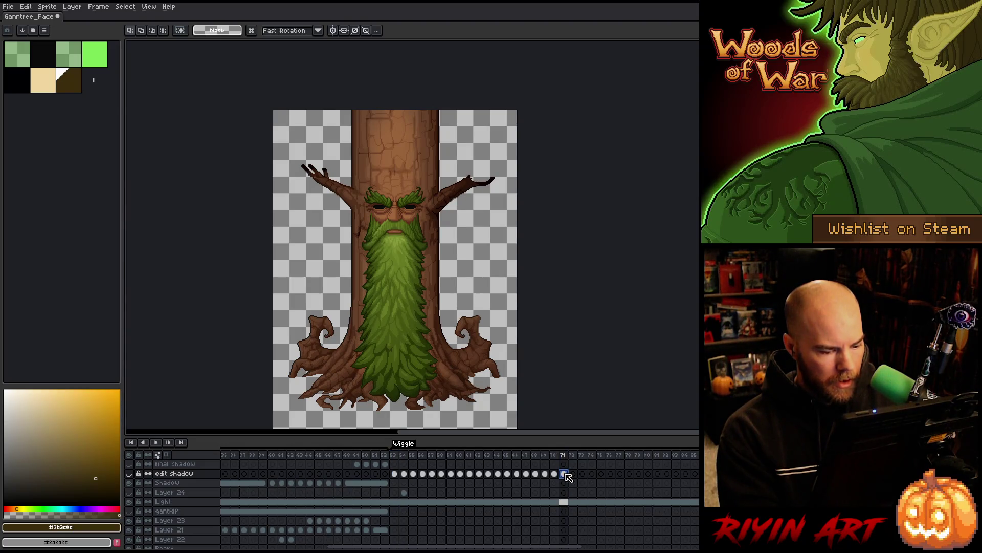
left_click(554, 454)
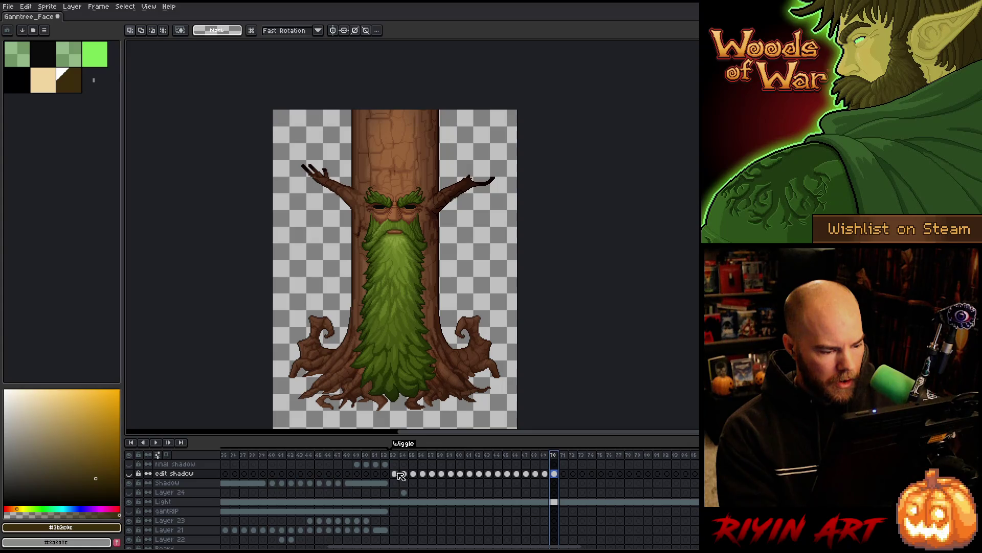
left_click(397, 455)
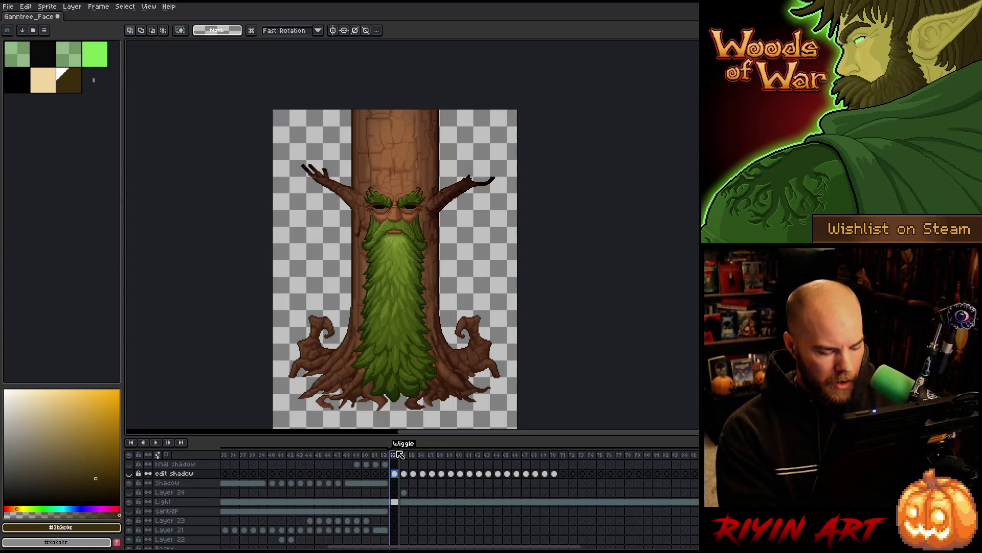
left_click(403, 455)
left_click(398, 454)
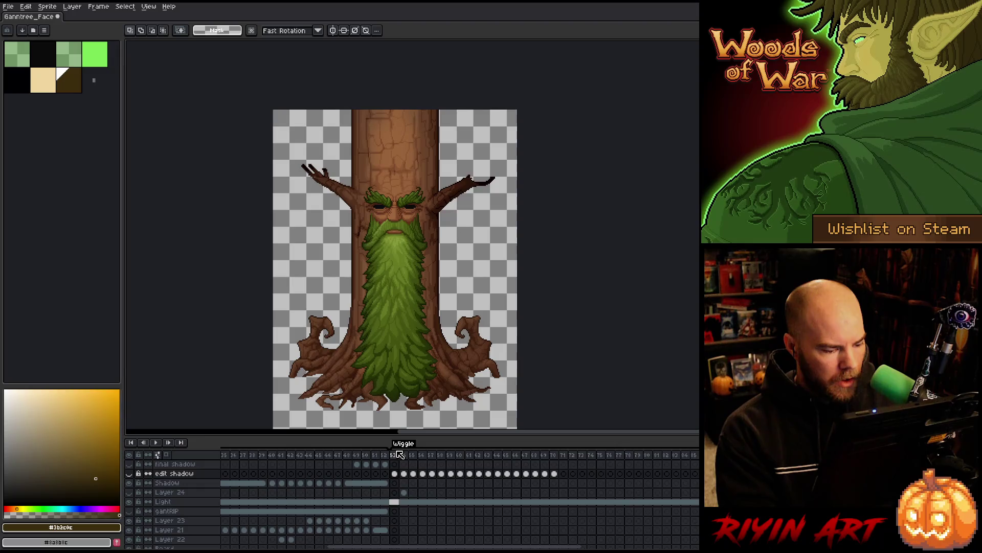
key("Right")
key("Right")
key("Right")
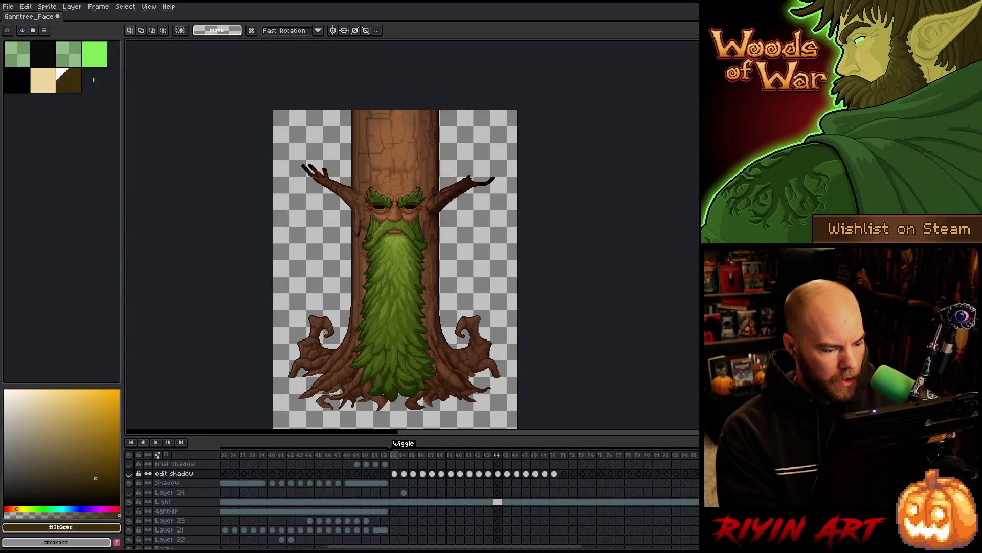
left_click(401, 454)
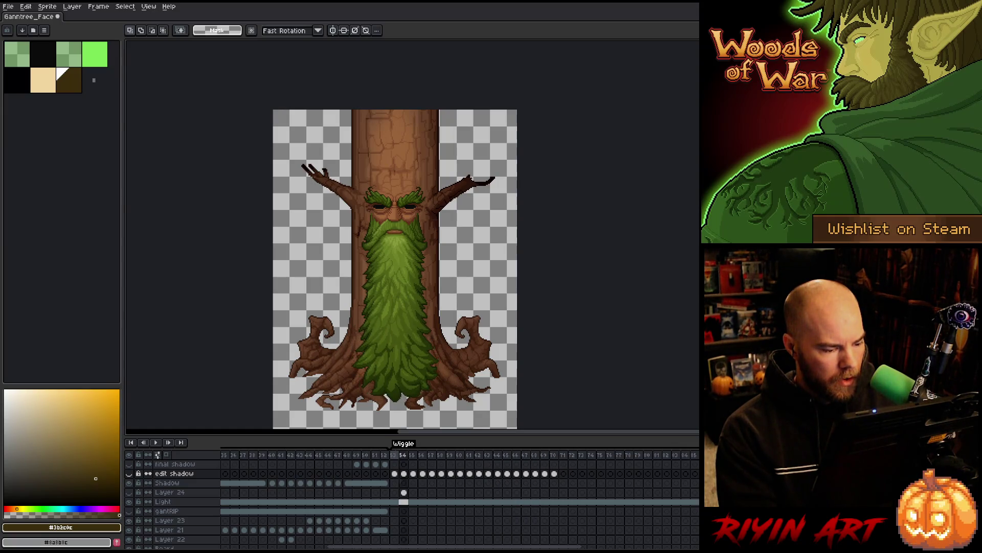
left_click(396, 454)
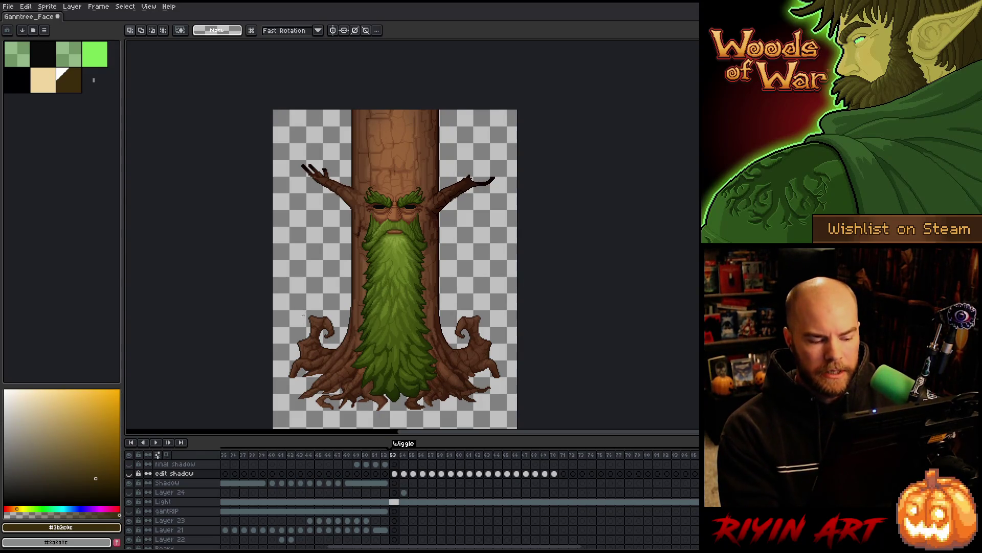
- Shift the canvas view right and move to frame 54 on the edit shadow layer
scroll(358, 205, "down", 1)
scroll(393, 255, "up", 1)
mouse_move(326, 284)
left_mouse_down()
mouse_move(368, 296)
mouse_move(351, 286)
mouse_move(350, 271)
left_mouse_up()
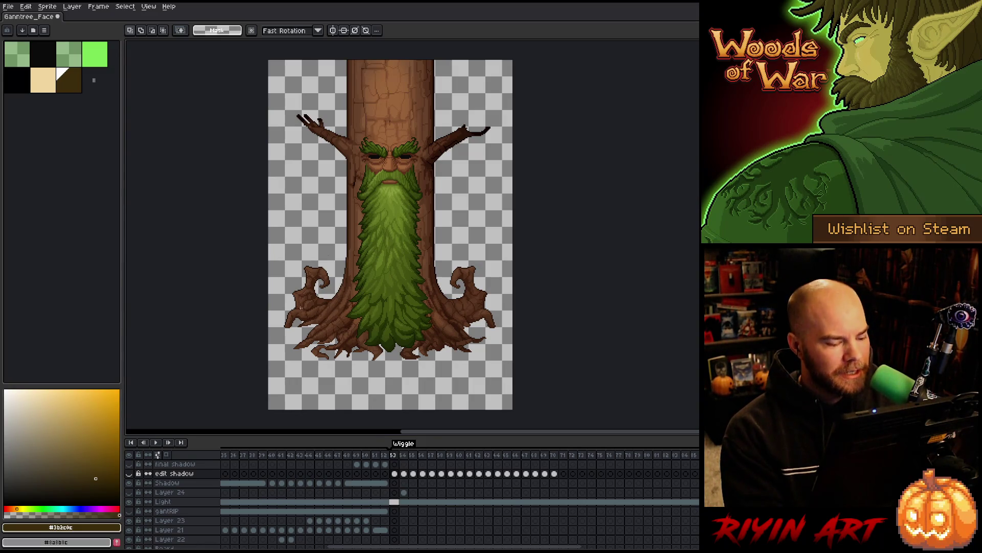
left_click(396, 456)
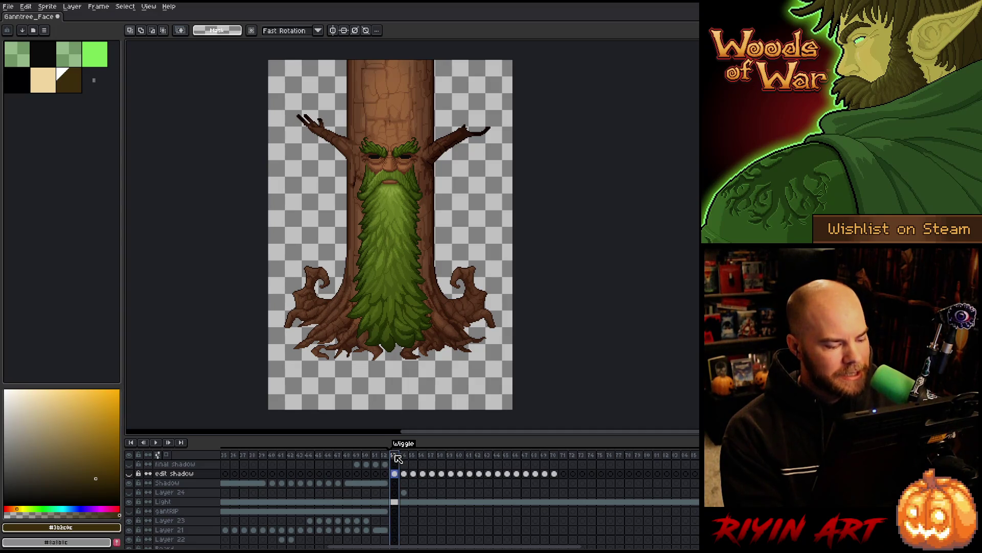
scroll(364, 327, "up", 1)
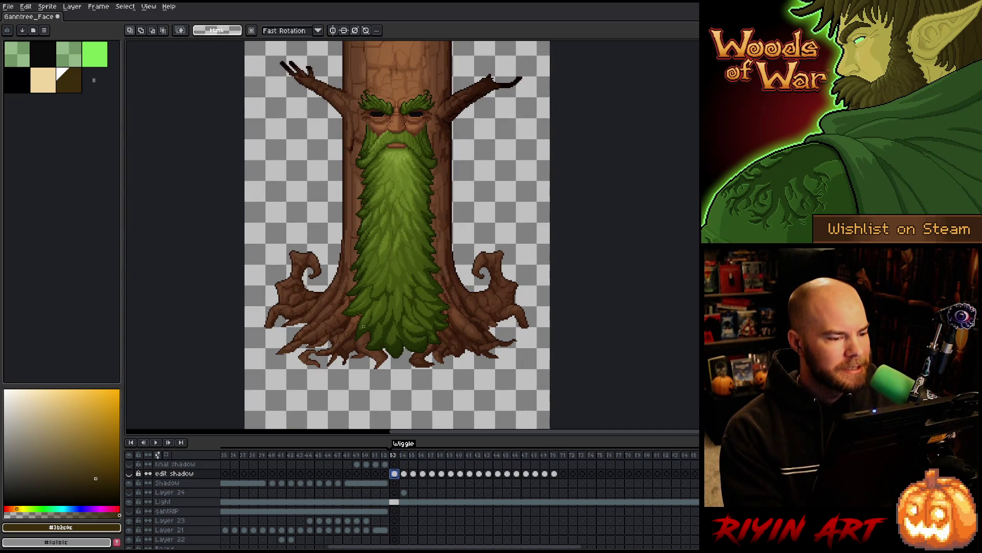
scroll(417, 320, "right", 3)
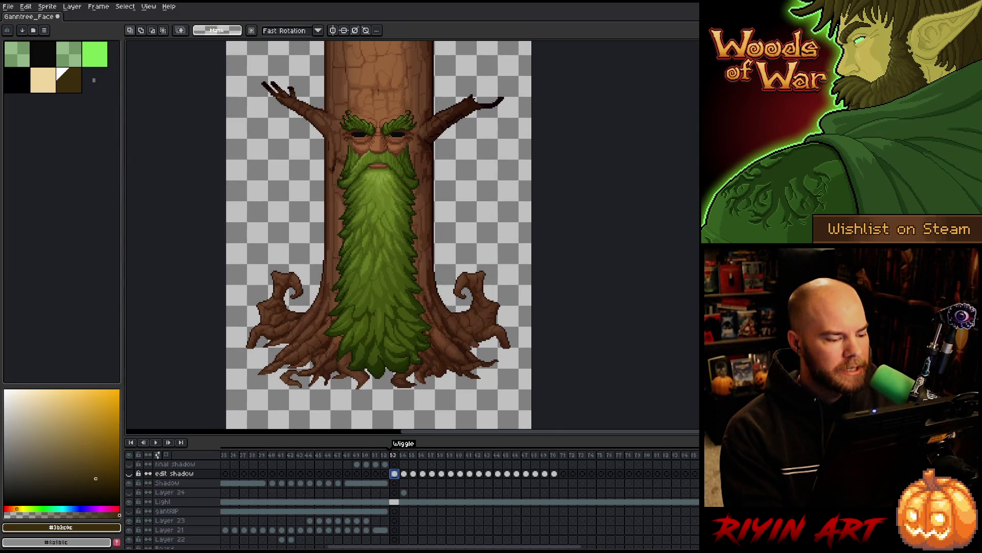
left_click(405, 474)
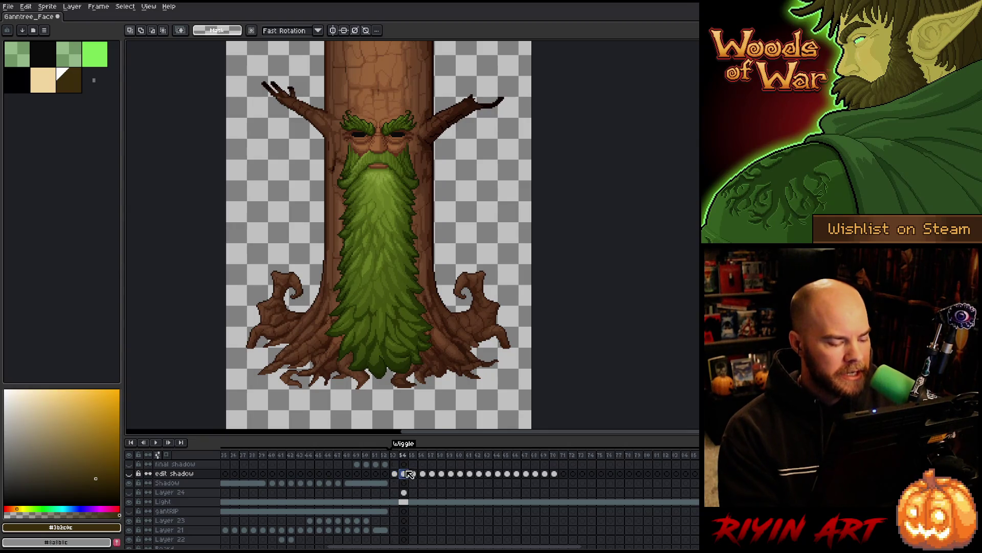
- Show the edit shadow layer again at frame 53 and contract the selection by 8 px
left_click(128, 475)
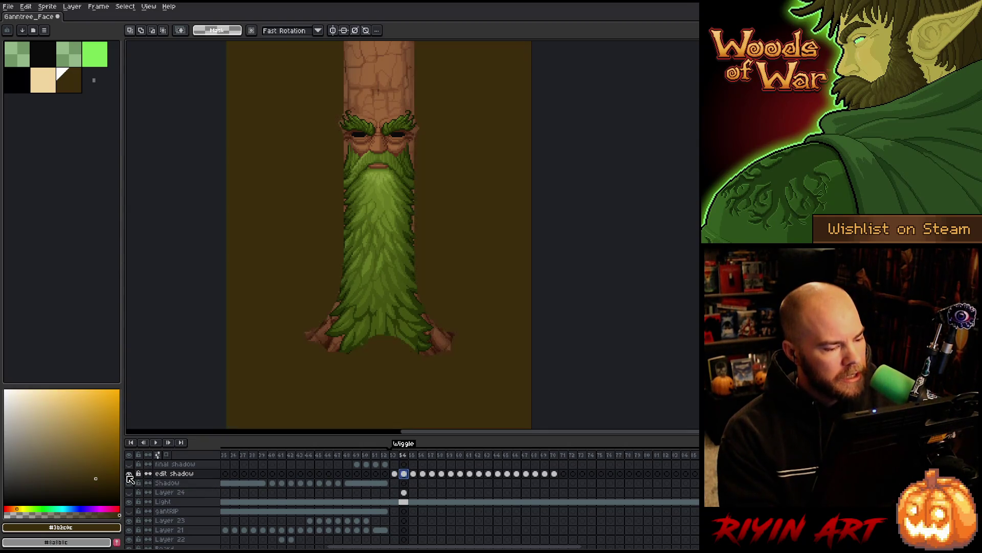
left_click(395, 474)
scroll(400, 491, "down", 5)
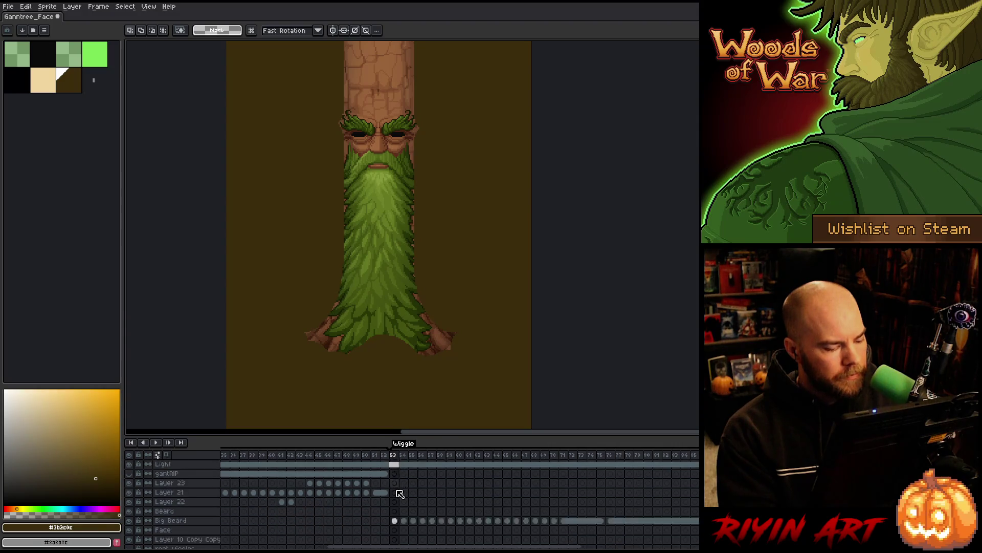
scroll(400, 514, "up", 5)
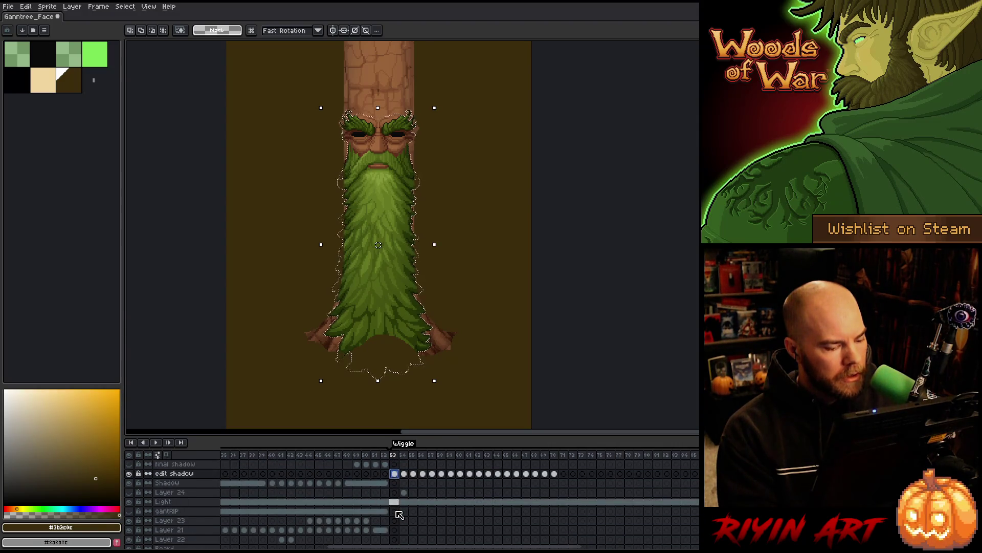
left_click(100, 7)
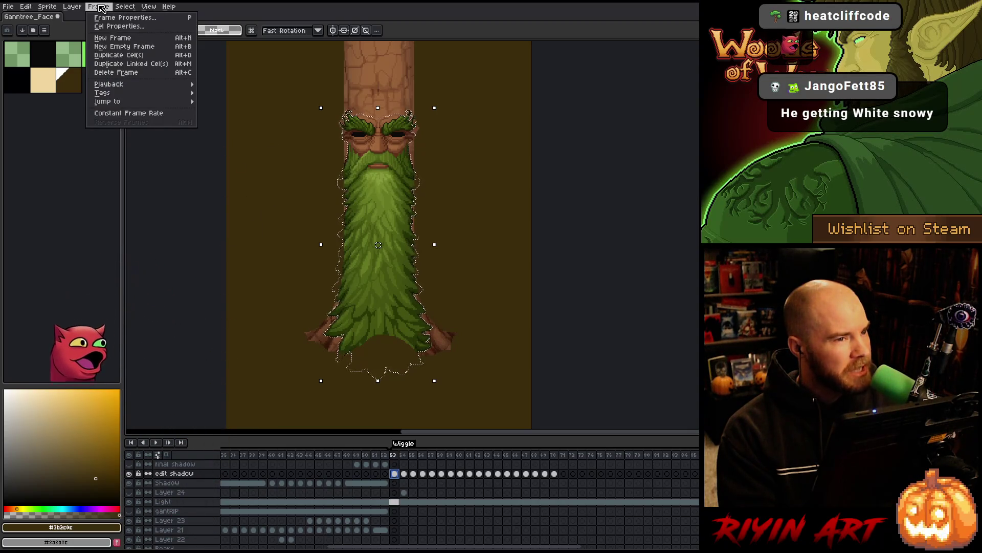
mouse_move(119, 8)
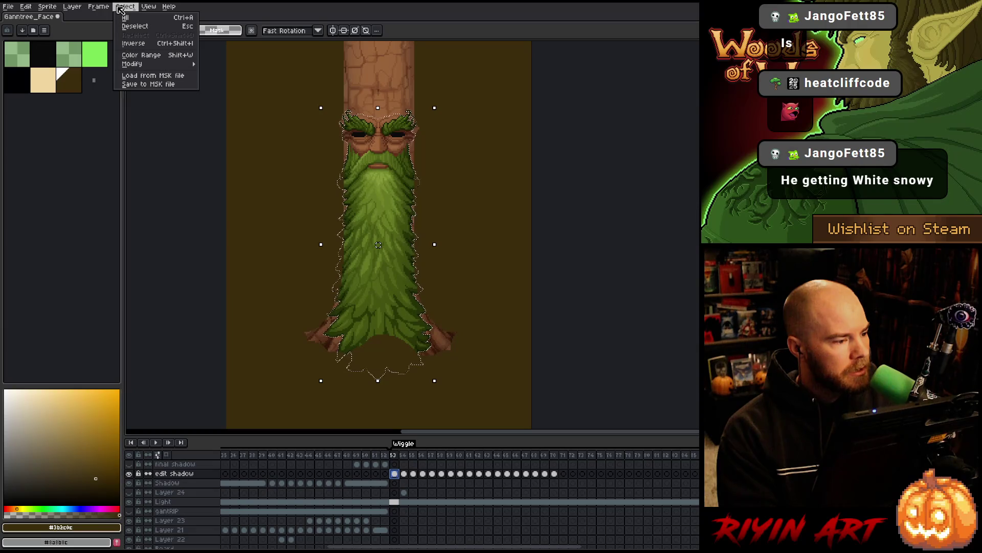
mouse_move(154, 64)
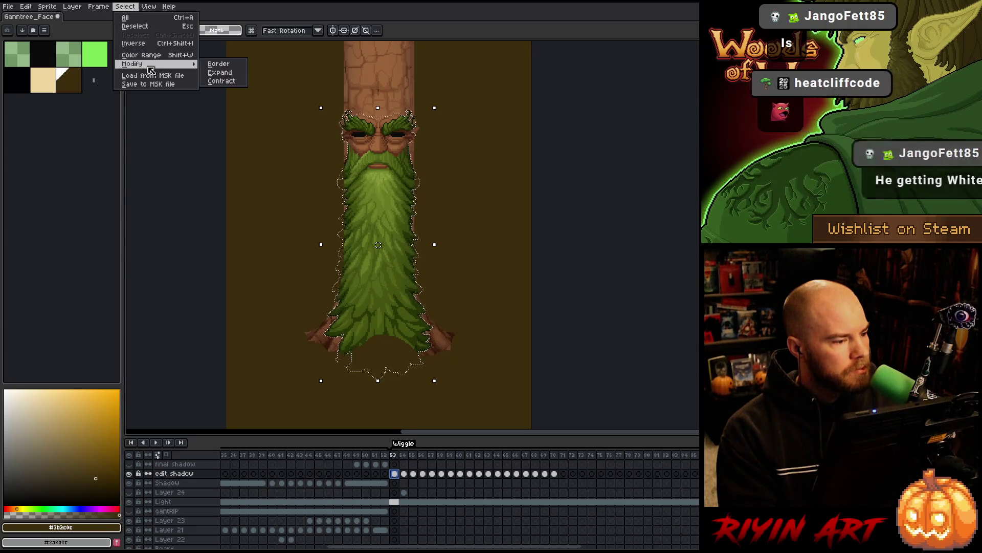
left_click(223, 82)
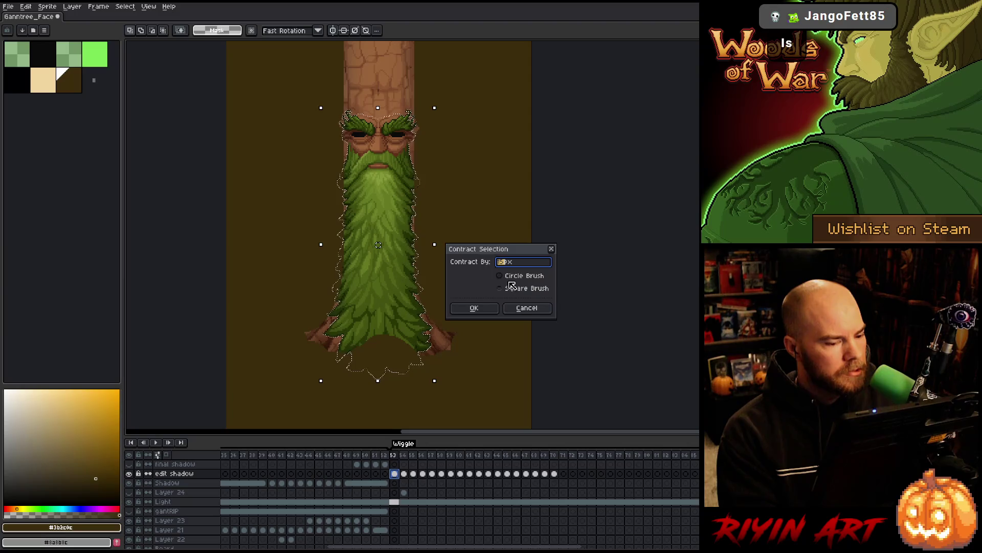
left_click(478, 308)
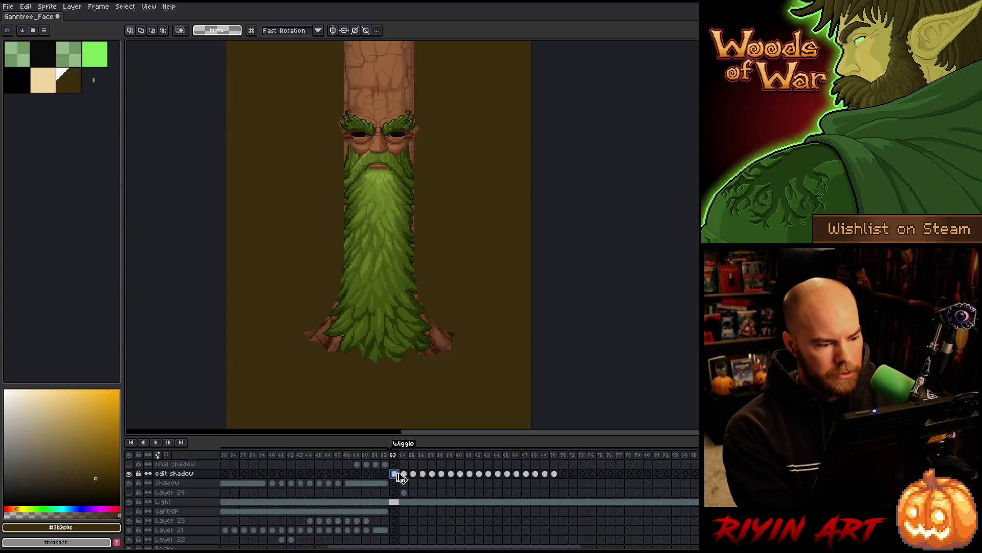
key("F9")
- Apply the 17x17 blur, load the tree outline, and erase the dark fill outside it
key("Return")
scroll(406, 509, "down", 3)
left_click(405, 511, "ctrl")
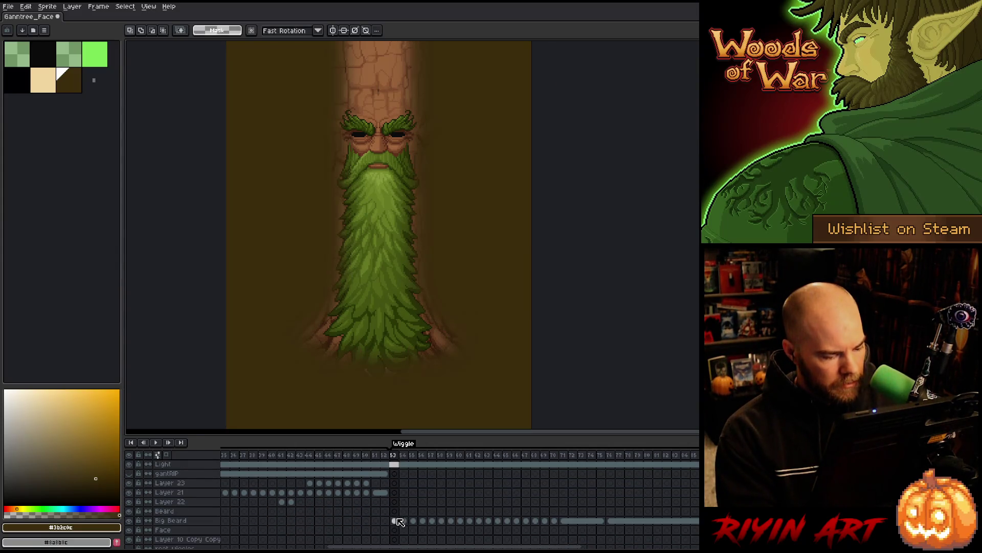
scroll(400, 527, "down", 1)
left_click(394, 530, "ctrl")
scroll(394, 516, "up", 4)
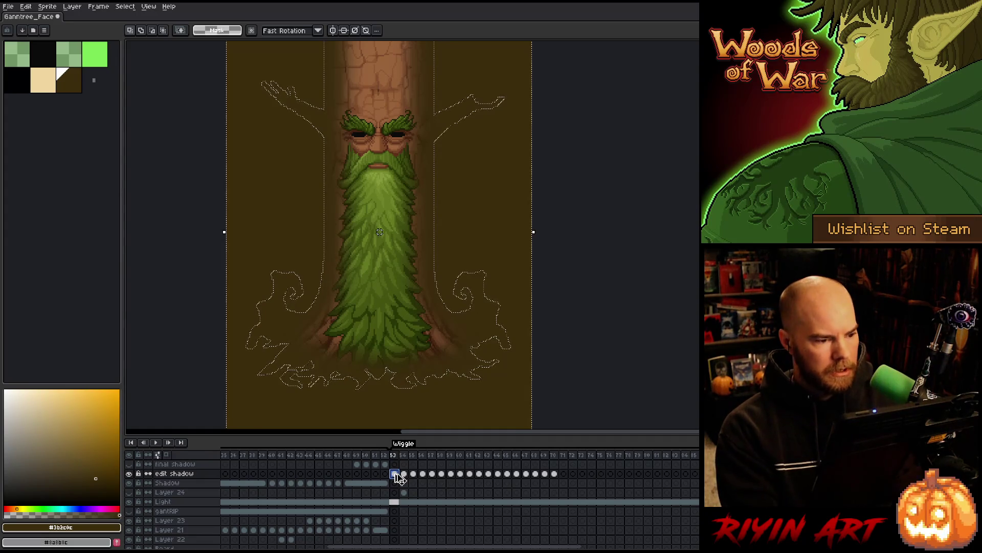
key("Delete")
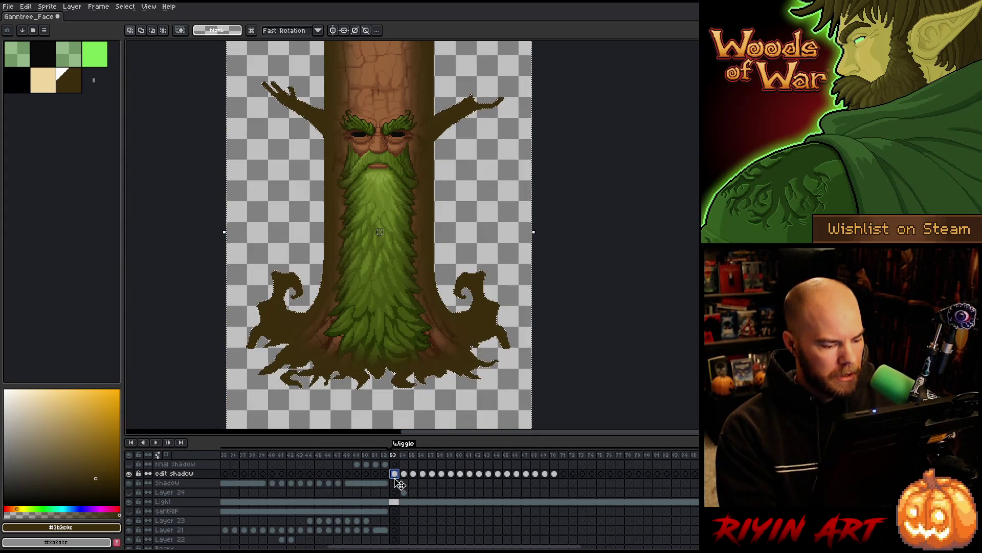
- Link the Shadow layer's cels from frame 71 onward, then return to frame 54 on edit shadow
left_click(395, 483)
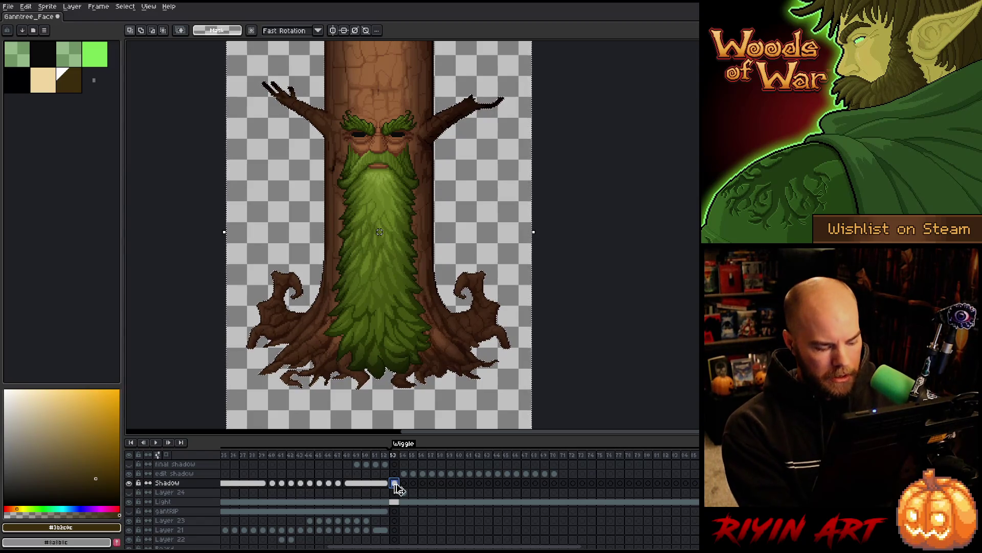
left_click(563, 483)
left_click(573, 483)
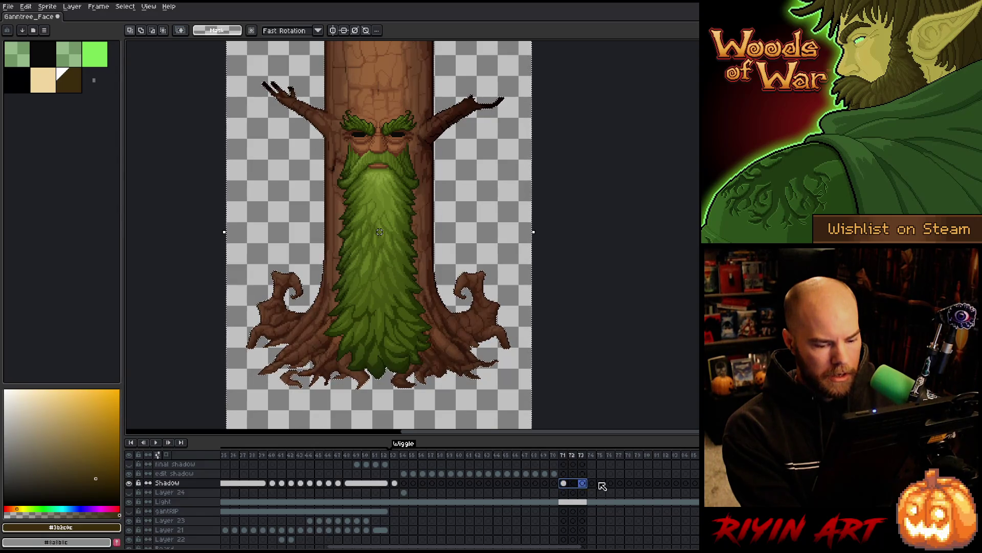
left_click_drag(563, 483, 696, 483)
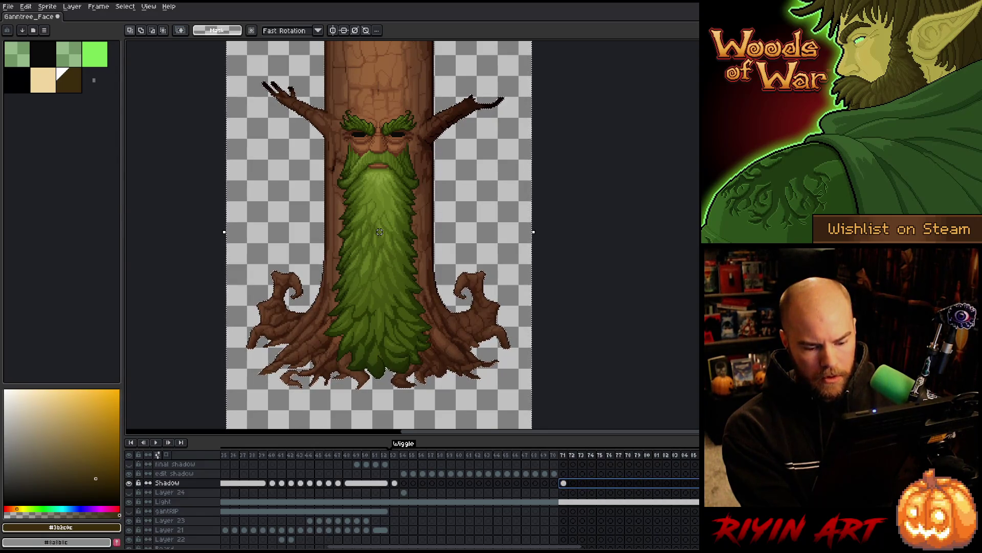
key("ctrl+alt+l")
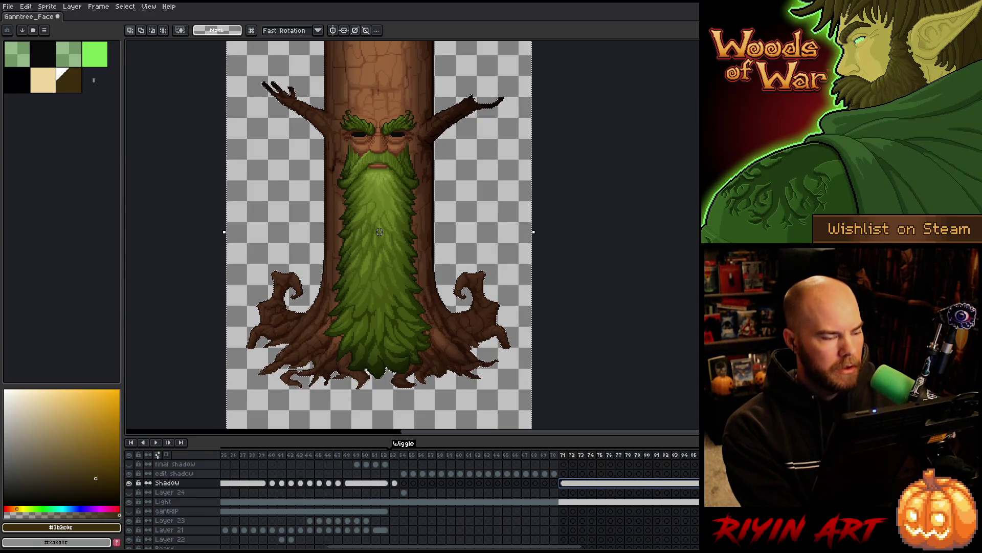
left_click_drag(409, 458, 572, 459)
left_click_drag(555, 459, 403, 455)
left_click(404, 473)
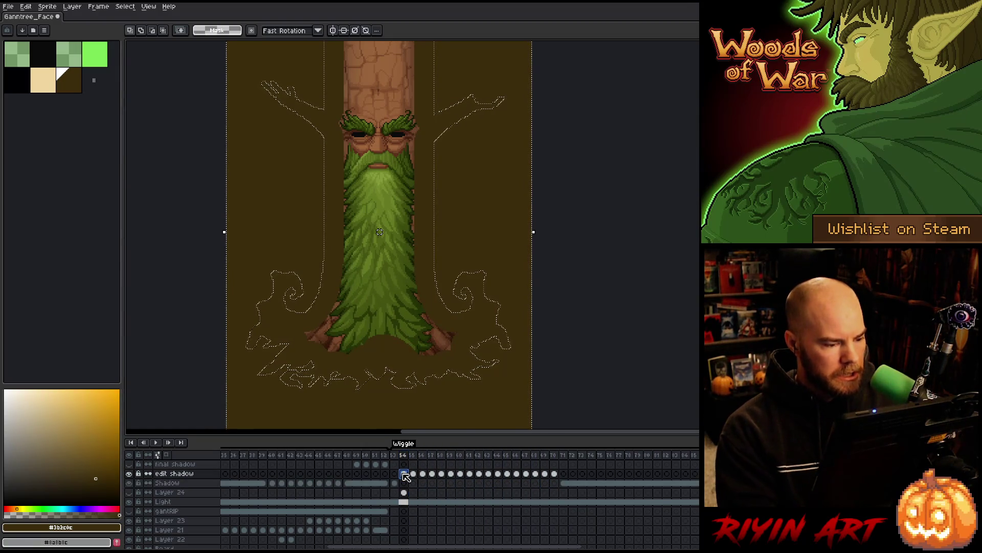
- Drop the selection, scroll the timeline, and select a span of Shadow layer frames
key("ctrl+d")
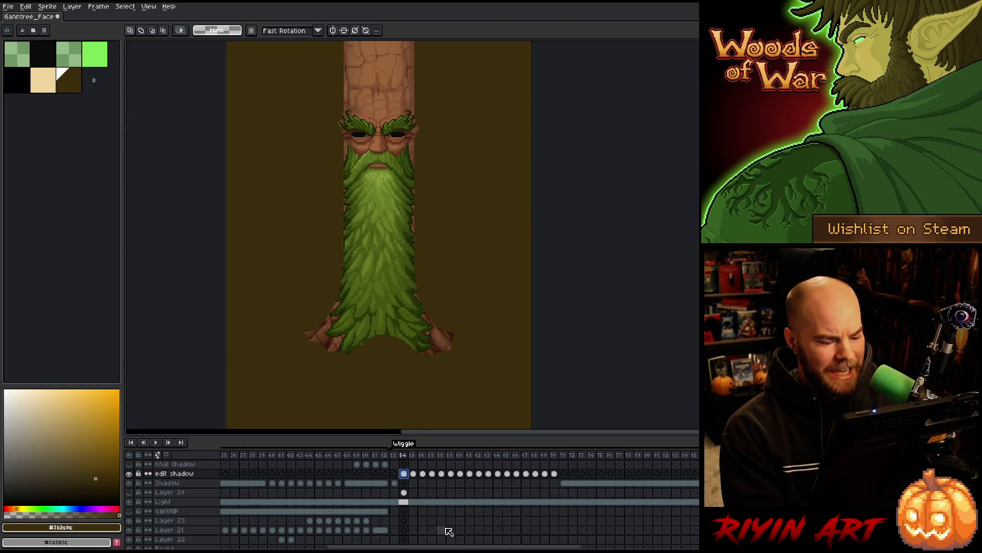
left_click_drag(450, 546, 645, 546)
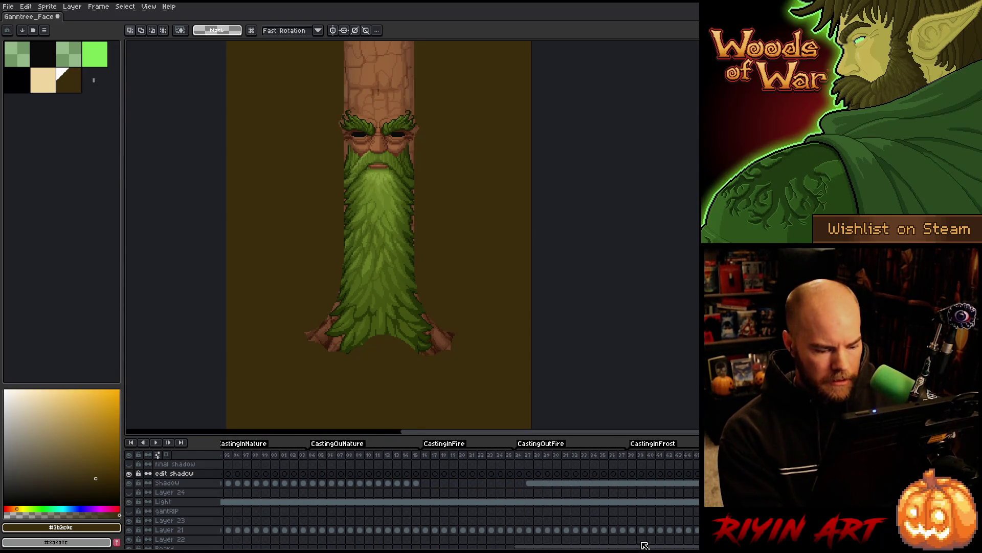
left_click_drag(518, 487, 698, 501)
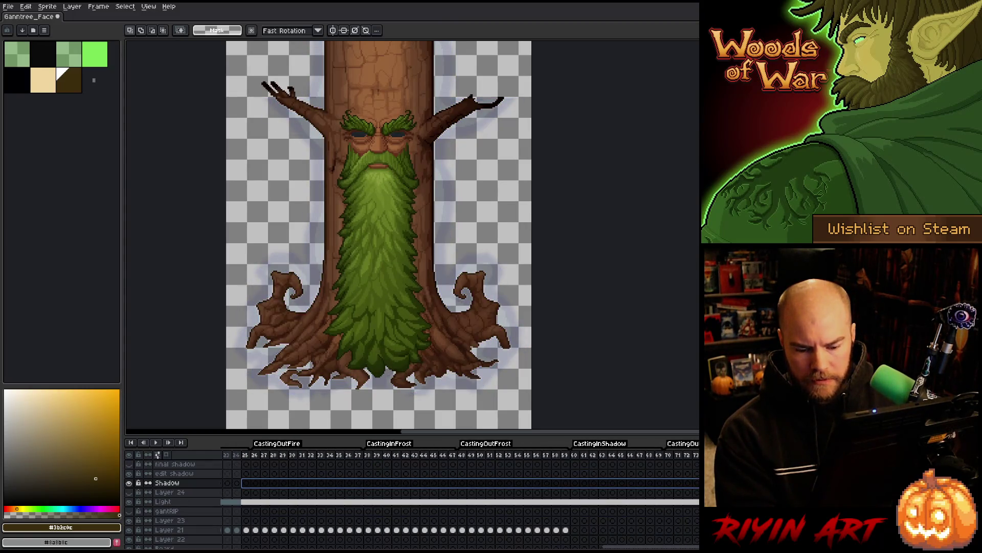
left_click_drag(640, 546, 604, 546)
scroll(459, 477, "right", 10)
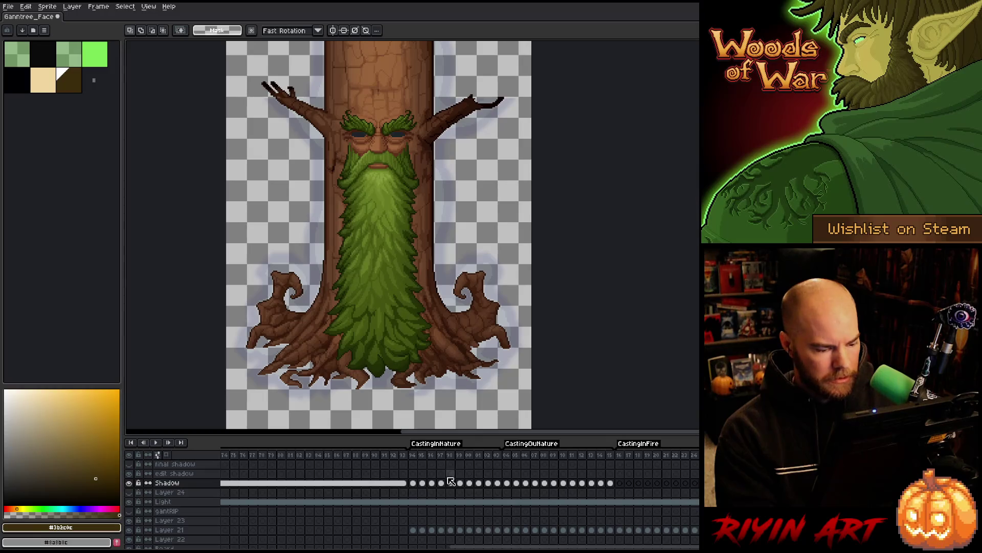
left_click_drag(412, 484, 614, 488)
- Inspect the CastingIn frames' red, cyan, purple and Insight glows
left_click(620, 484)
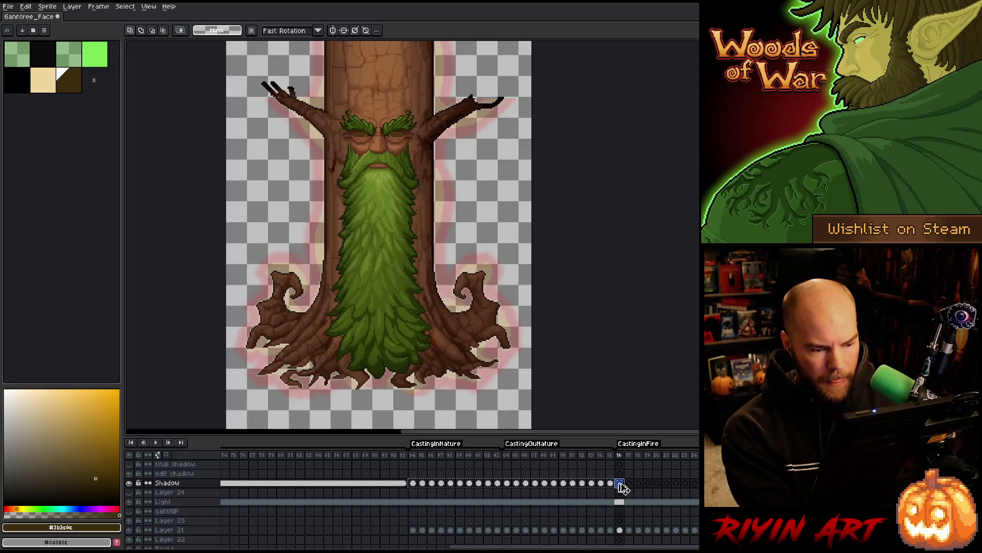
key("Left")
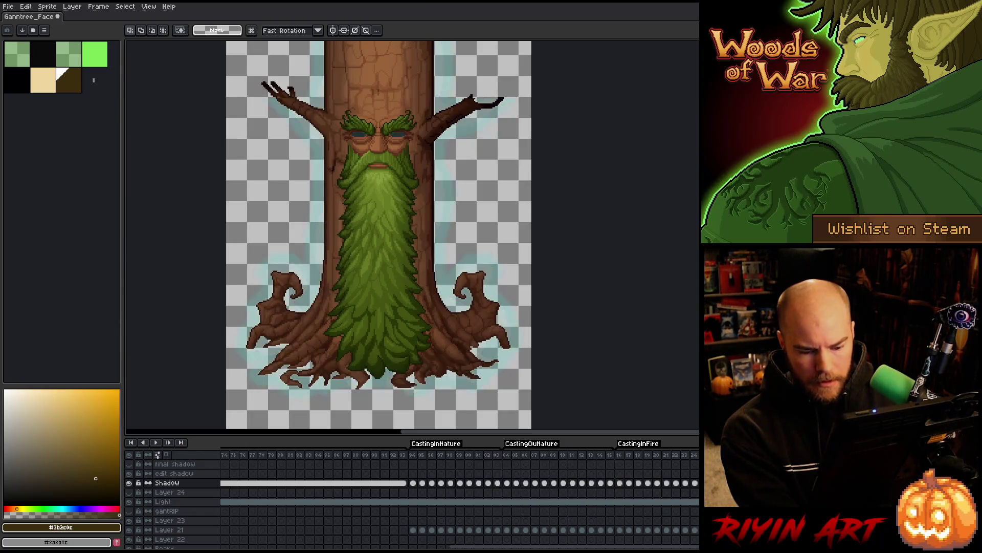
left_click_drag(604, 547, 695, 537)
left_click(422, 483)
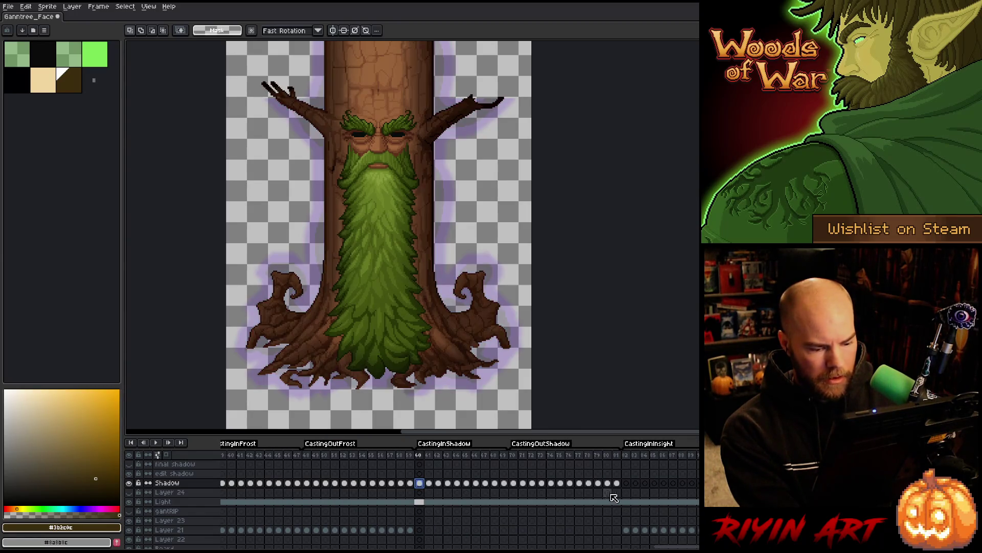
left_click(626, 484)
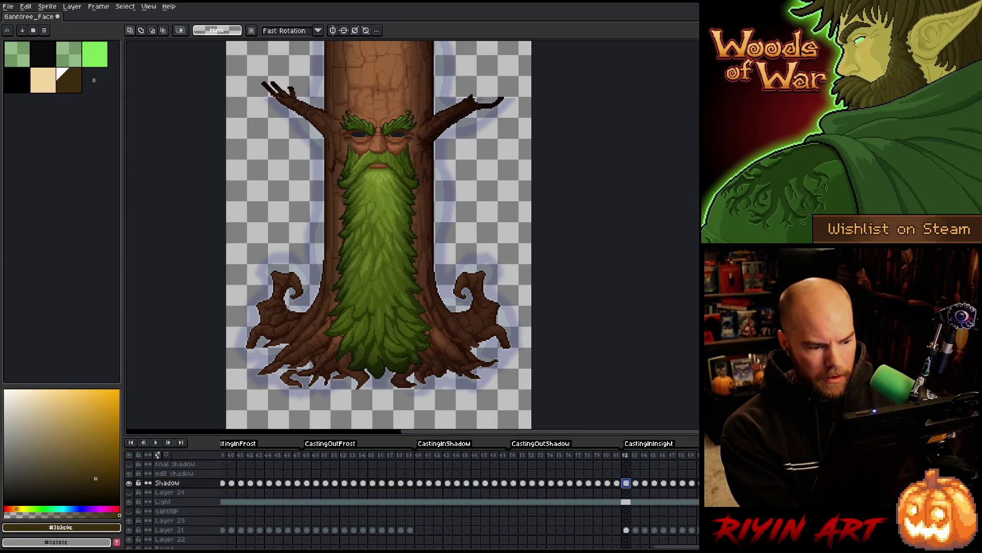
left_click_drag(677, 547, 568, 547)
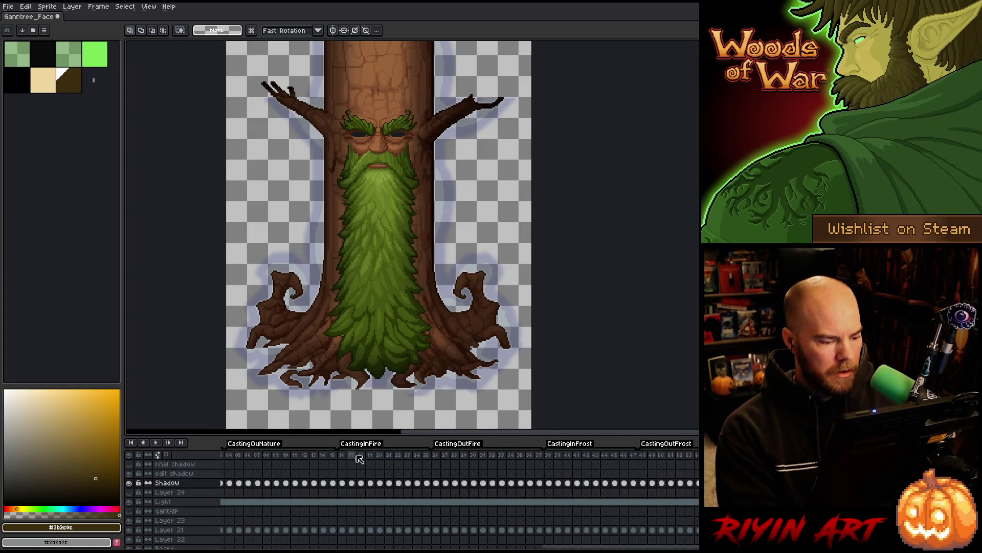
- Play the animation from frame 17 to preview the glows, then stop and scrub the early frames
left_click(360, 459, "shift")
key("Return")
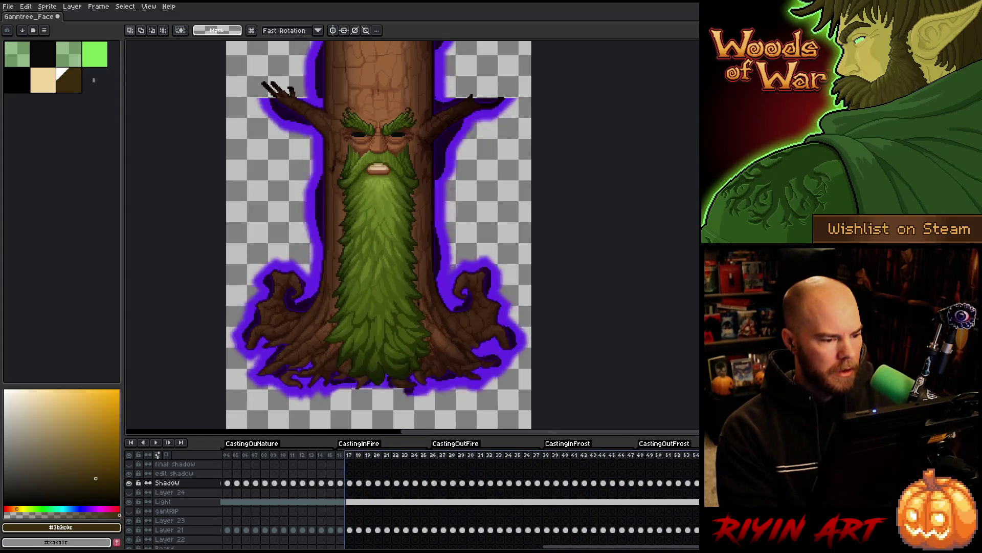
left_click(142, 443)
mouse_move(141, 448)
left_mouse_down()
mouse_move(108, 451)
mouse_move(408, 456)
mouse_move(642, 478)
mouse_move(659, 504)
left_mouse_up()
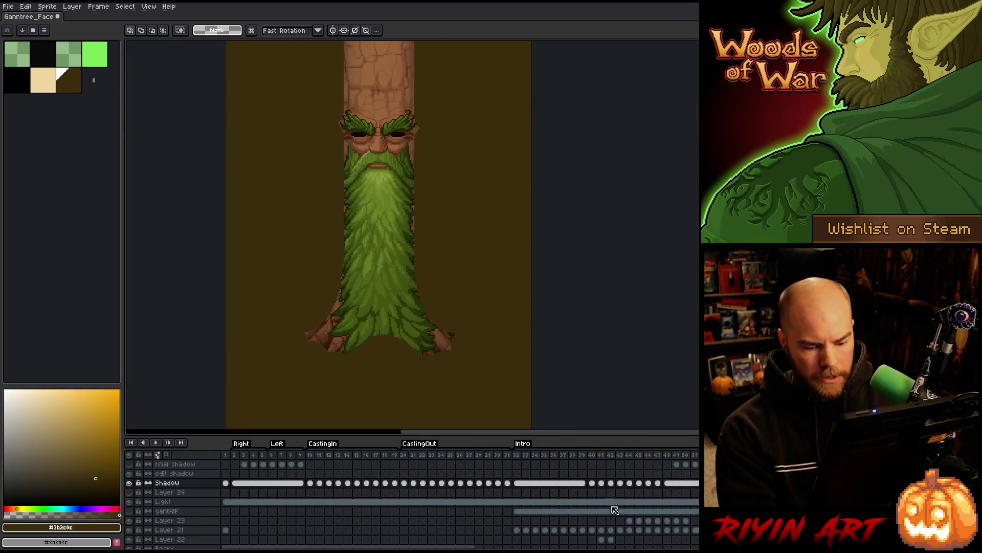
left_click_drag(453, 545, 559, 539)
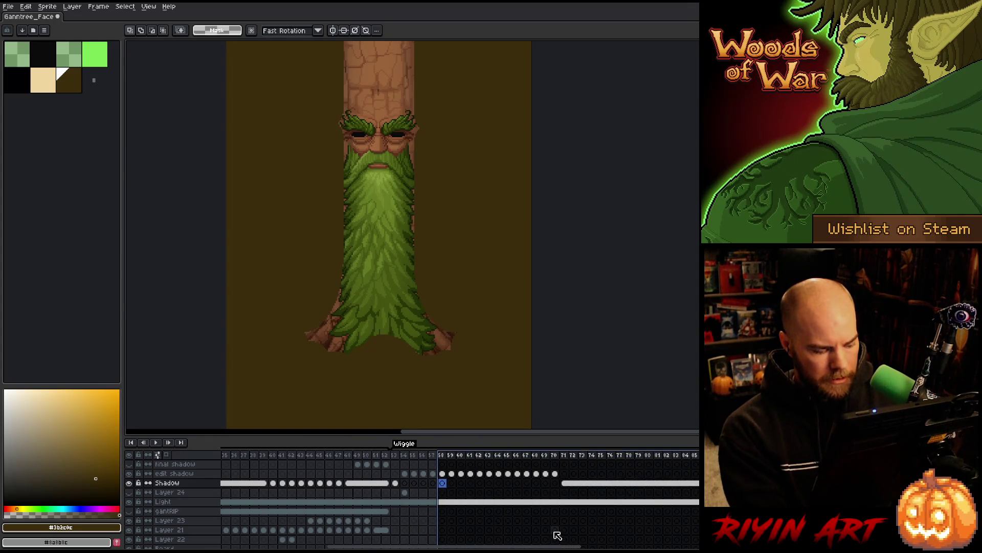
- Save the sprite, go to frame 54, and delete the unused Layer
key("ctrl+s")
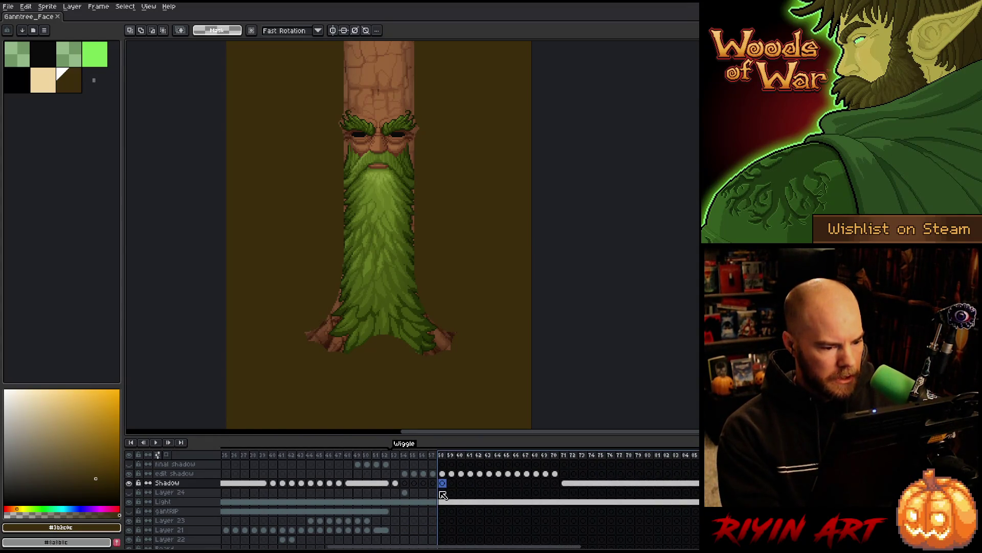
left_click(408, 475)
scroll(408, 481, "down", 2)
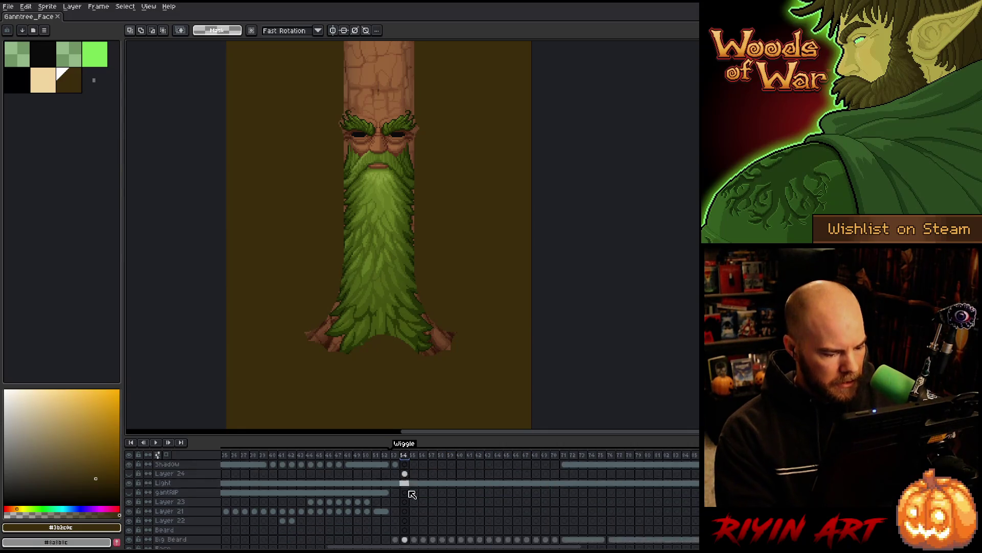
scroll(408, 520, "up", 2)
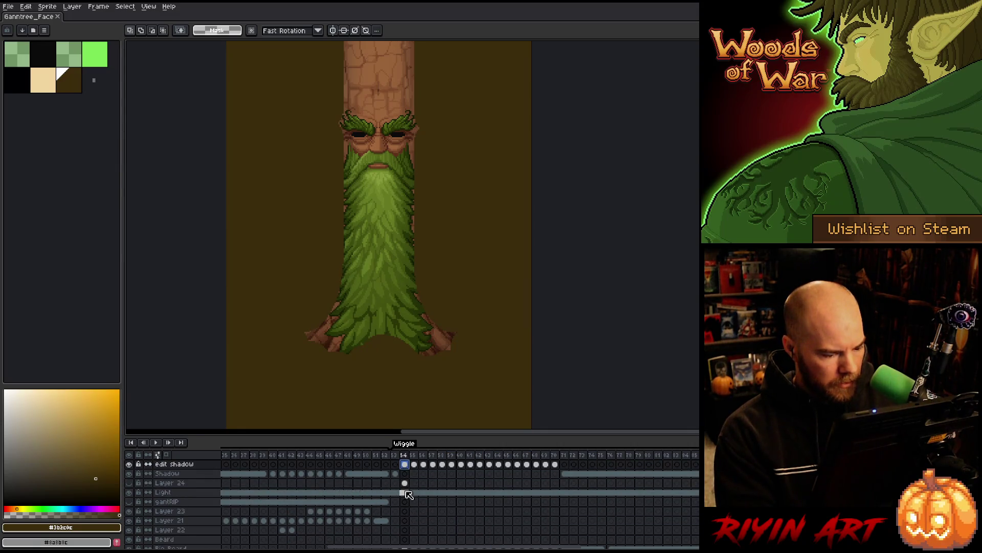
right_click(183, 487)
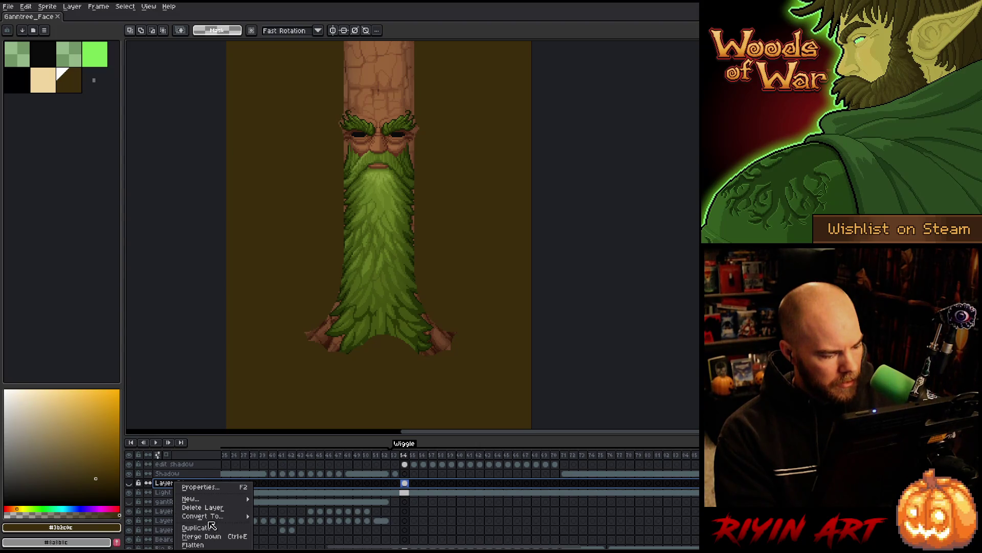
left_click(220, 506)
- Load frame 54's Big Beard outline as a selection and contract it
left_click(405, 539)
scroll(406, 534, "down", 5)
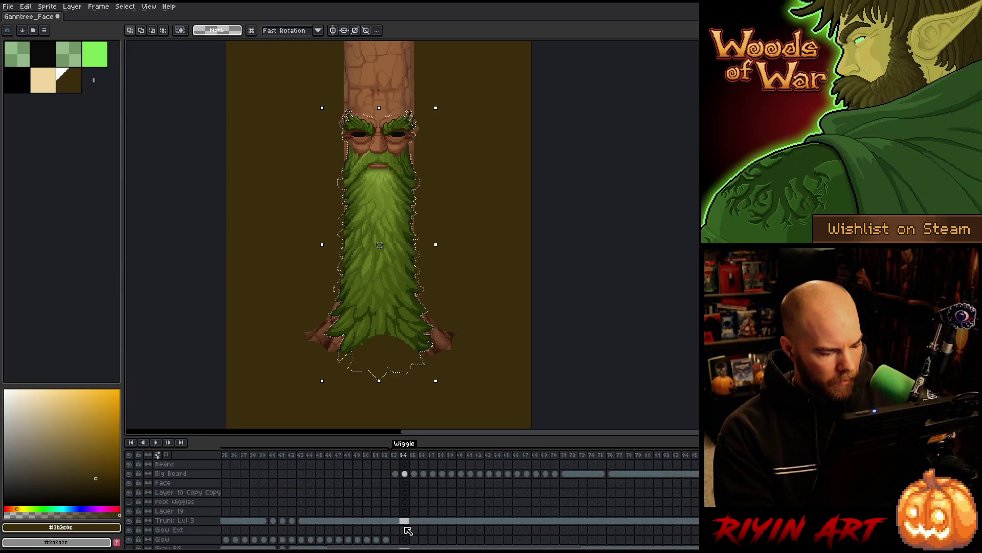
left_click(404, 520)
scroll(404, 512, "up", 5)
left_click(404, 484)
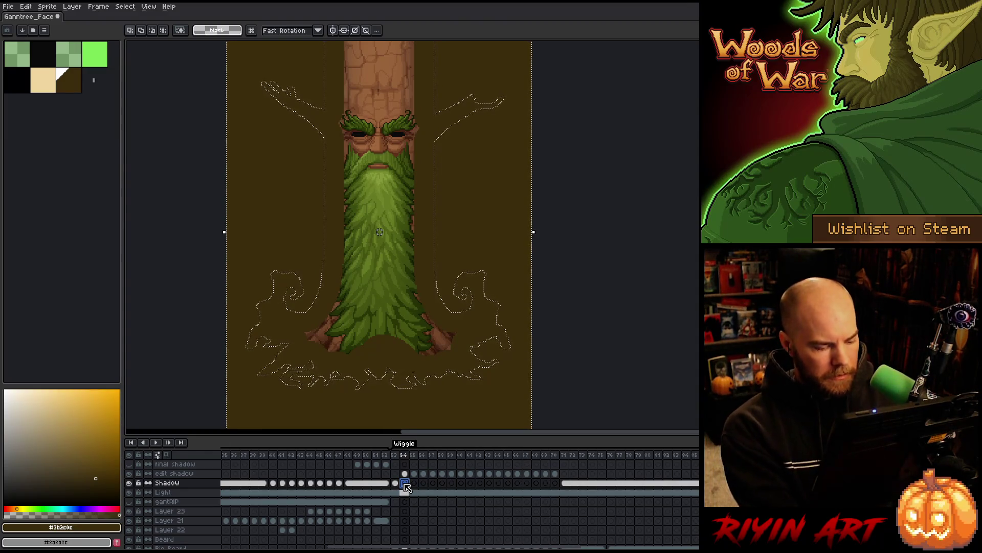
key("ctrl+d")
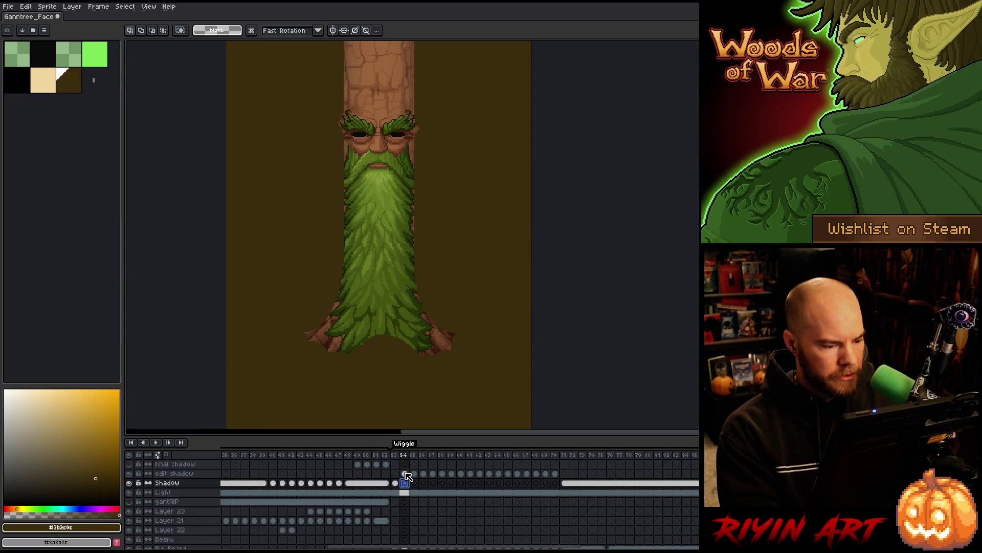
scroll(410, 520, "down", 2)
key("ctrl+z")
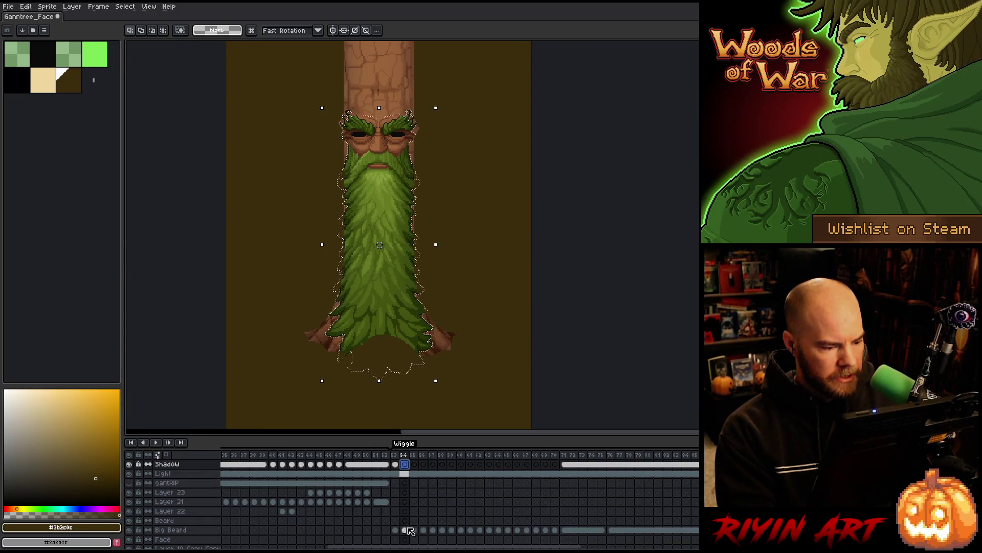
scroll(410, 532, "up", 2)
left_click(125, 6)
mouse_move(154, 64)
left_click(220, 81)
key("Return")
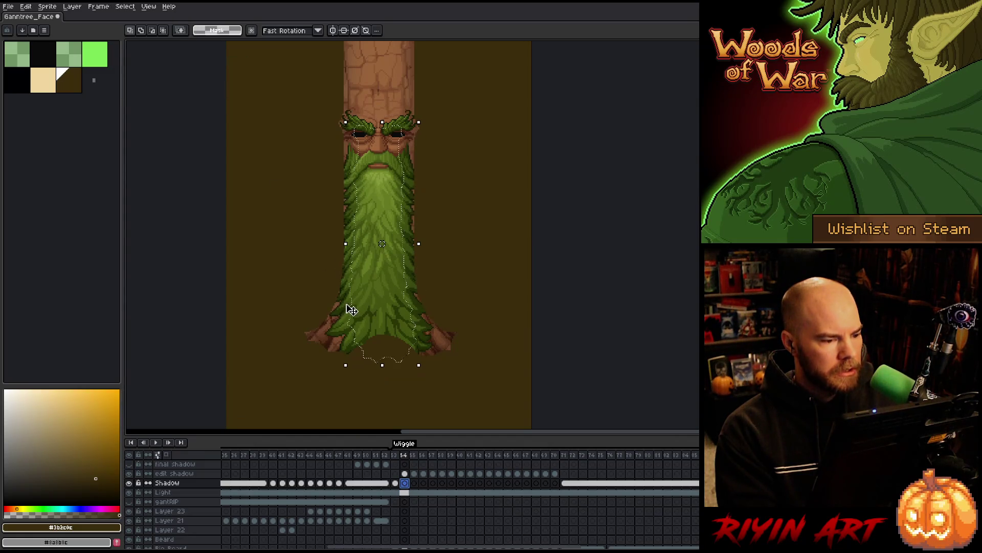
- Blur frame 54's edit shadow with two Convolution Matrix passes and save the sprite
left_click(404, 474)
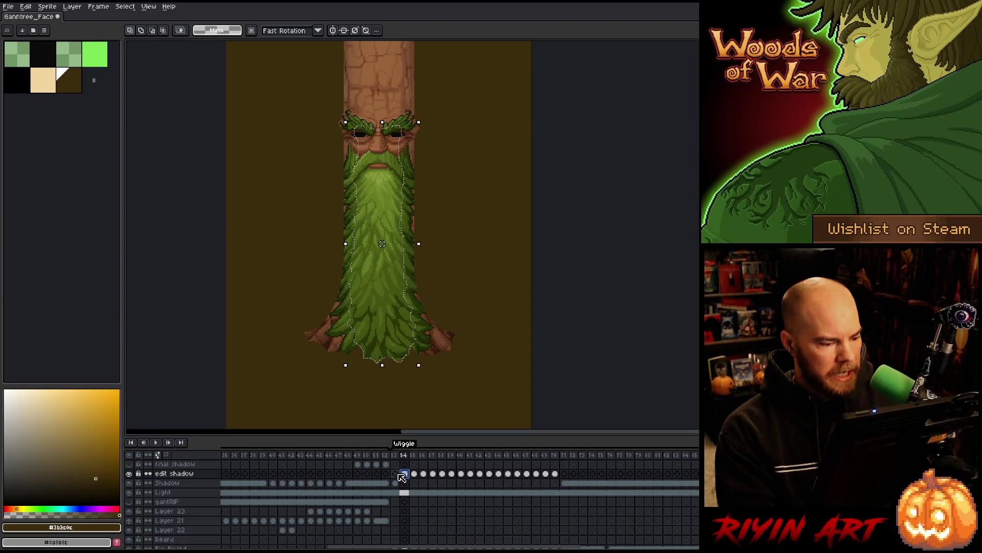
key("ctrl+d")
key("F9")
key("Return")
key("F9")
key("Return")
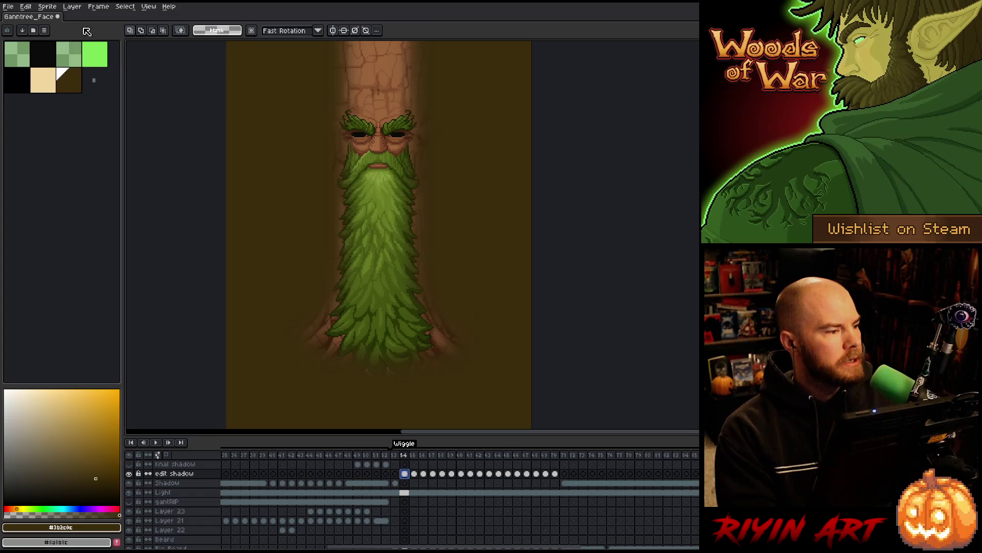
left_click(9, 6)
left_click(31, 51)
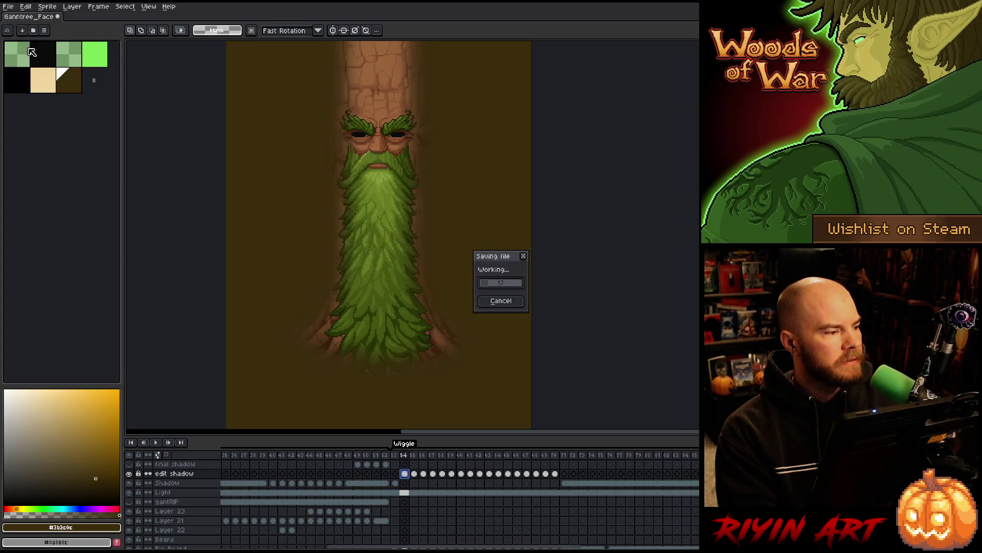
- Delete the Shadow layer's fill outside the tree outline, deselect, and advance to frame 55
left_click(407, 482)
scroll(409, 512, "down", 2)
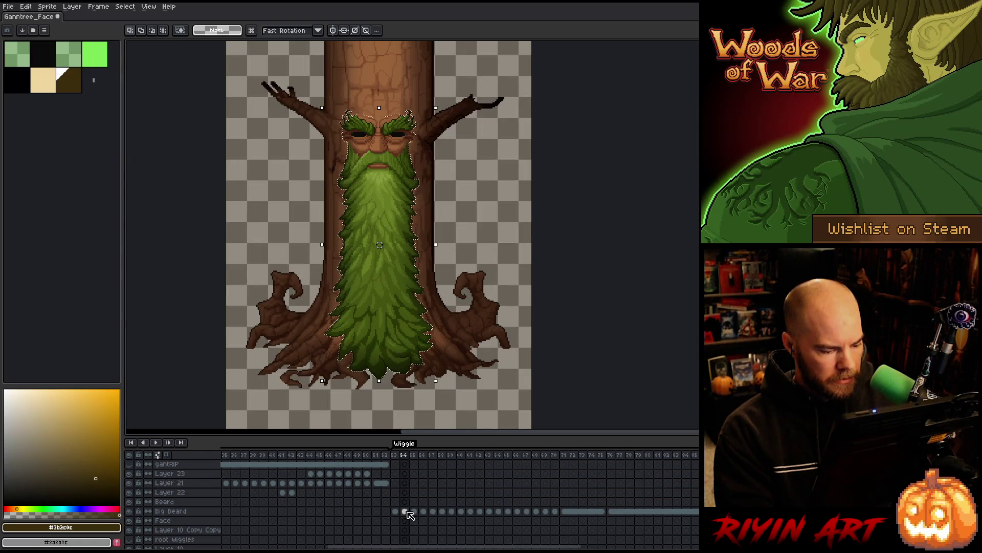
scroll(409, 512, "down", 3)
left_click(406, 502, "ctrl")
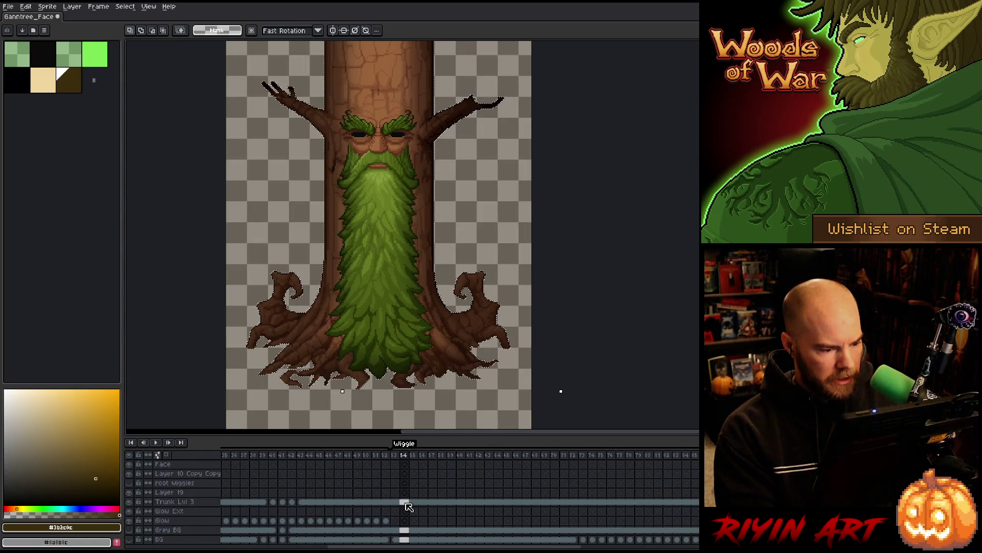
scroll(408, 506, "up", 4)
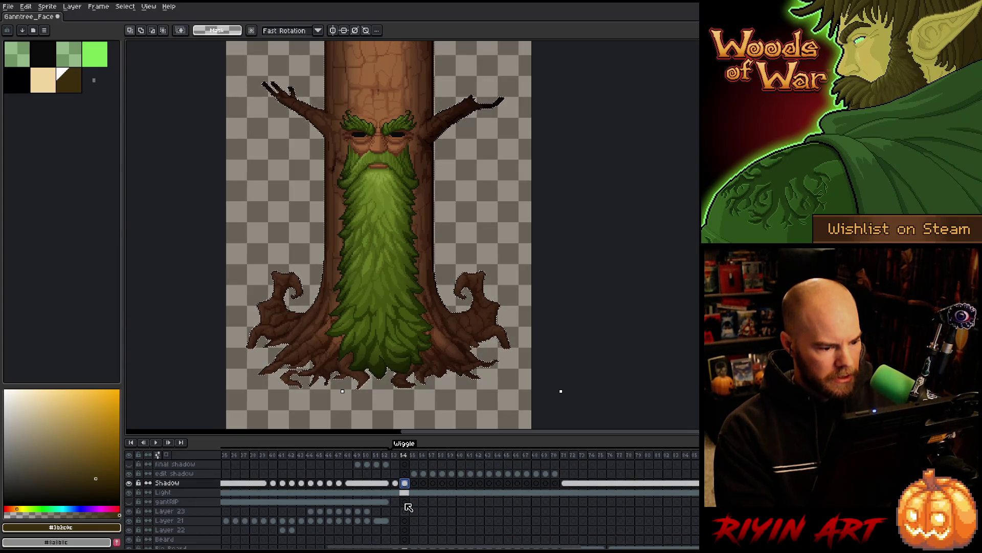
left_click(405, 485, "ctrl")
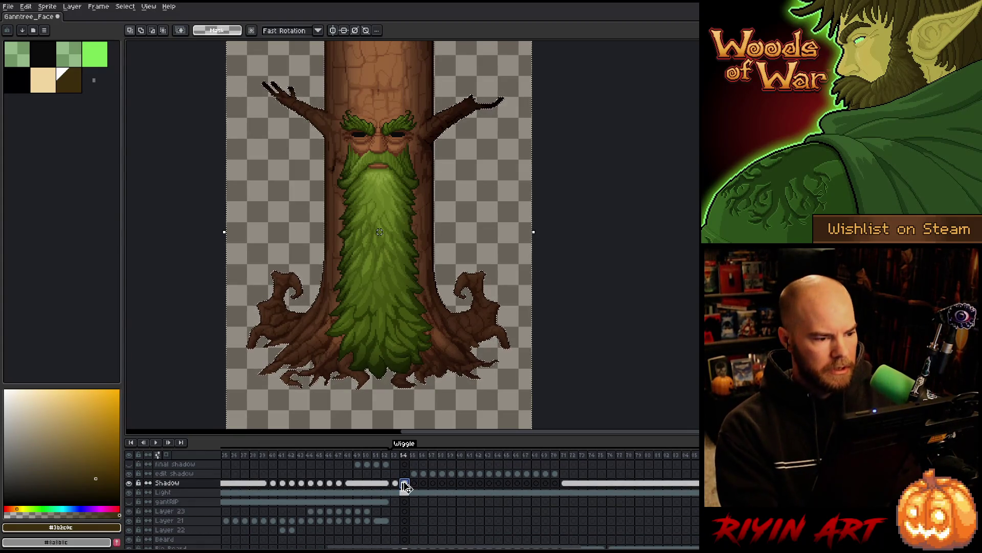
key("Delete")
key("ctrl+d")
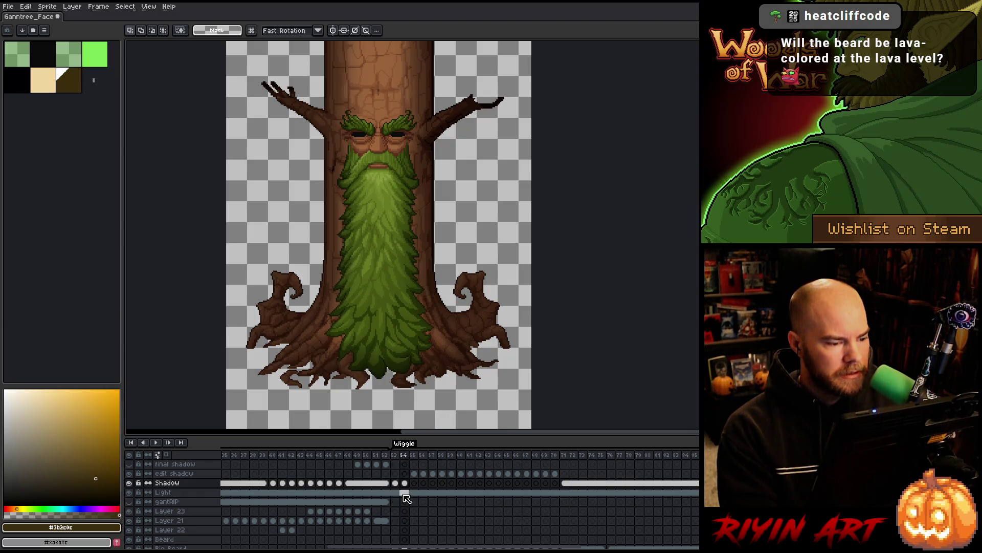
key("Right")
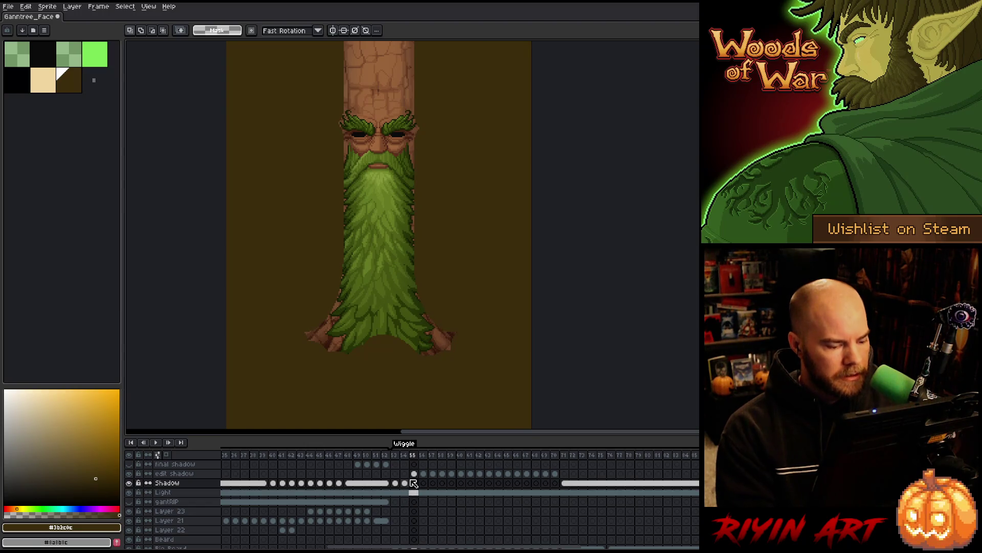
- Load frame 55's beard outline and contract it on the edit shadow layer
left_click(418, 511, "ctrl")
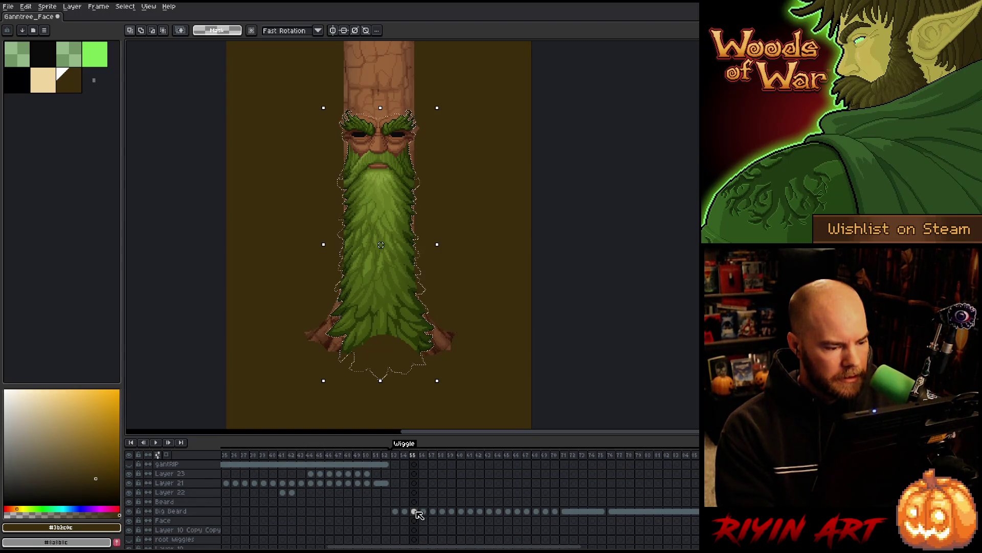
left_click(413, 474)
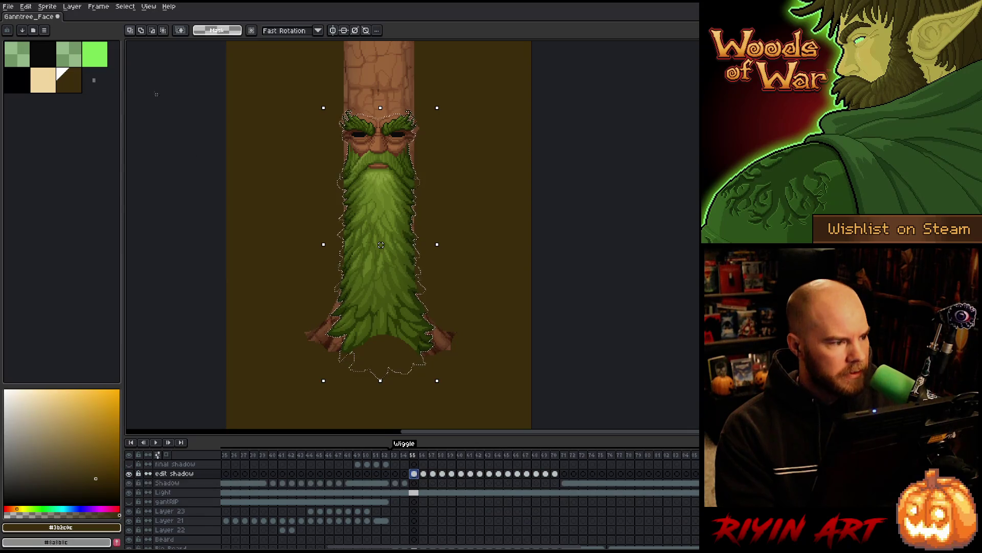
left_click(125, 7)
mouse_move(154, 63)
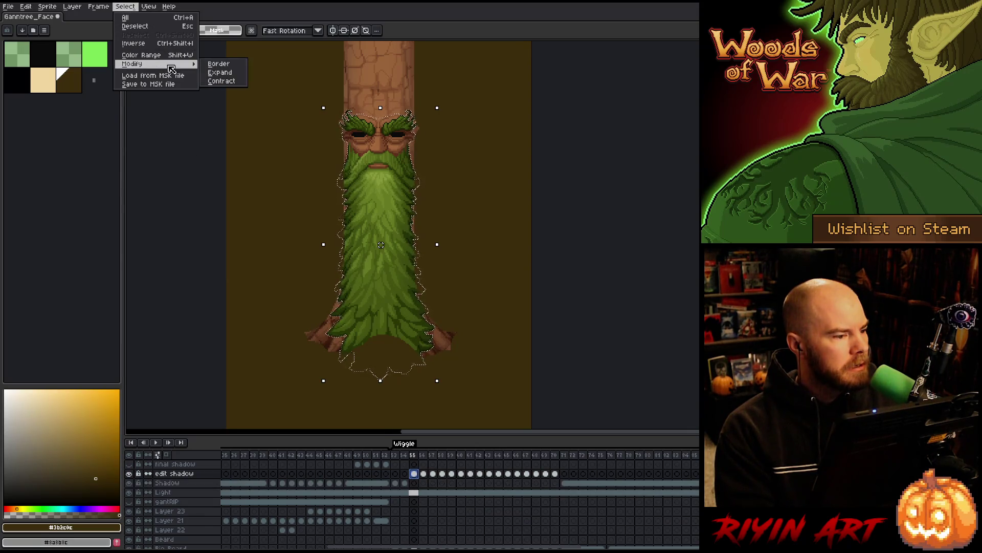
left_click(217, 80)
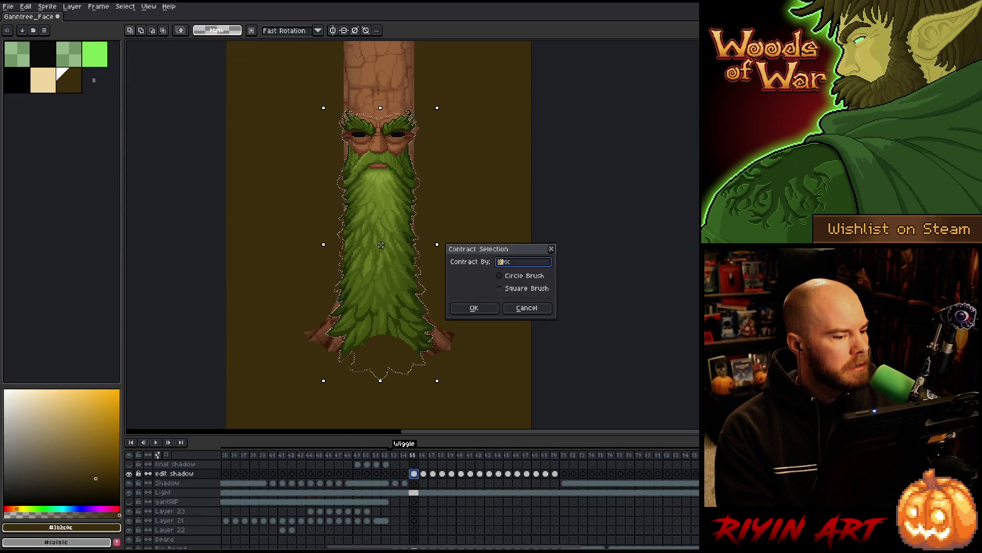
left_click(475, 308)
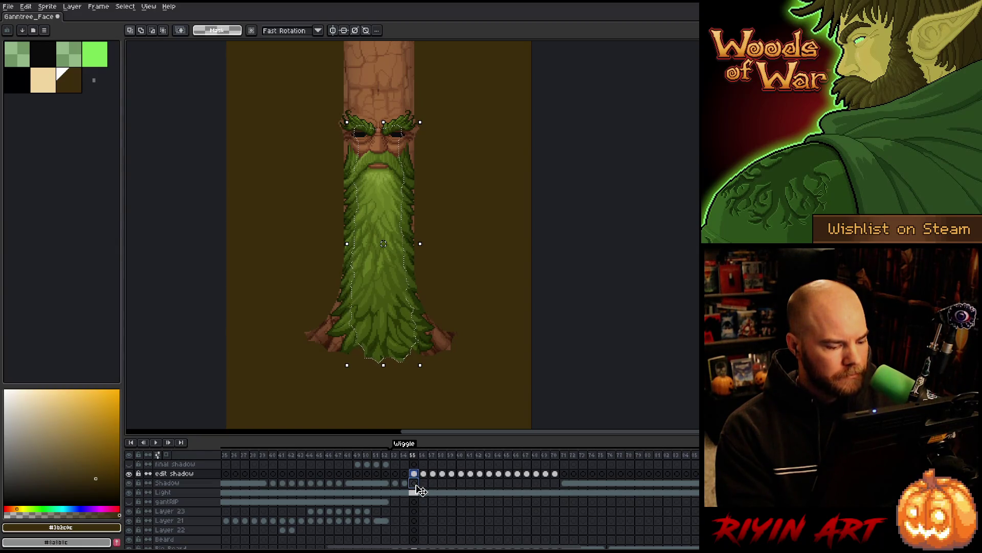
- Reset the selection on frame 55's Shadow layer, then move to frame 56
left_click(414, 484)
key("ctrl+d")
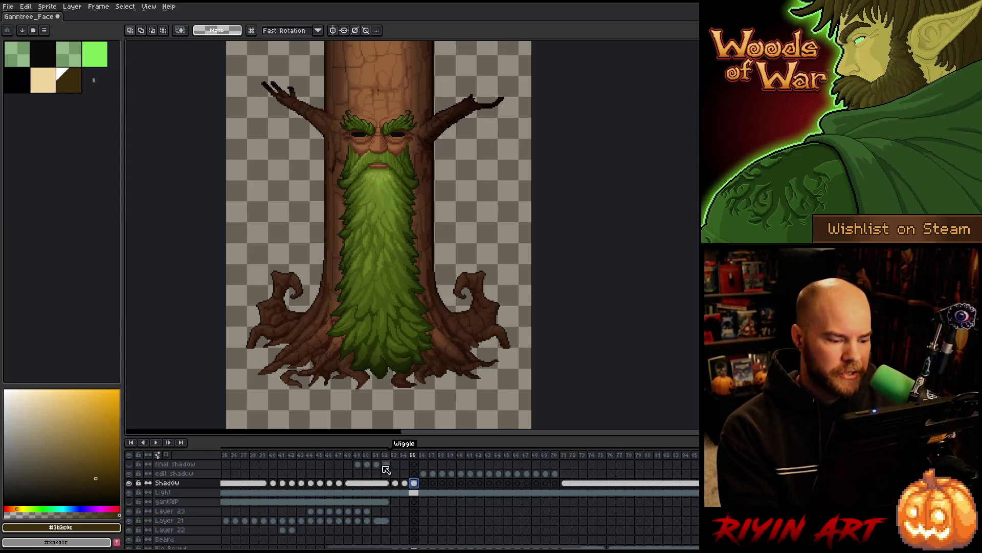
scroll(423, 485, "down", 3)
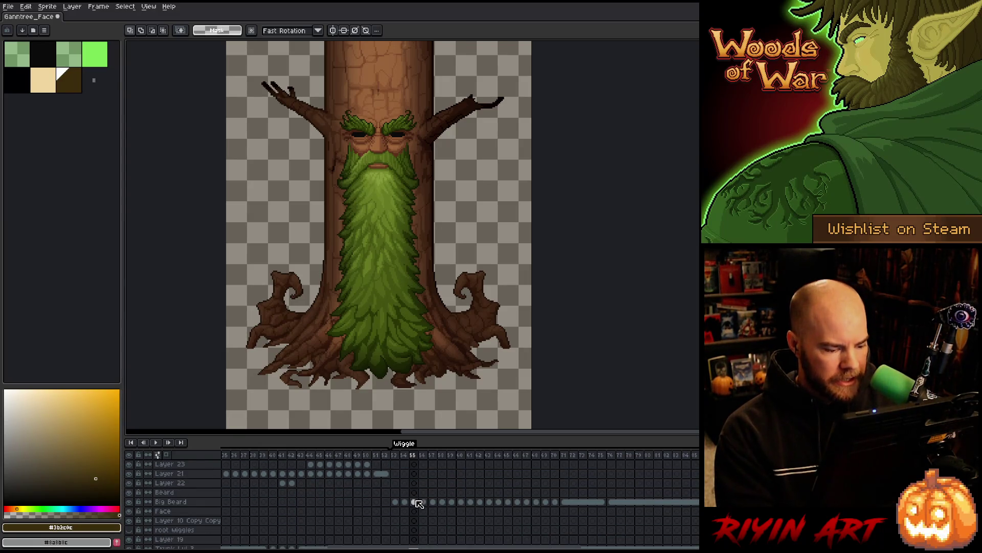
scroll(419, 506, "up", 3)
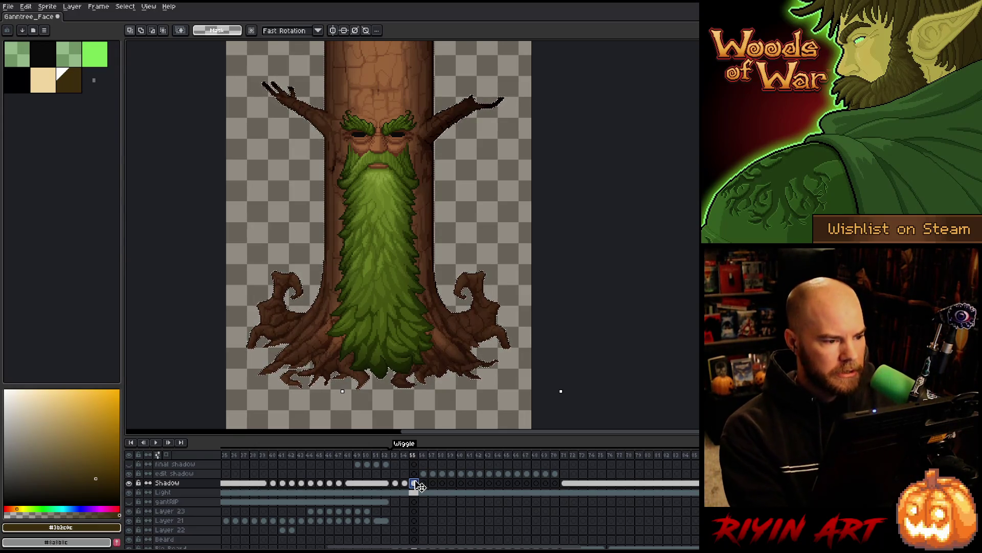
key("ctrl+a")
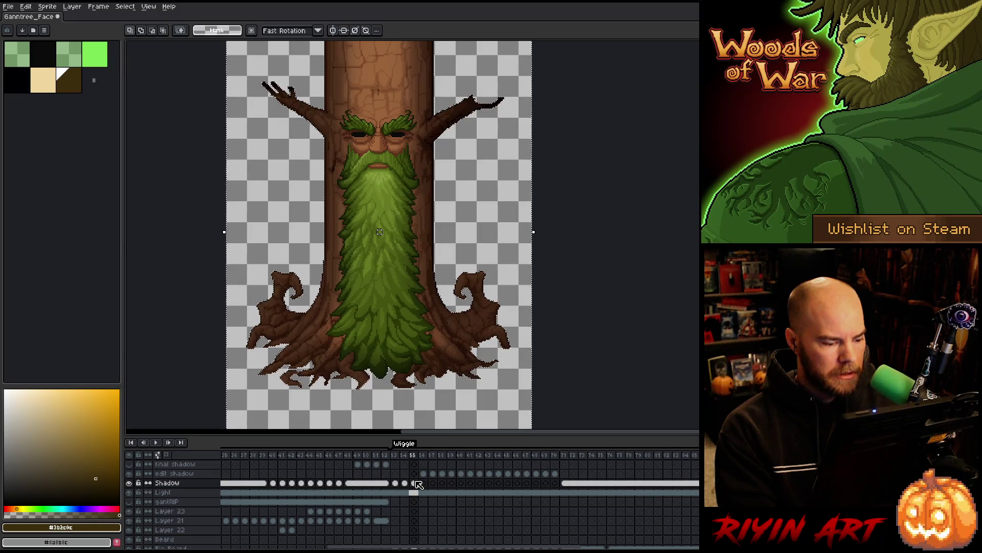
left_click(426, 476)
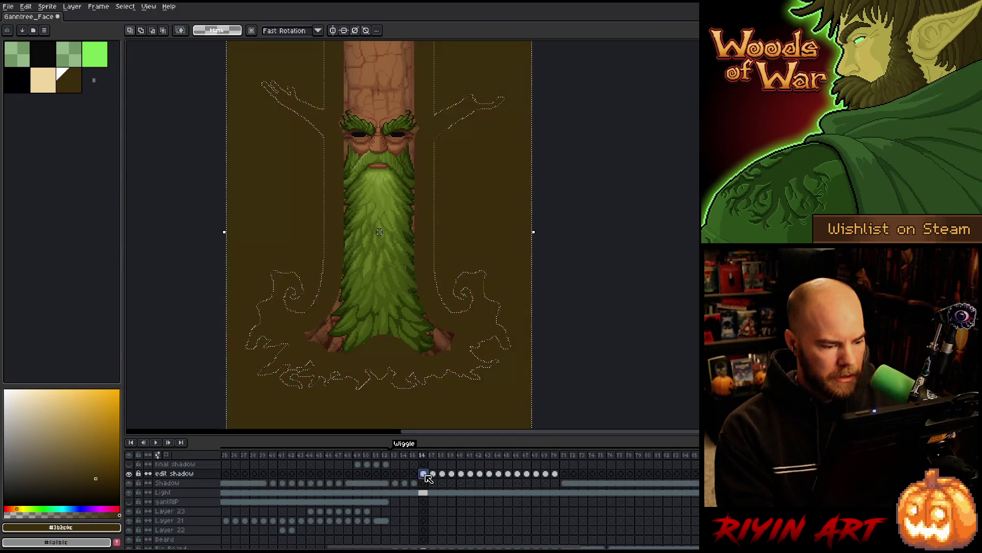
- Restore frame 56's beard outline selection and contract it
scroll(428, 491, "down", 2)
key("ctrl+z")
scroll(423, 502, "up", 2)
left_click(125, 6)
mouse_move(154, 64)
left_click(225, 81)
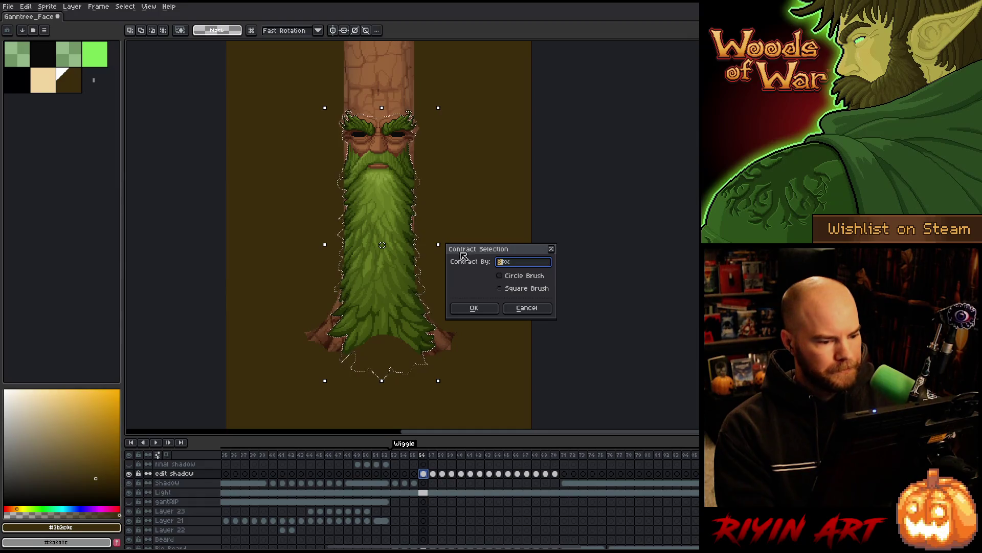
left_click(481, 308)
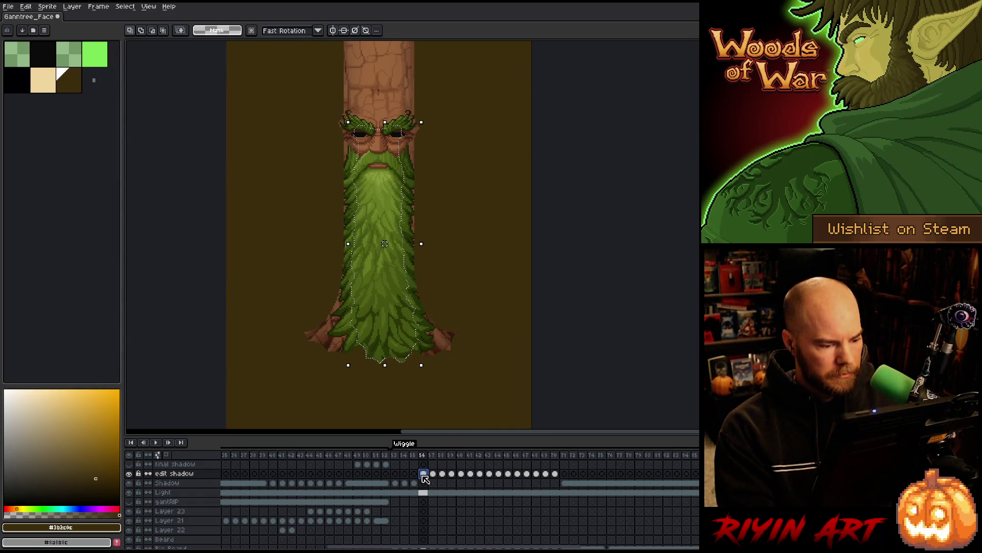
- Blur frame 56's edit shadow with two Convolution Matrix passes
key("F9")
key("Return")
key("F9")
key("Return")
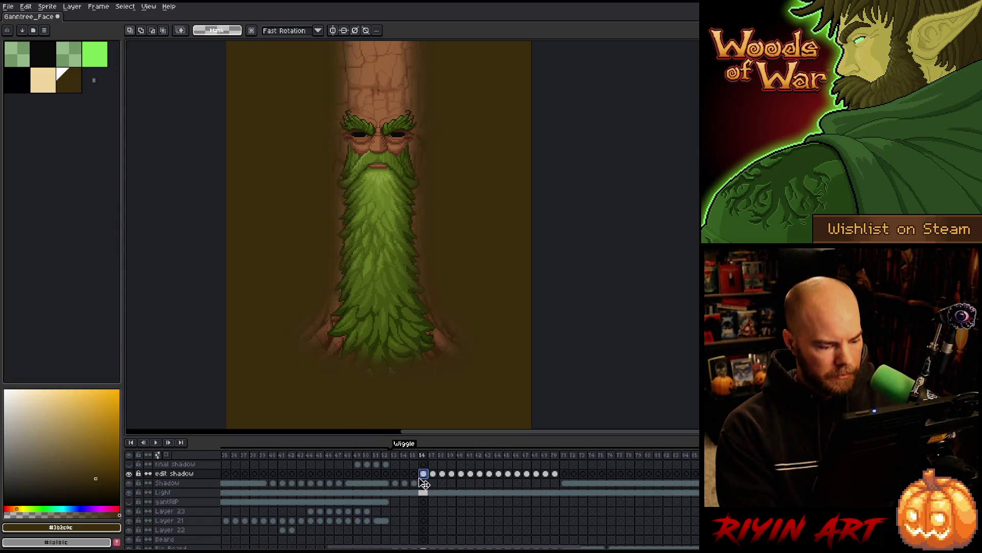
- Delete the blurred shadow outside the trunk outline and drag the cel into the Shadow layer
scroll(434, 503, "down", 3)
left_click(424, 502, "ctrl")
scroll(427, 509, "down", 2)
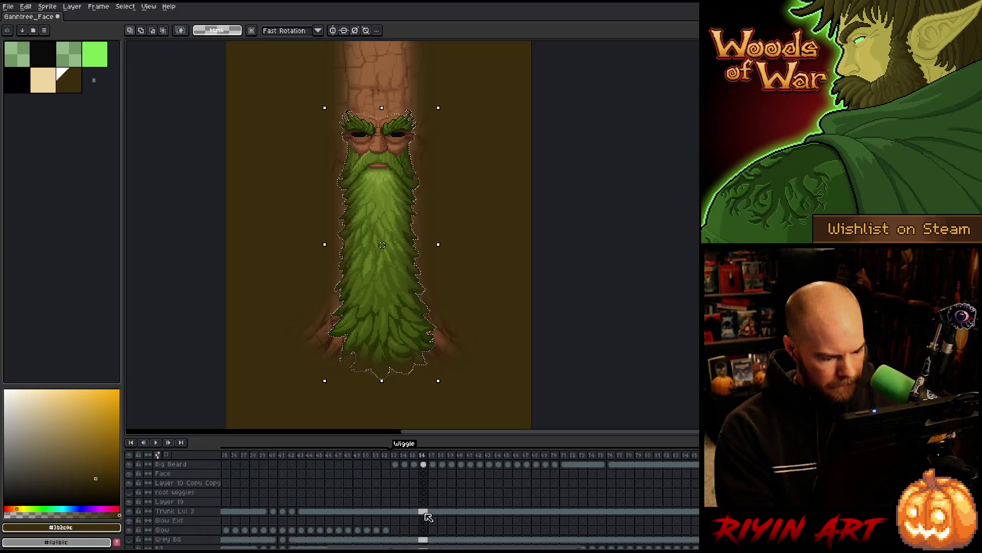
left_click(424, 511, "ctrl")
scroll(428, 509, "up", 5)
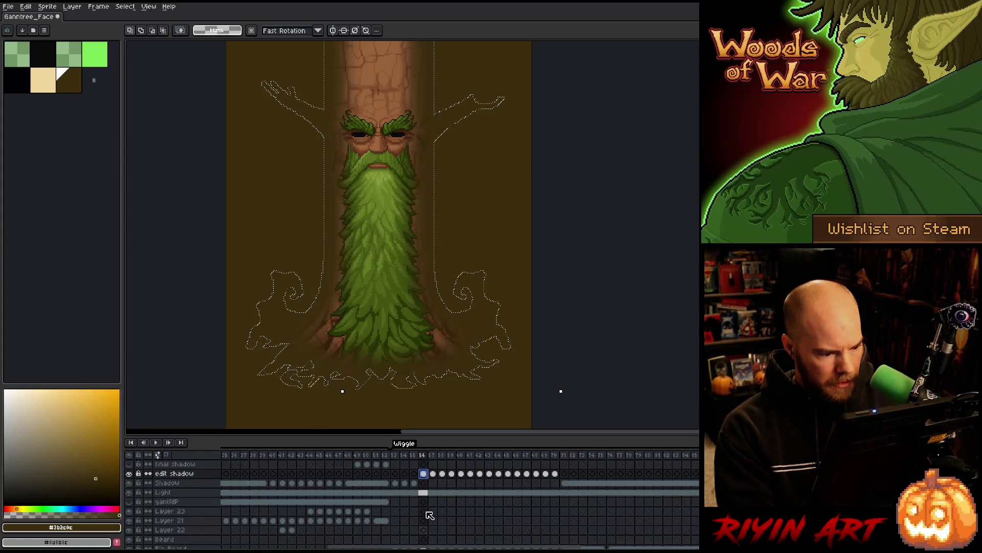
key("ctrl+shift+i")
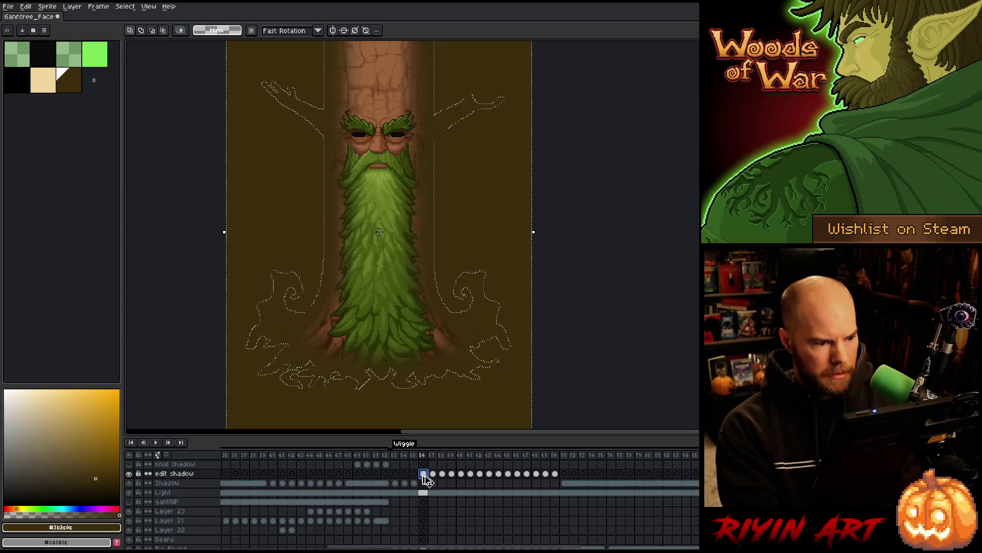
key("Delete")
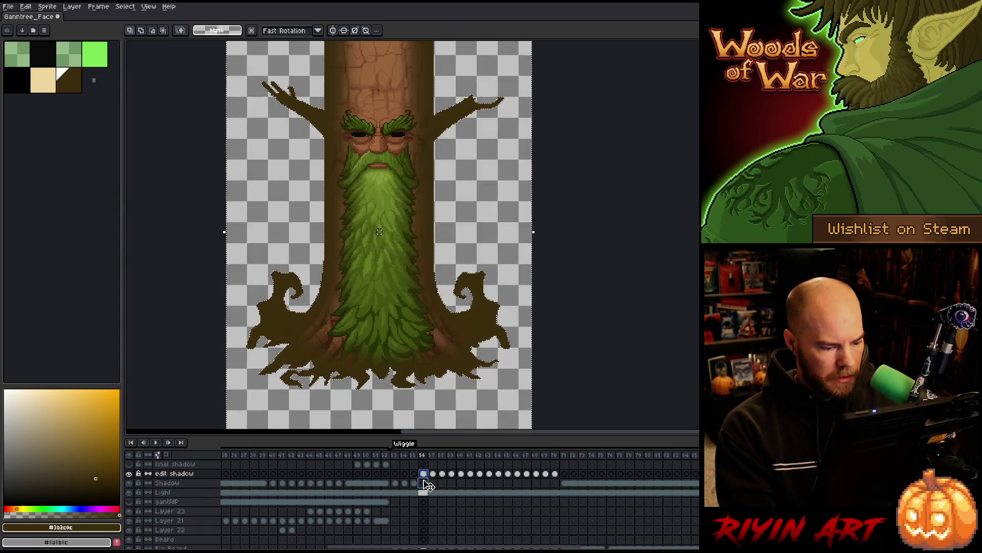
left_click_drag(425, 474, 430, 487)
- Go to frame 57 and load its beard outline as a selection
left_click(432, 482)
scroll(438, 482, "down", 2)
left_click(433, 502, "ctrl")
scroll(439, 504, "down", 2)
scroll(438, 505, "up", 3)
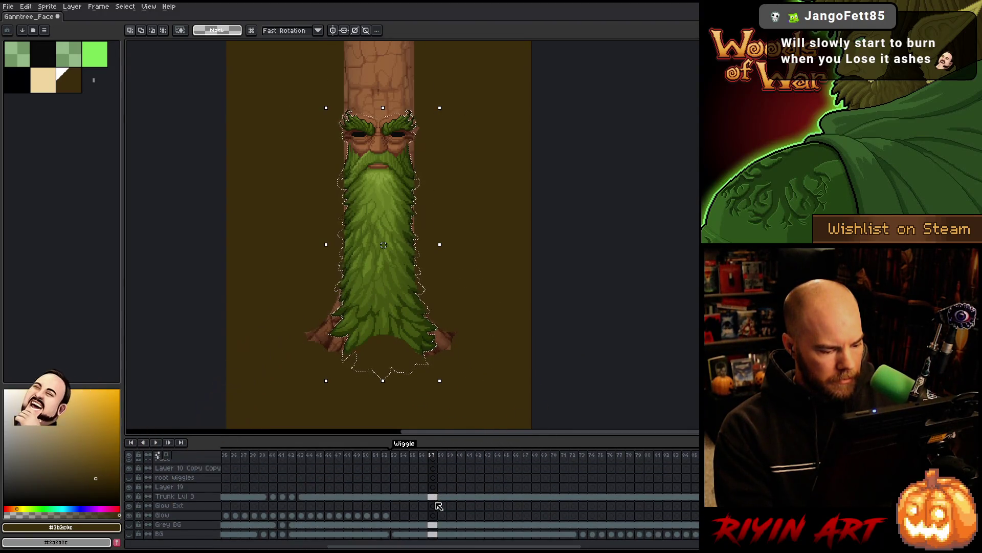
- Contract frame 57's beard selection and return to the edit shadow cel
left_click(124, 7)
mouse_move(156, 65)
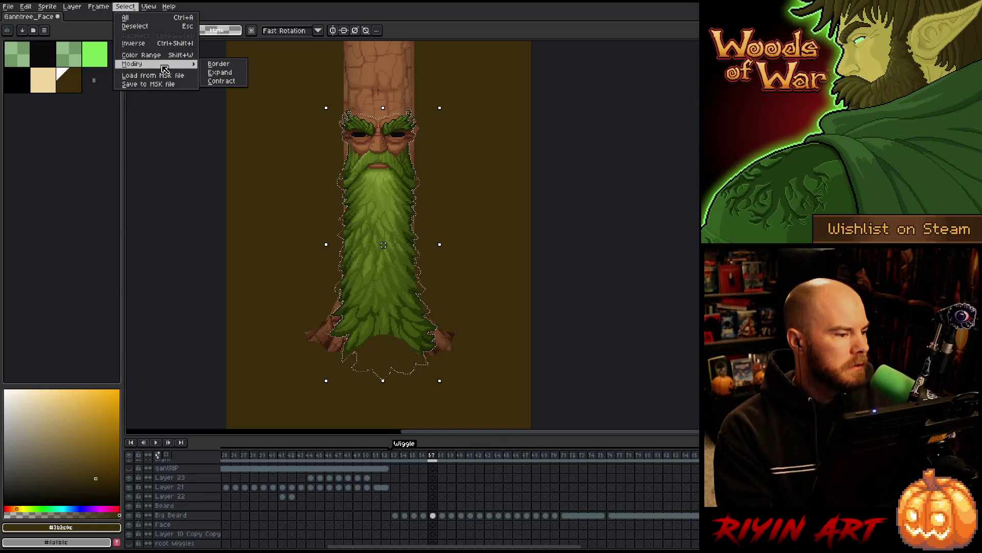
left_click(222, 82)
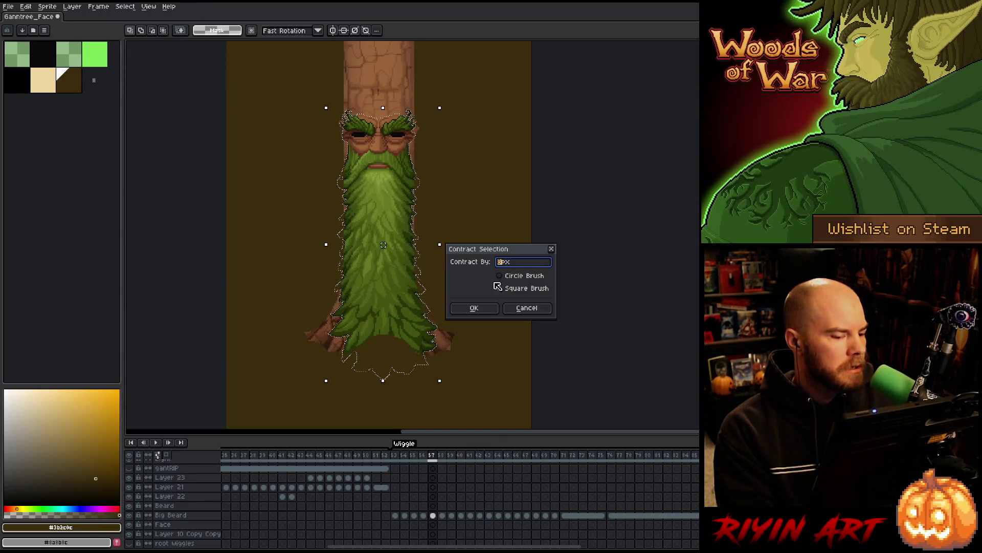
left_click(474, 308)
scroll(447, 510, "up", 3)
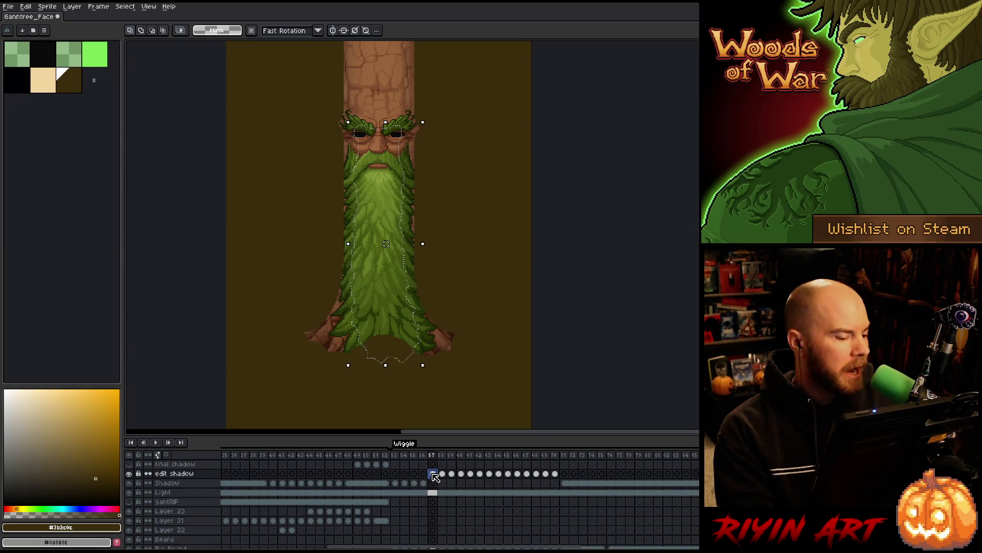
left_click(434, 476)
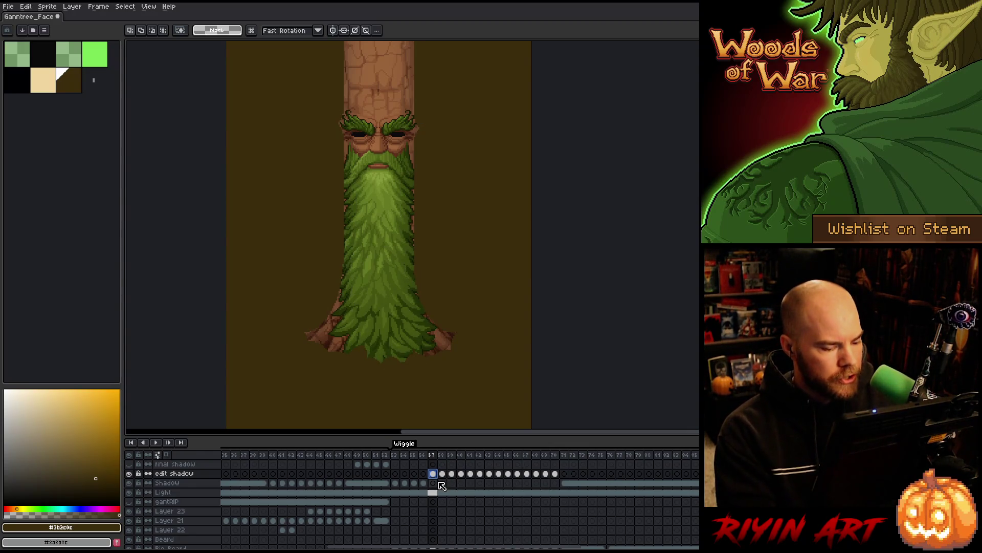
- Blur frame 57's edit shadow with two Convolution Matrix passes
key("F9")
key("Return")
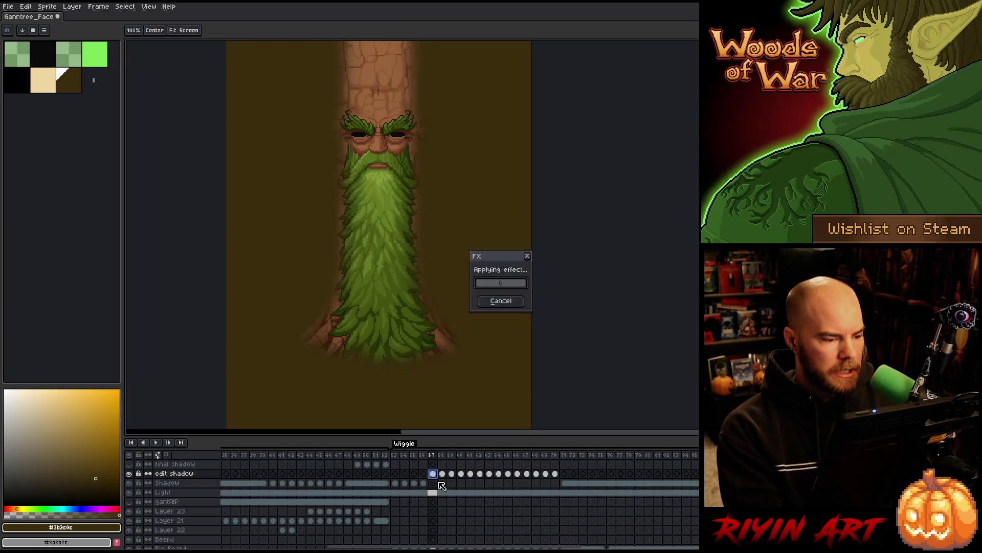
key("F9")
key("Return")
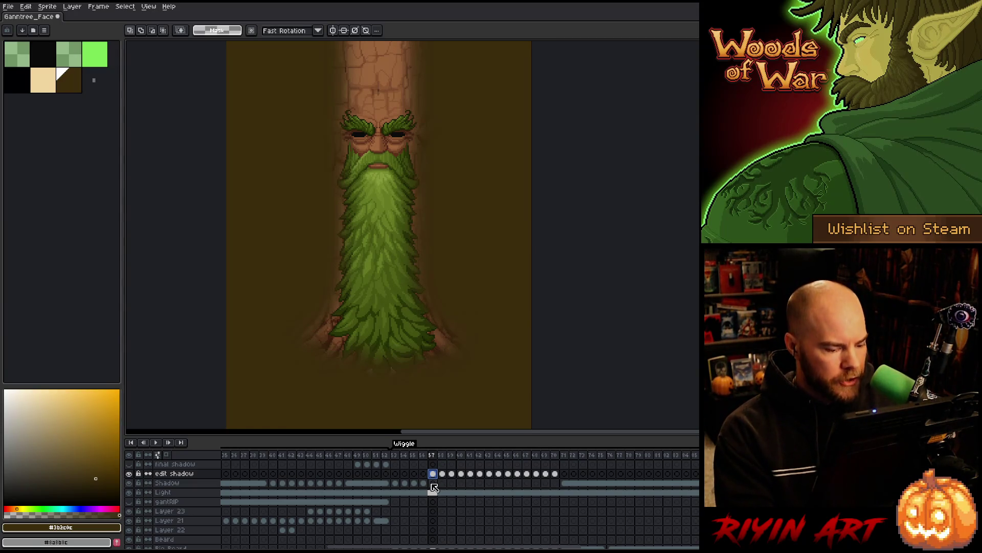
- Delete the shadow outside the trunk silhouette, save the file, and go to frame 58
scroll(434, 483, "down", 10)
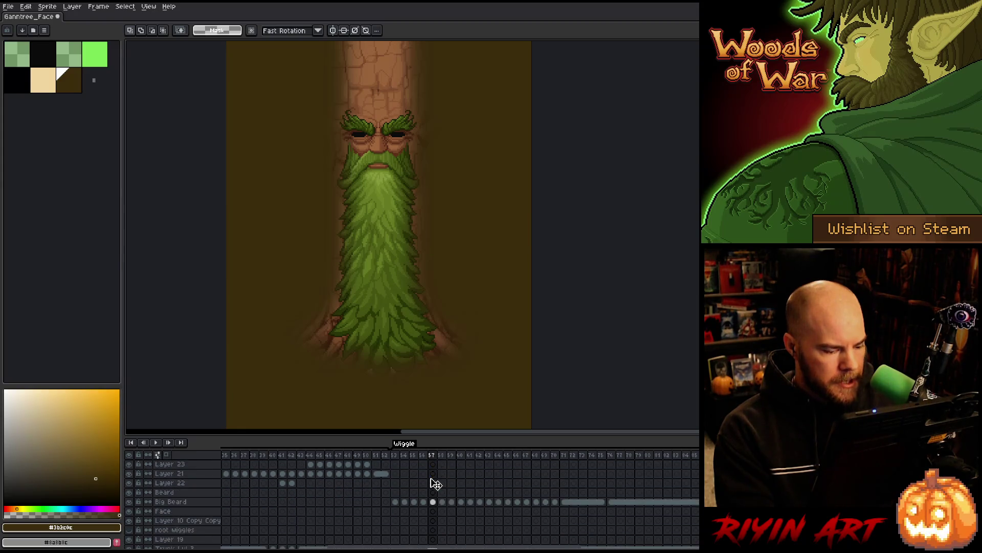
left_click(434, 499, "ctrl")
scroll(438, 509, "up", 5)
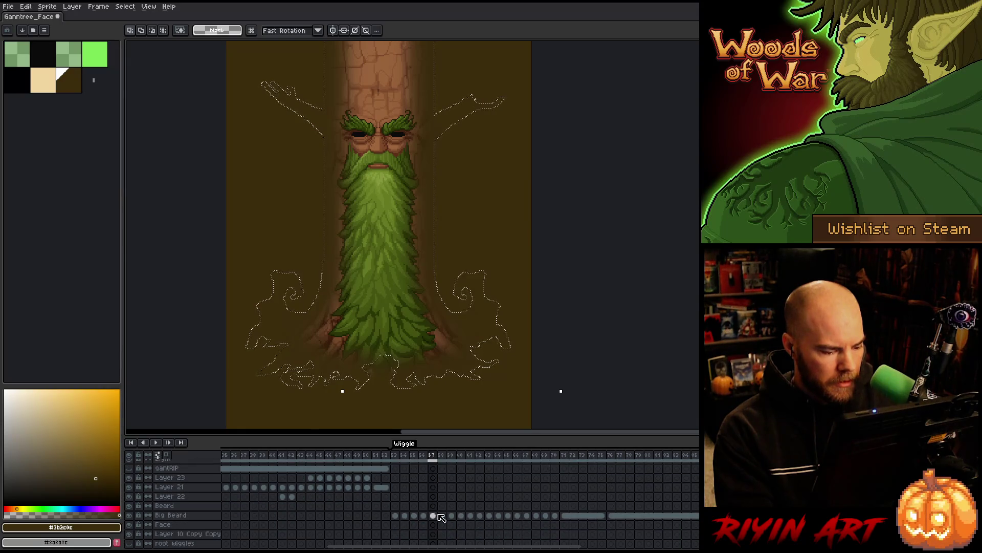
scroll(439, 512, "up", 4)
left_click(432, 474)
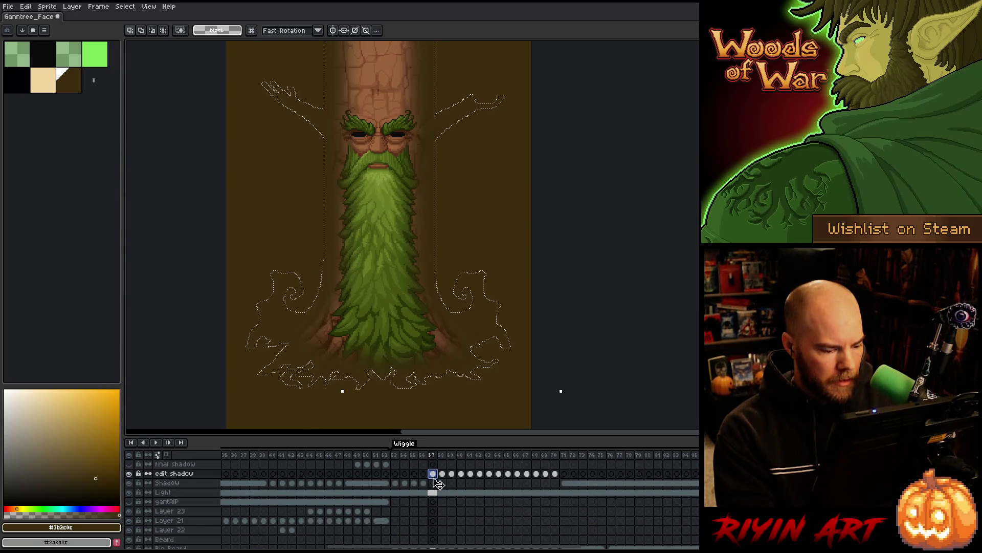
key("ctrl+a")
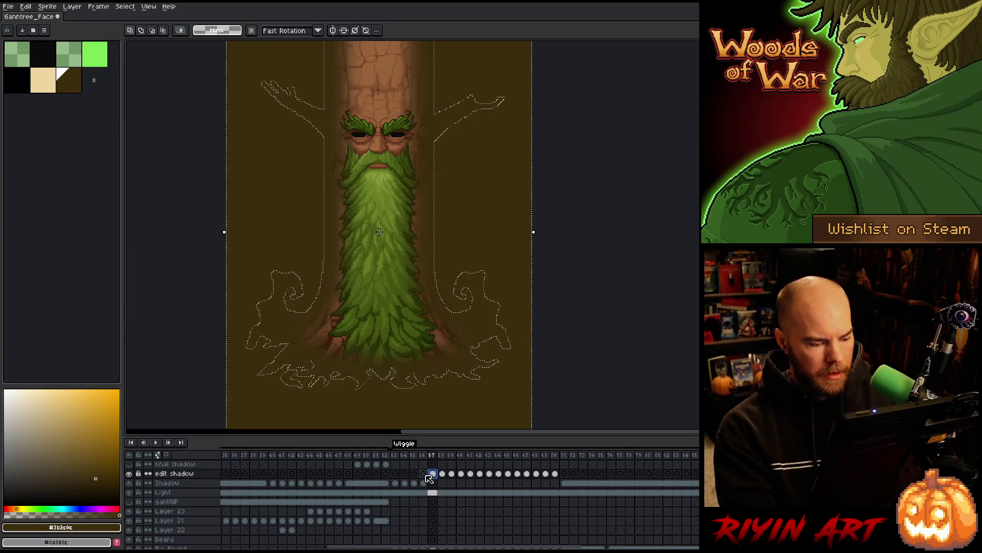
key("Delete")
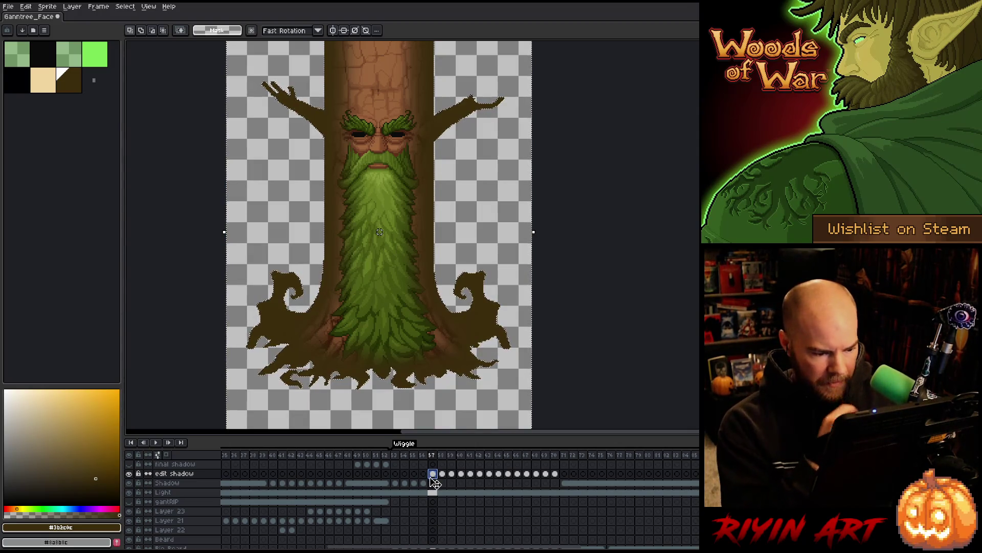
left_click(434, 483)
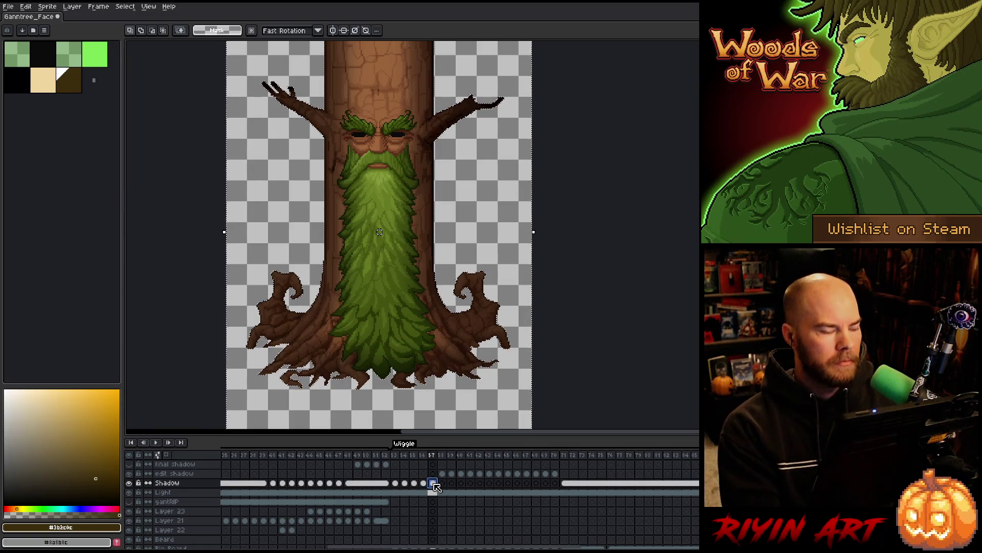
key("ctrl+s")
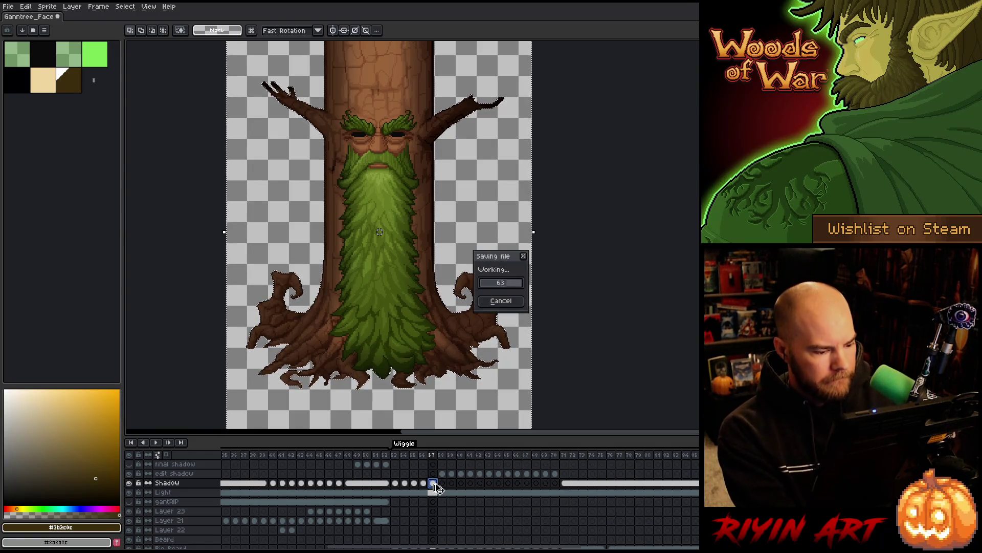
left_click(442, 475)
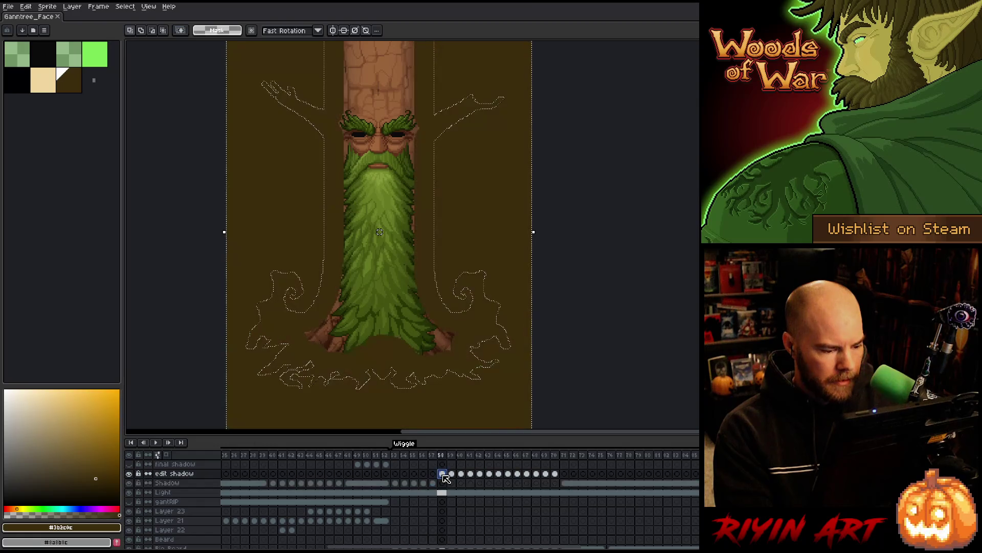
- Load frame 58's Big Beard selection and contract it on the edit shadow
scroll(445, 491, "down", 4)
left_click(442, 483, "ctrl")
scroll(445, 492, "down", 1)
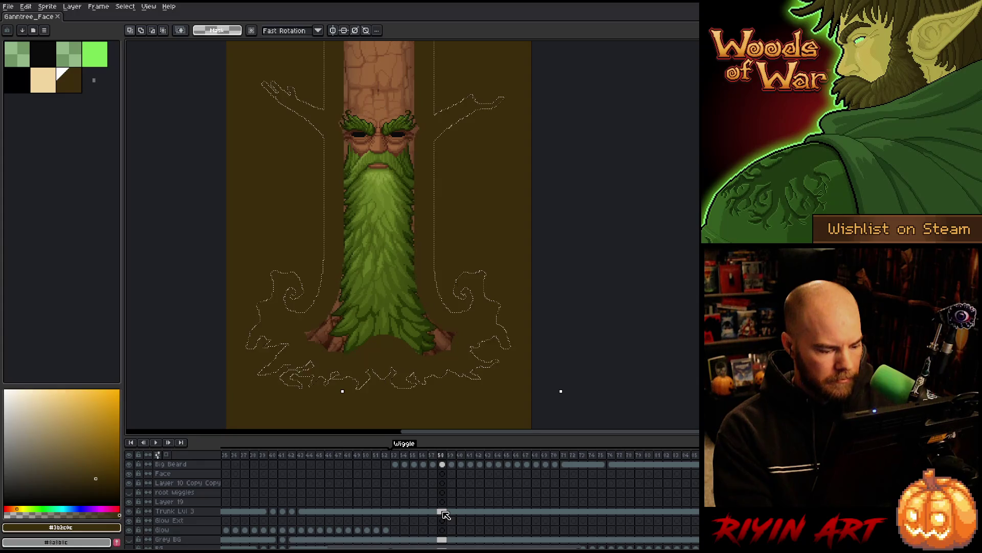
key("ctrl+z")
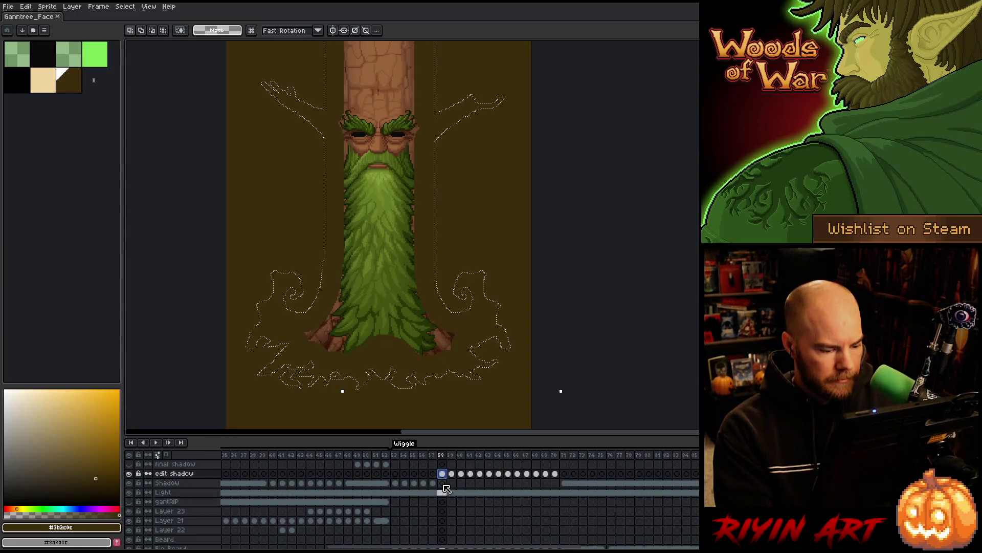
key("ctrl")
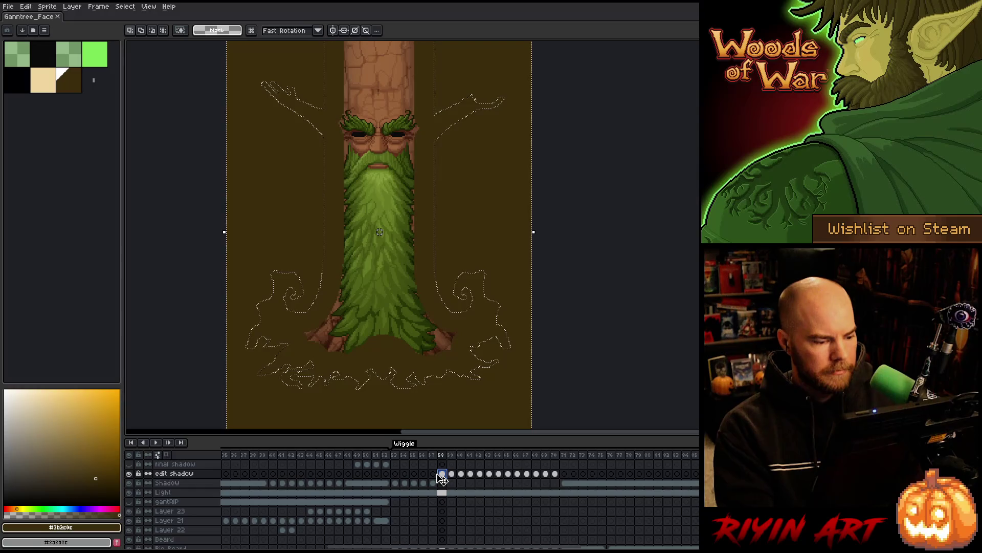
scroll(440, 481, "down", 2)
left_click(443, 502)
key("ctrl+z")
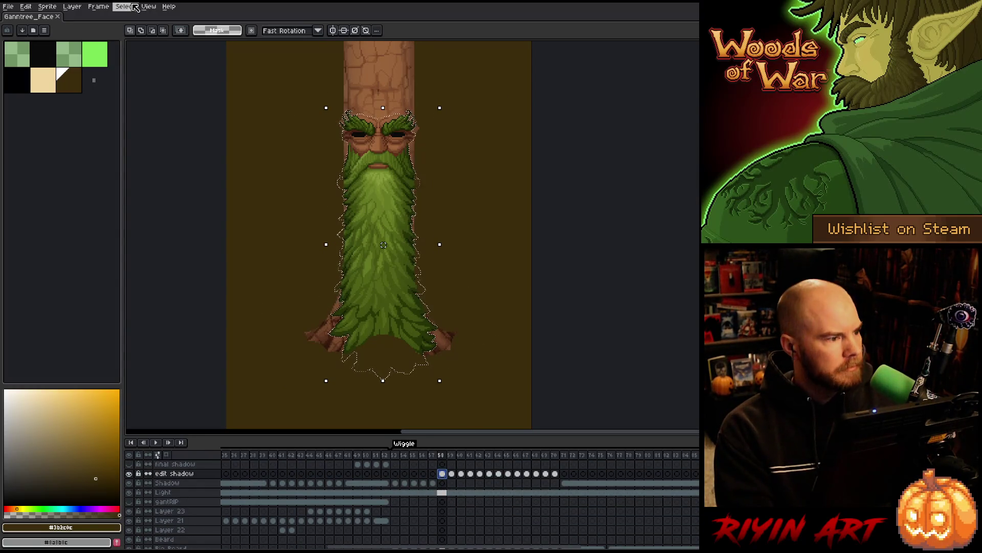
left_click(125, 6)
mouse_move(156, 64)
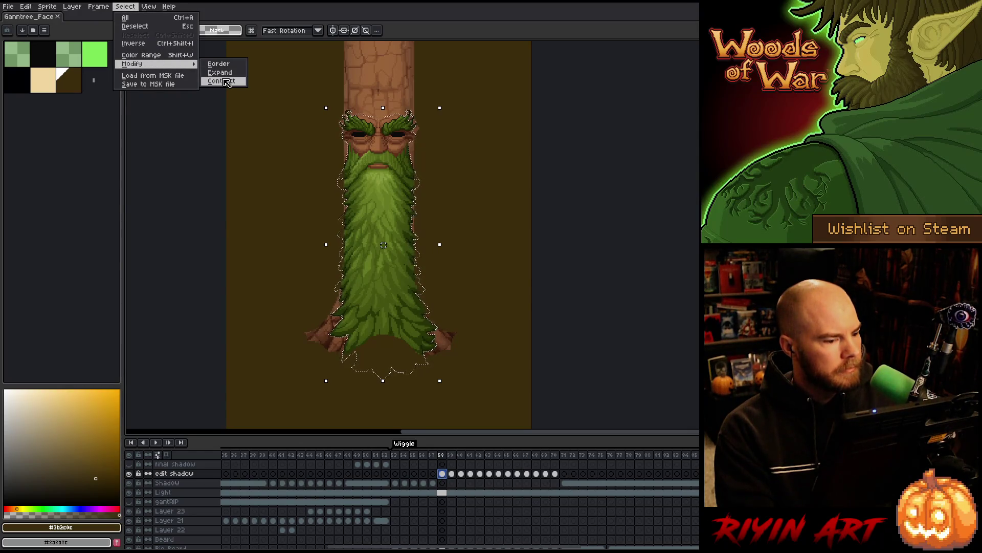
left_click(227, 82)
left_click(475, 309)
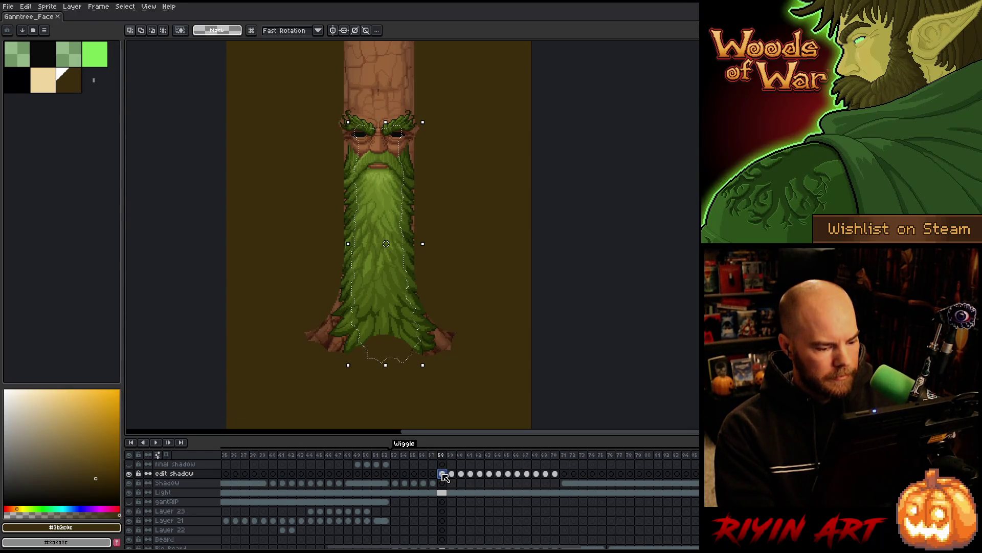
- Blur the shadow and delete everything outside the Trunk Lvl 3 silhouette
key("F9")
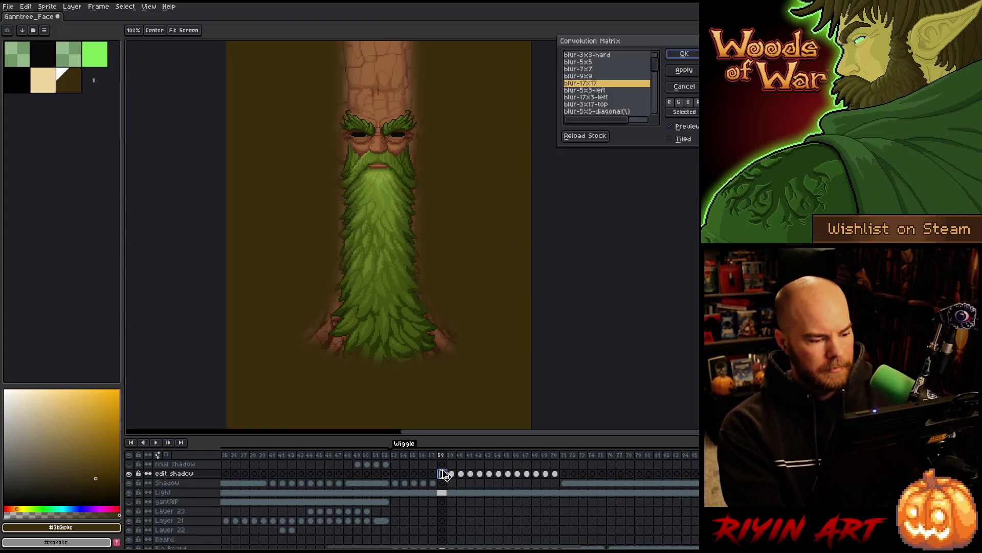
key("Escape")
scroll(447, 476, "down", 3)
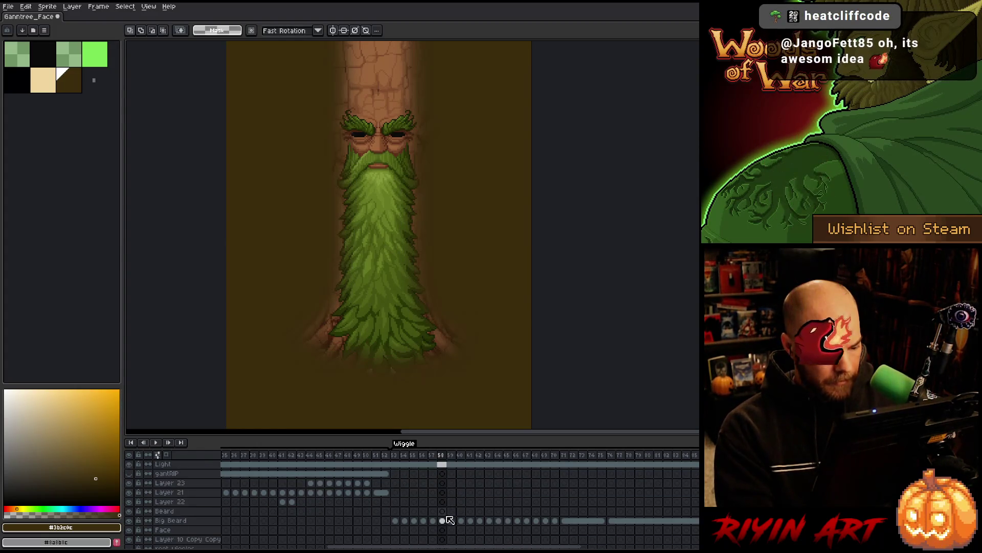
left_click(446, 521, "ctrl")
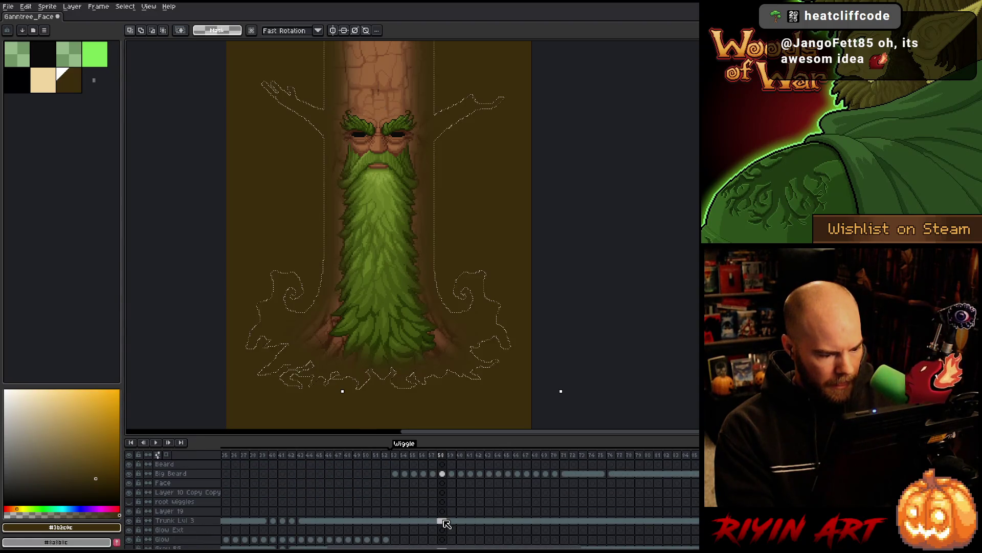
scroll(446, 522, "up", 3)
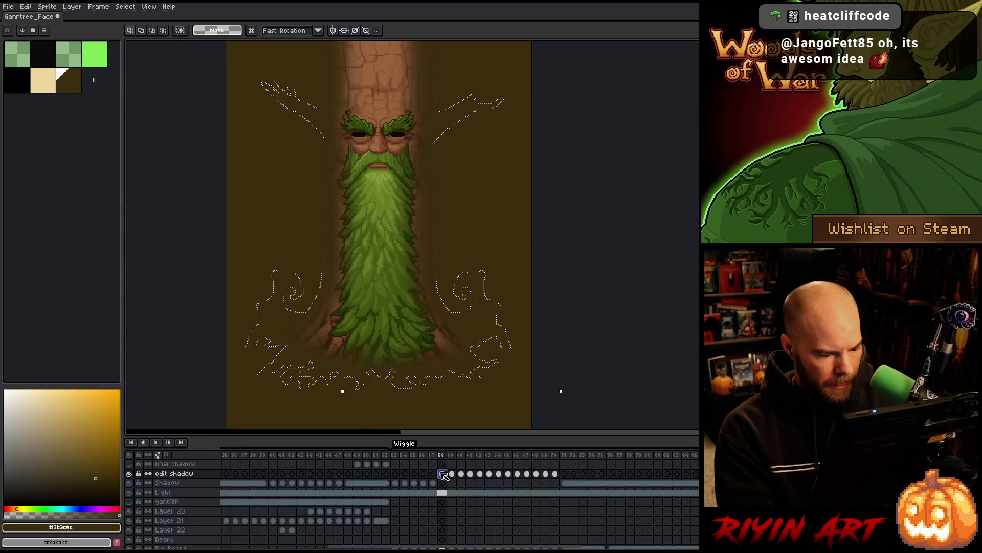
key("ctrl+shift+i")
key("Delete")
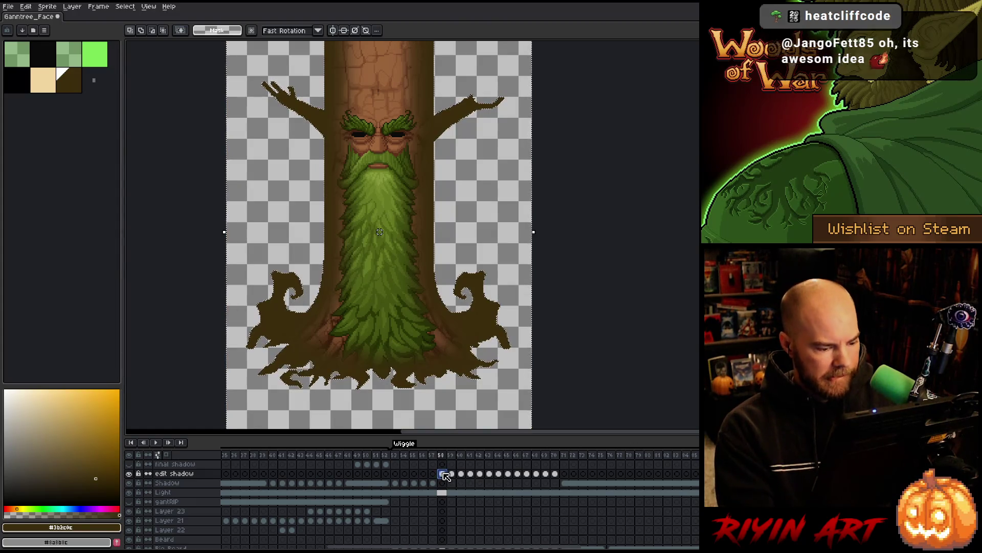
left_click(443, 482)
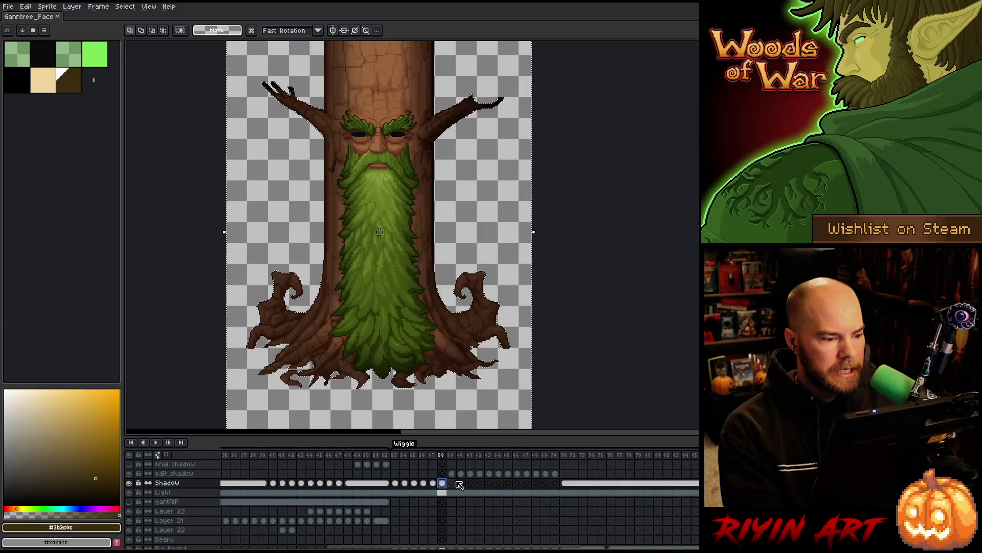
- Deselect, compare frames 57 and 58's shadows, then load frame 59's beard area selection
key("ctrl+d")
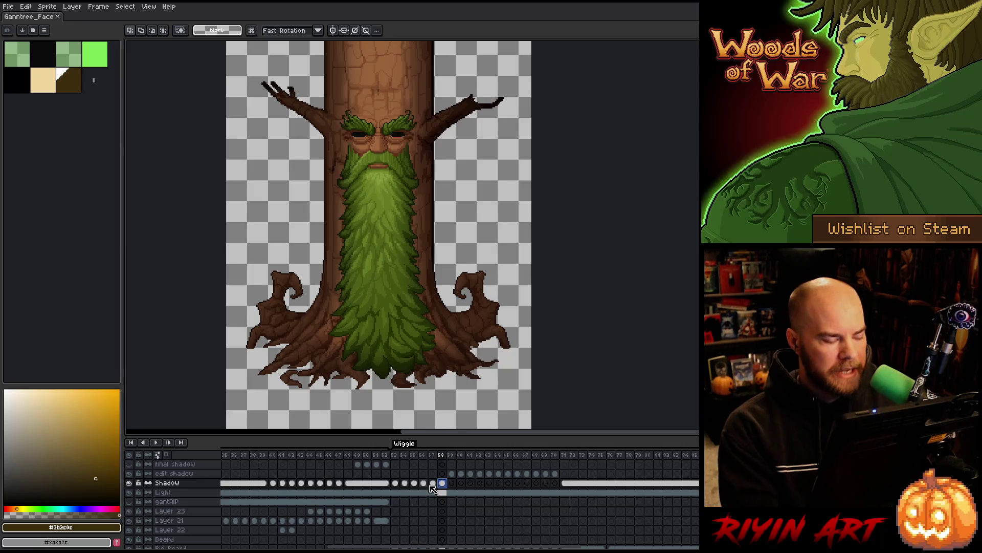
left_click(433, 485)
left_click(446, 486)
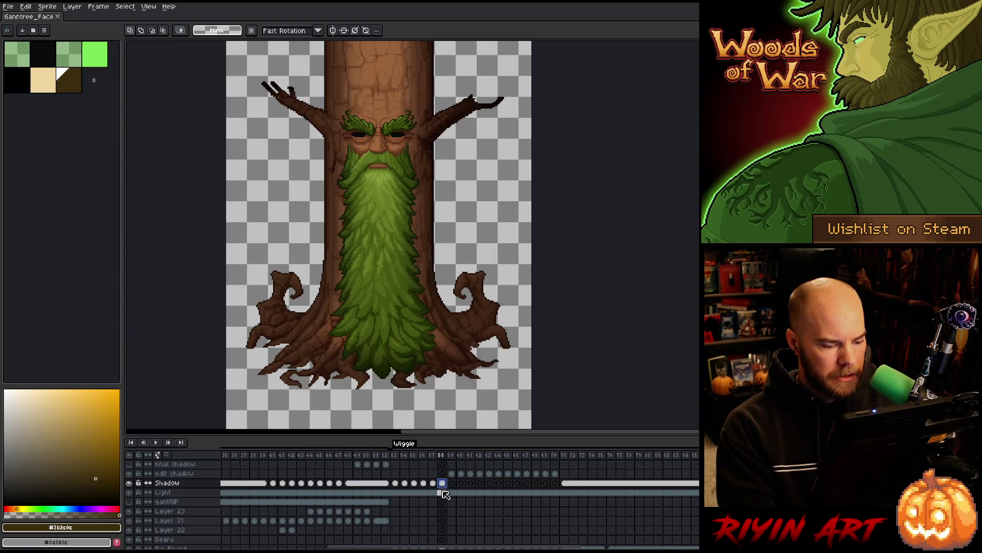
left_click(453, 474)
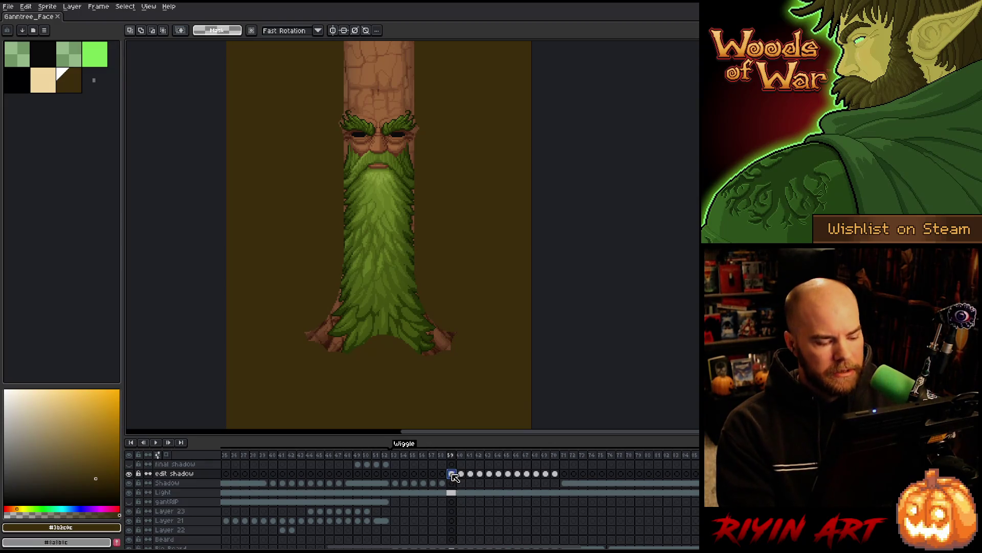
left_click(457, 509, "ctrl")
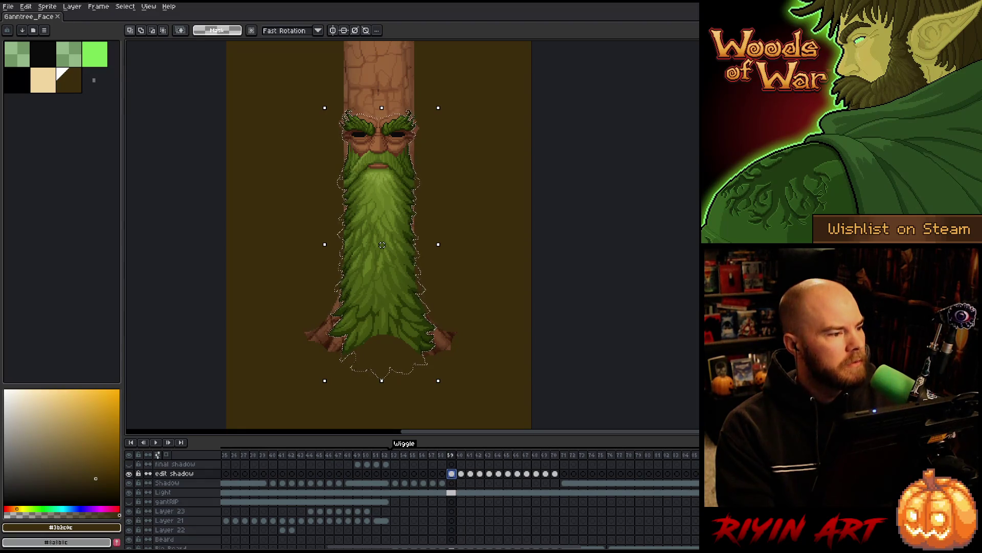
- Contract frame 59's beard selection and blur the edit shadow
left_click(102, 7)
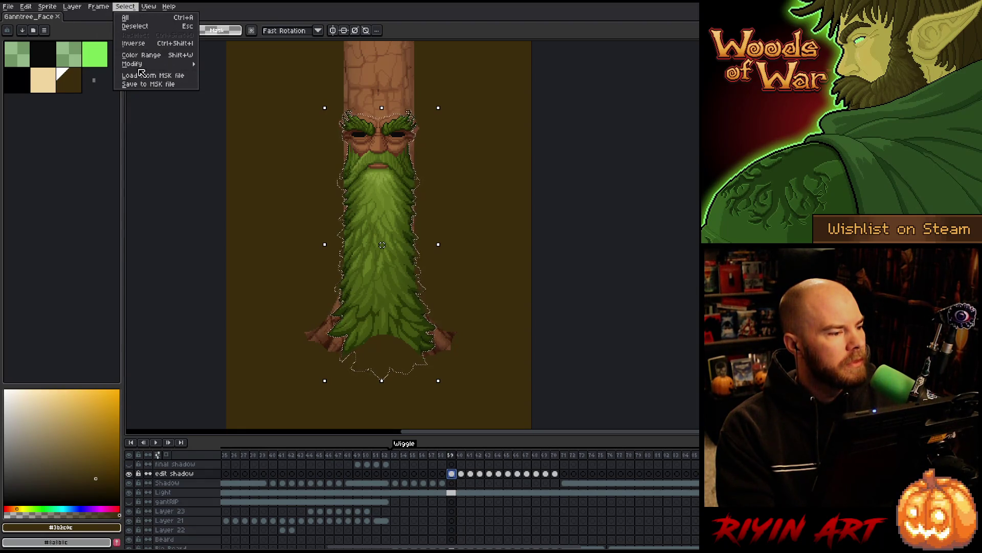
mouse_move(176, 66)
left_click(221, 81)
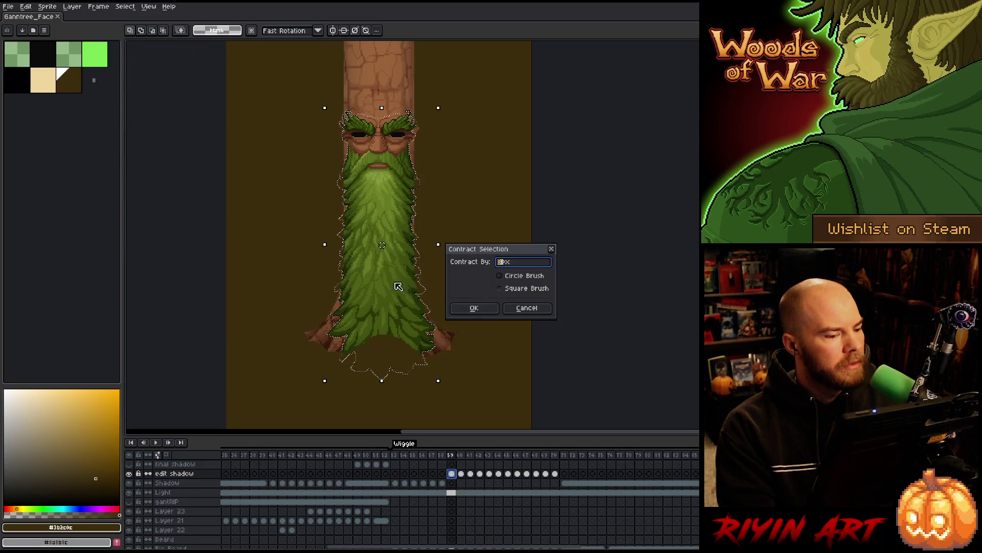
left_click(473, 310)
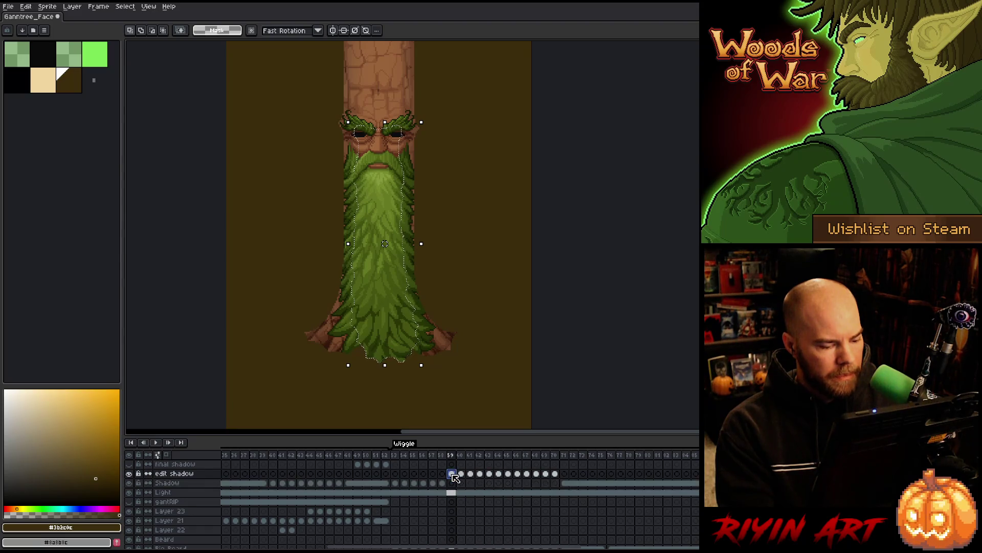
key("F9")
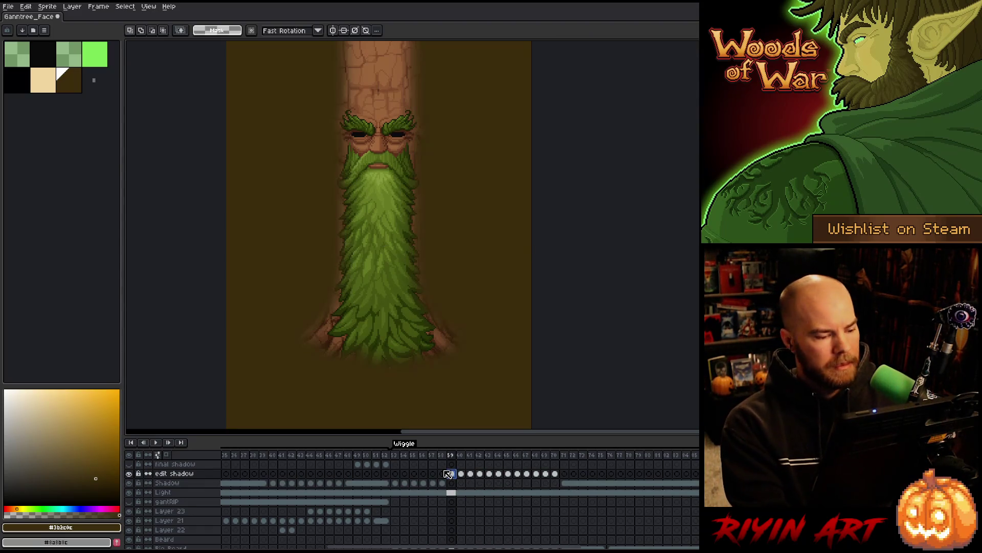
key("Return")
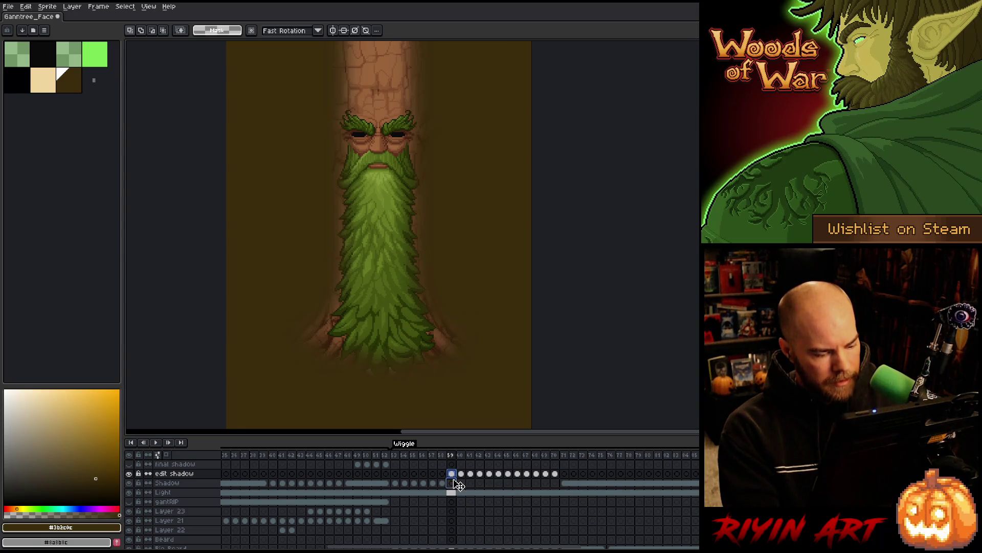
- Delete the Shadow layer's dark fill outside the tree, then go to frame 60
left_click(453, 482)
left_click(457, 485)
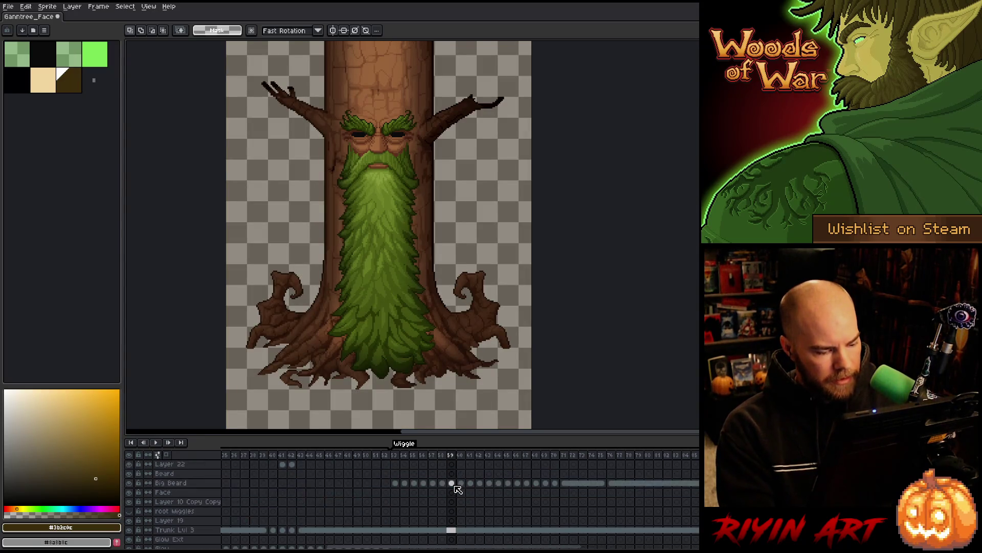
scroll(456, 499, "down", 3)
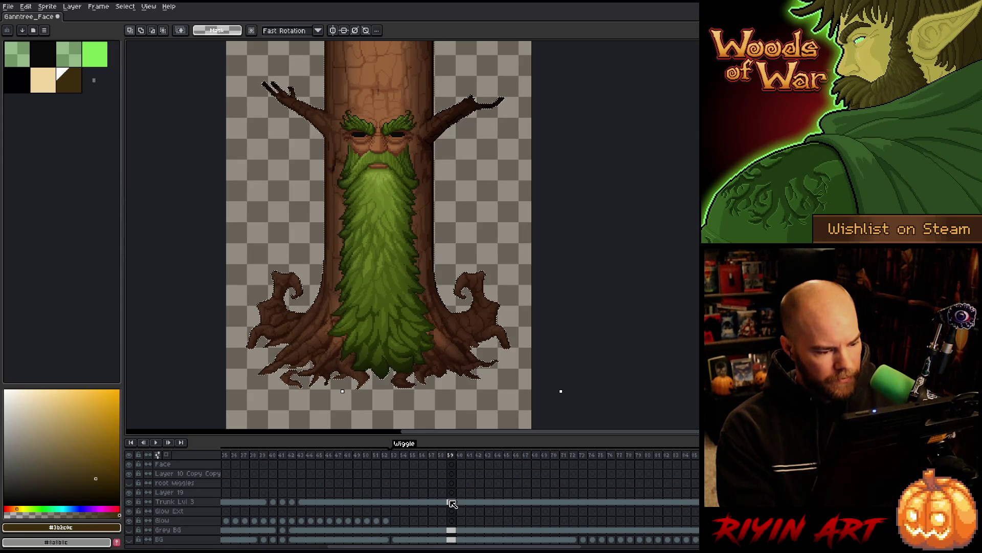
key("ctrl+a")
scroll(452, 499, "up", 5)
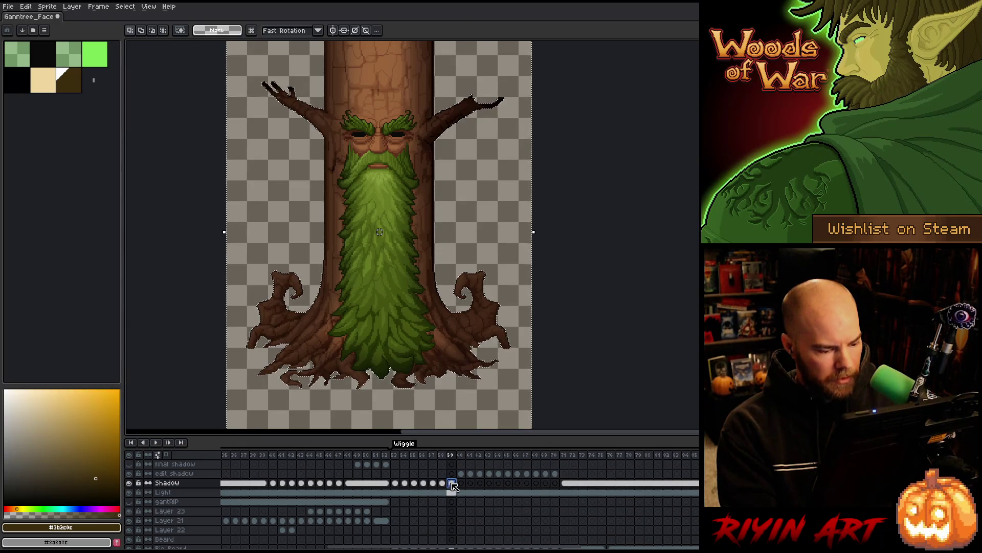
key("Delete")
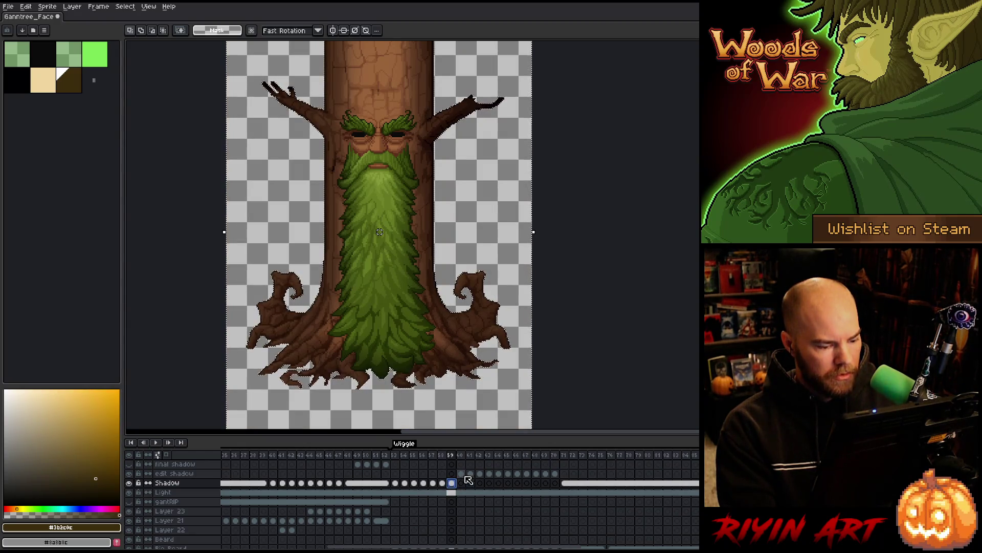
left_click(462, 474)
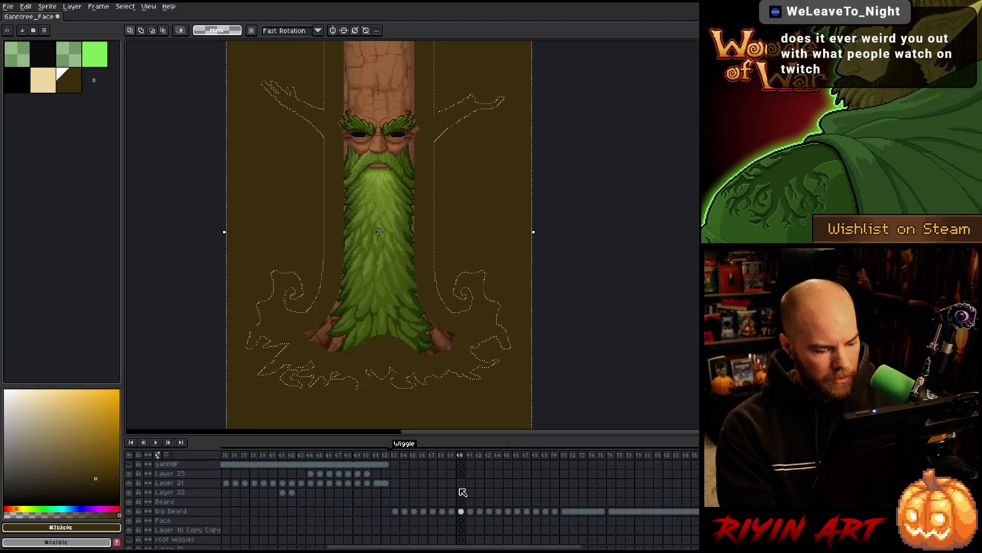
- On frame 60, load the beard selection, contract it, and blur the shadow around the beard
left_click(461, 510, "ctrl")
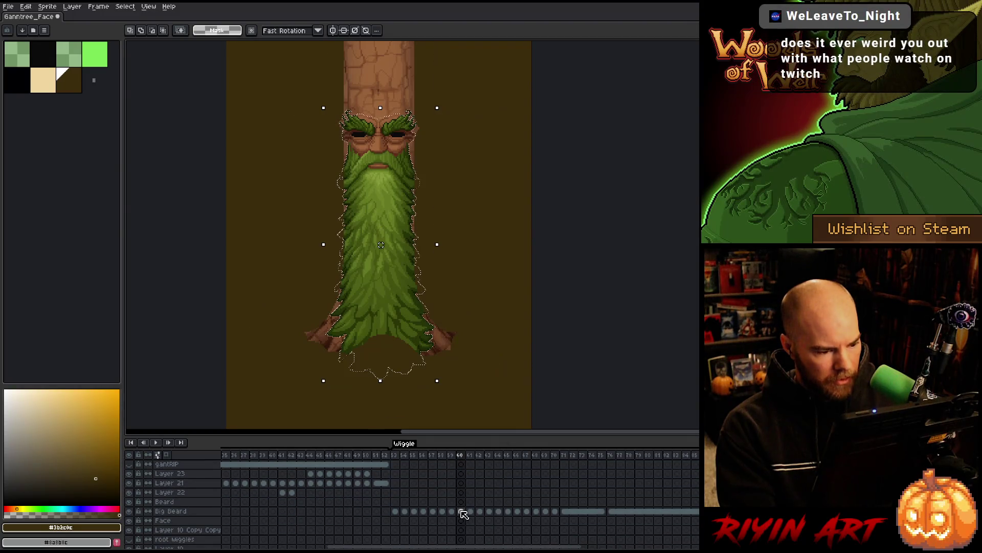
left_click(125, 6)
mouse_move(192, 64)
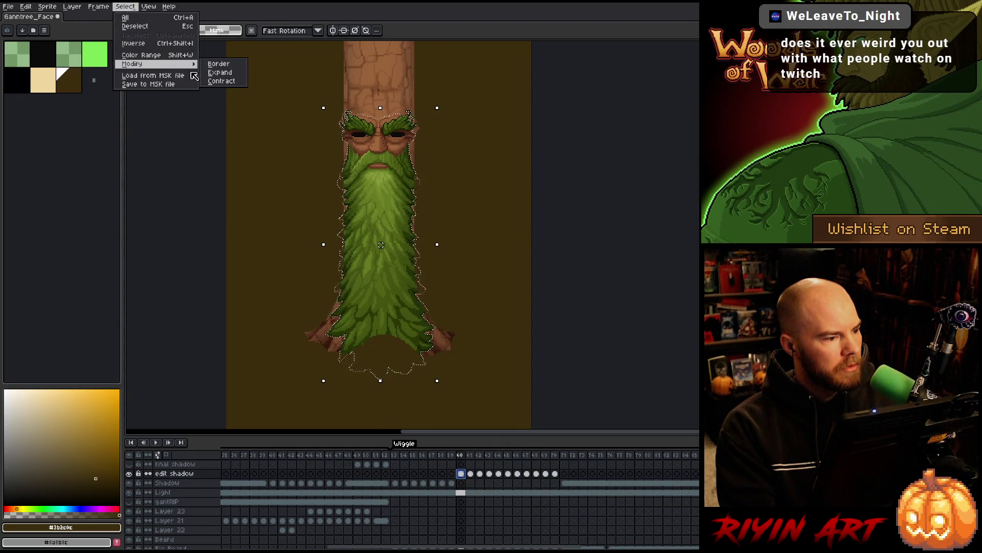
left_click(221, 81)
left_click(472, 307)
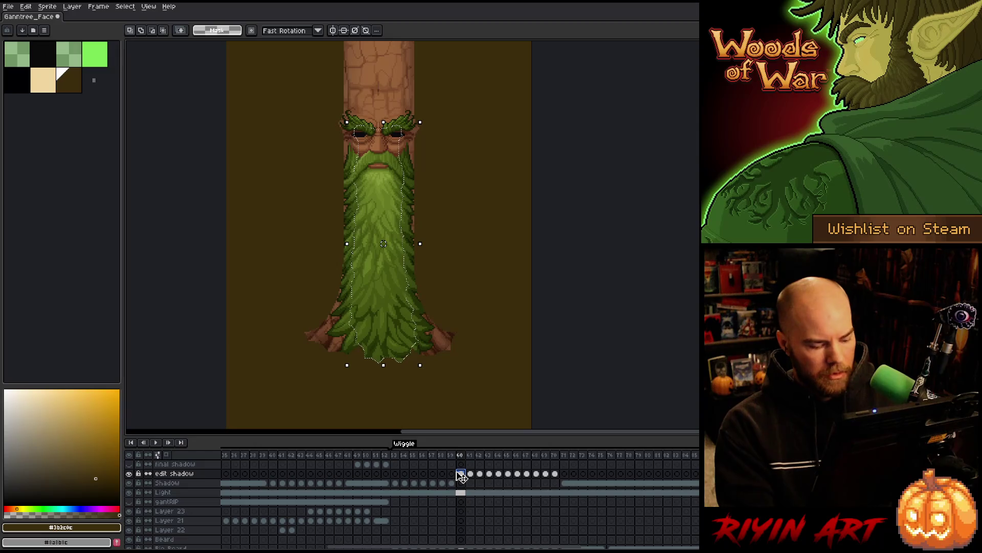
key("ctrl+d")
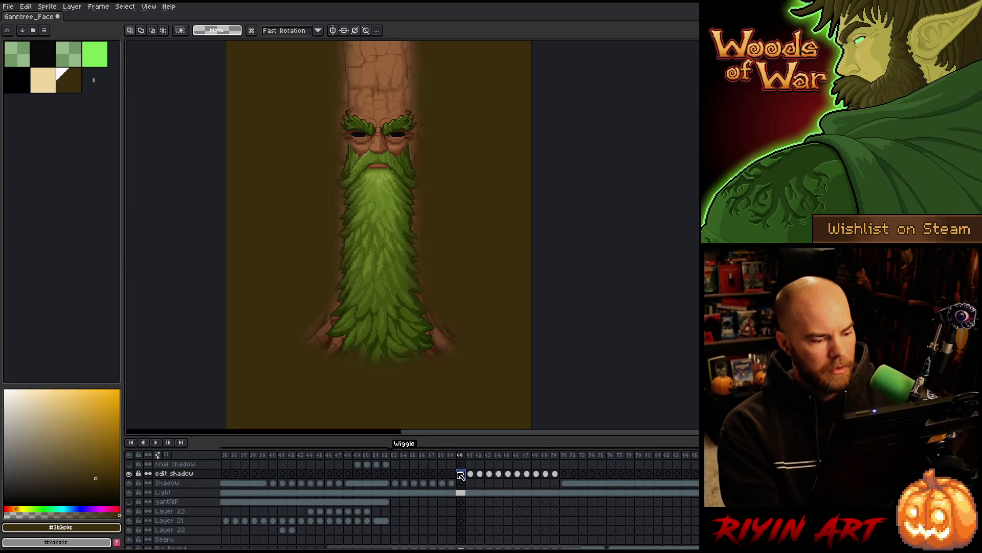
- On frame 60's Shadow cel, invert the tree selection and delete the dark fill outside the tree
left_click(461, 474)
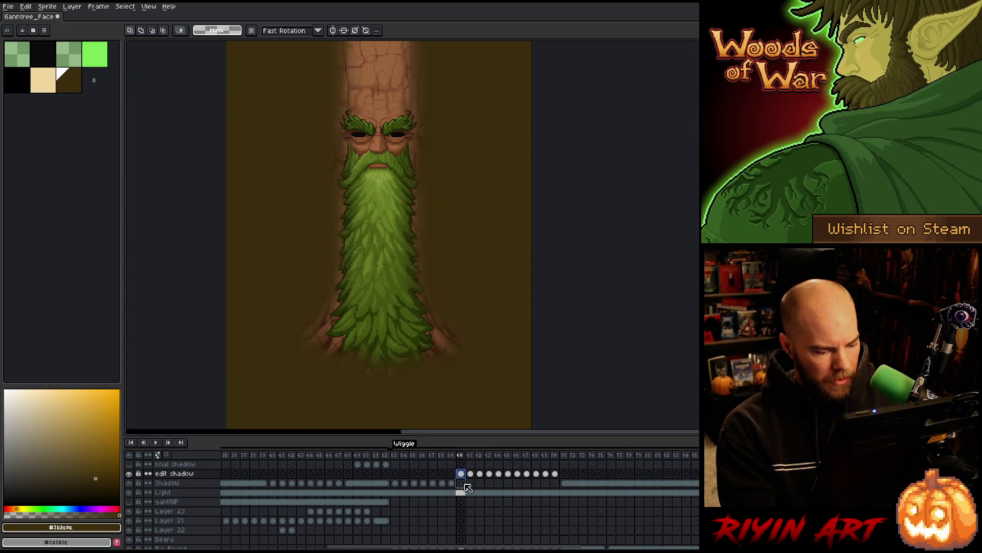
scroll(467, 491, "down", 2)
left_click(462, 492)
scroll(465, 495, "up", 3)
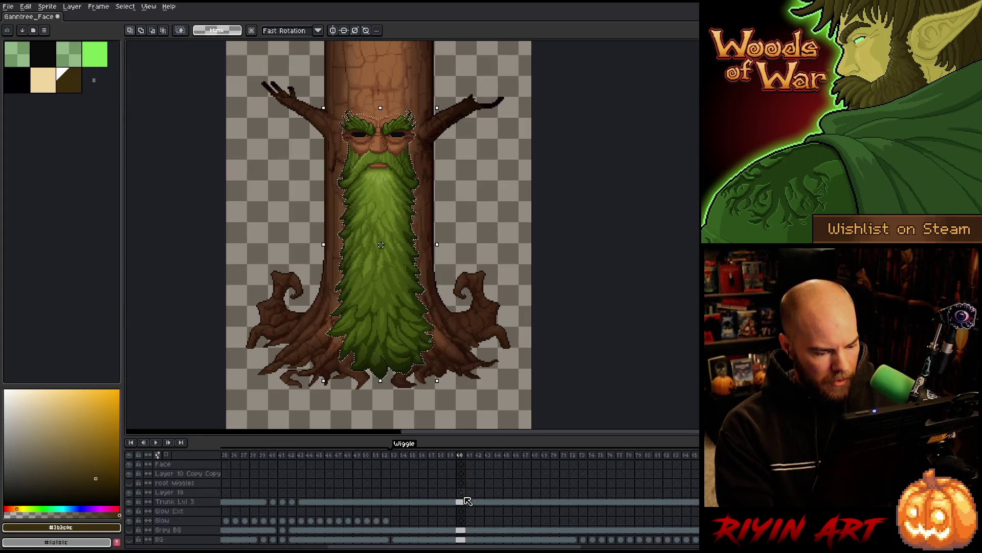
left_click(467, 504)
scroll(468, 503, "down", 1)
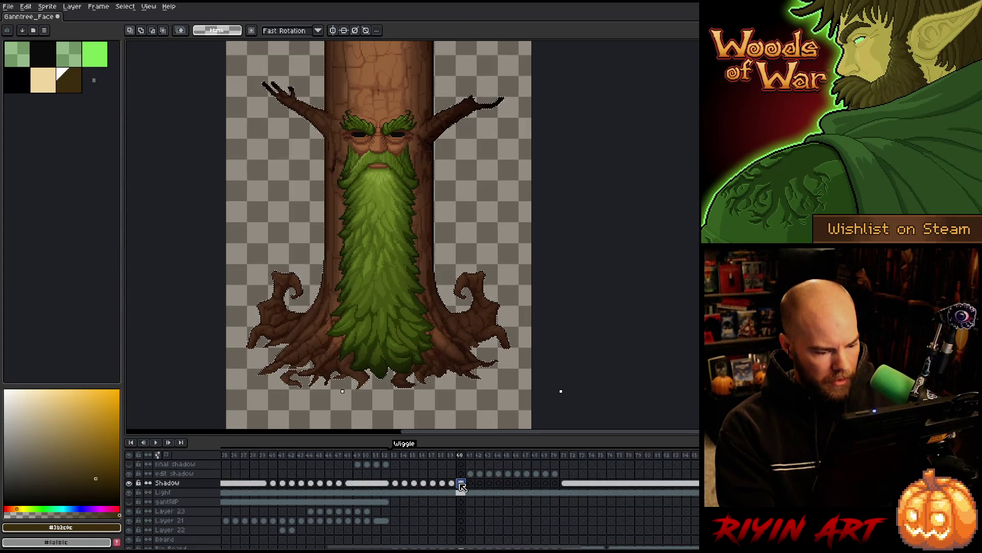
key("ctrl+a")
key("Delete")
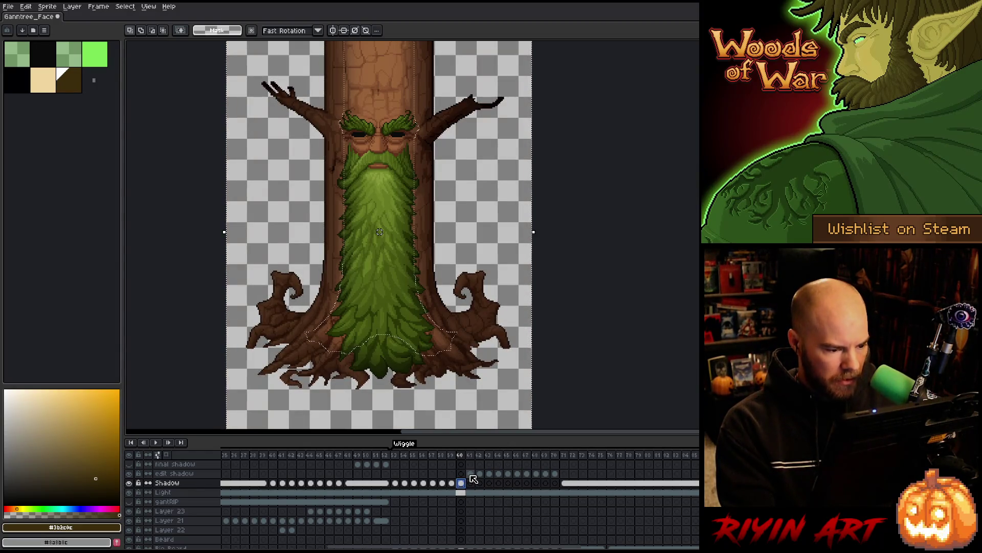
left_click(470, 481)
- Load the beard selection on frame 61's edit shadow cel and contract it inward
scroll(476, 507, "down", 1)
left_click(475, 518, "ctrl")
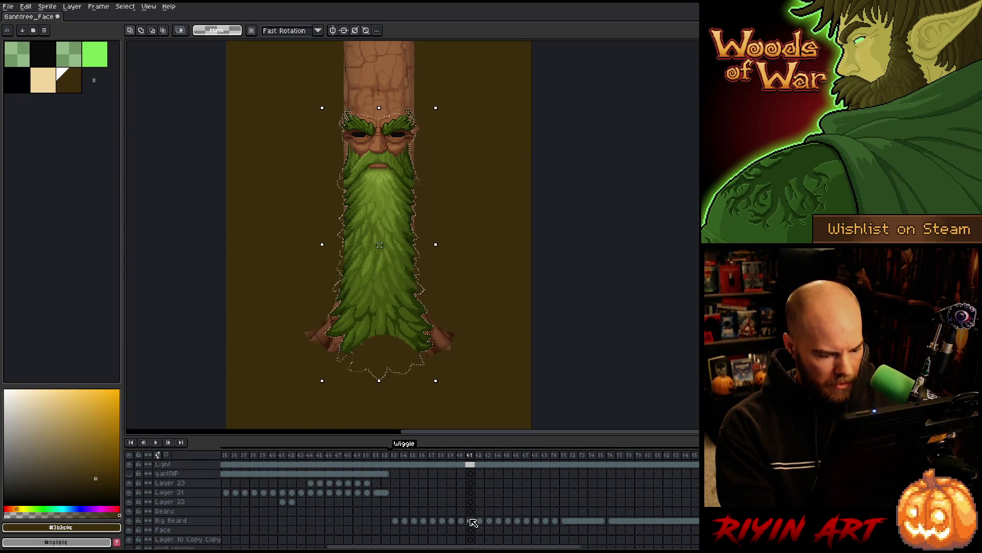
scroll(476, 512, "up", 1)
left_click(474, 475)
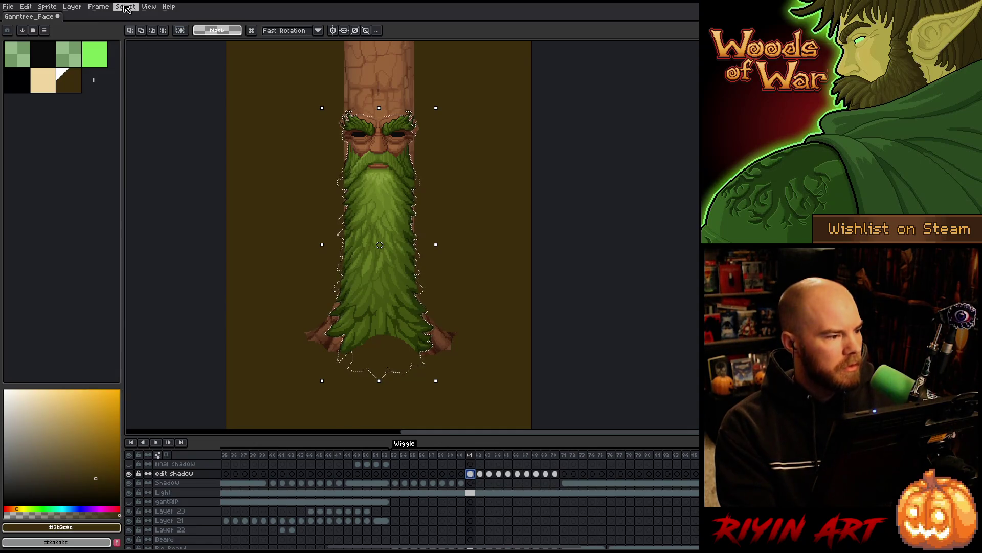
left_click(125, 6)
mouse_move(153, 64)
left_click(240, 81)
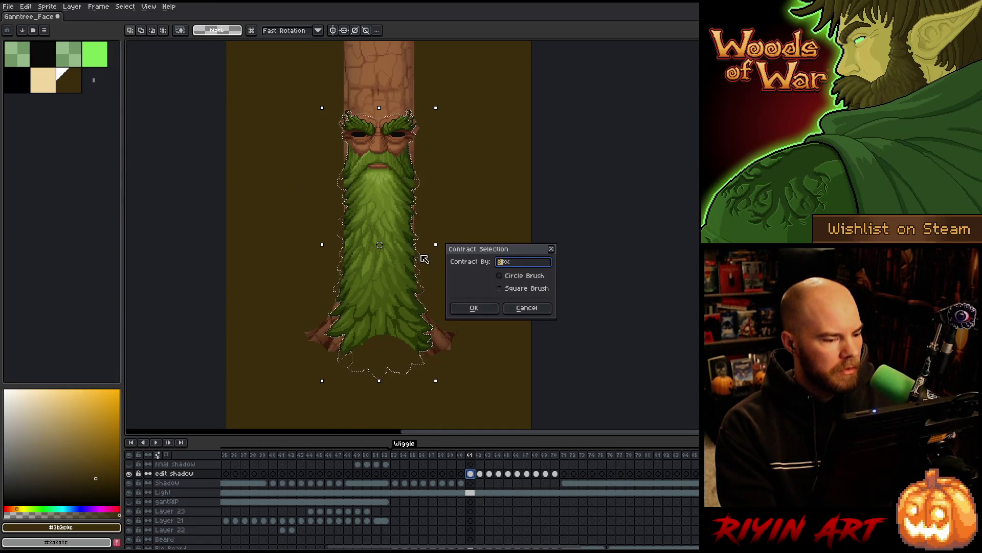
left_click(474, 308)
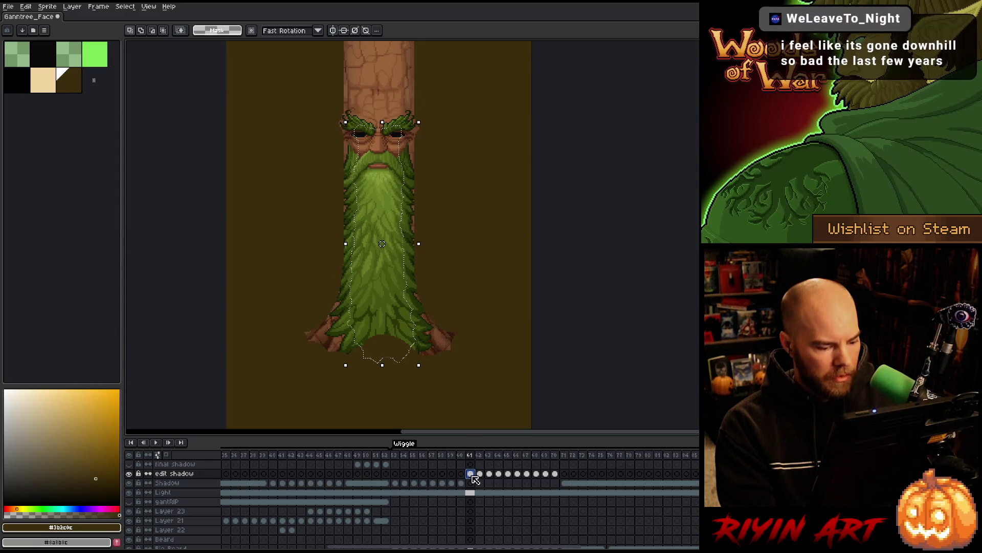
- Blur frame 61's beard shadow and clear the dark fill outside the tree on the Shadow layer
key("ctrl+d")
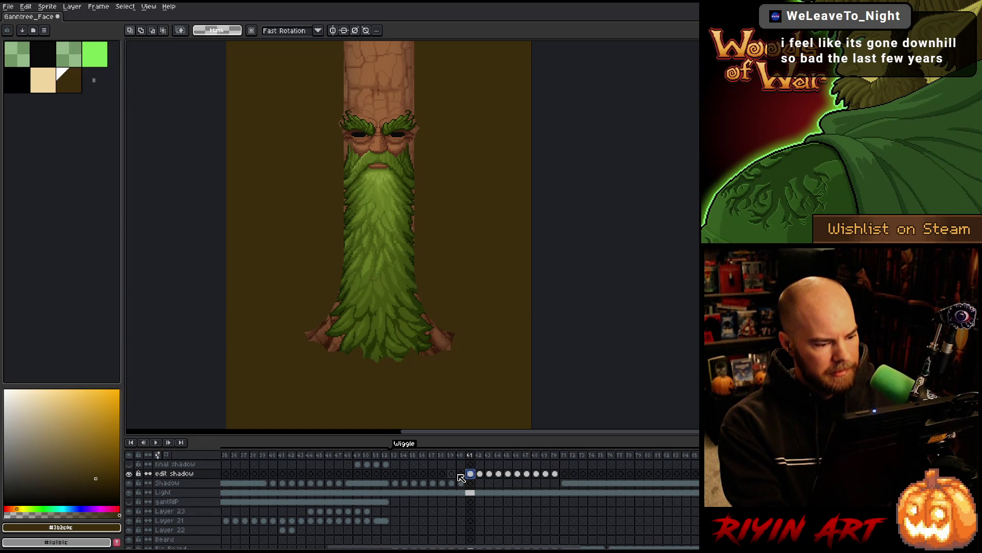
key("F9")
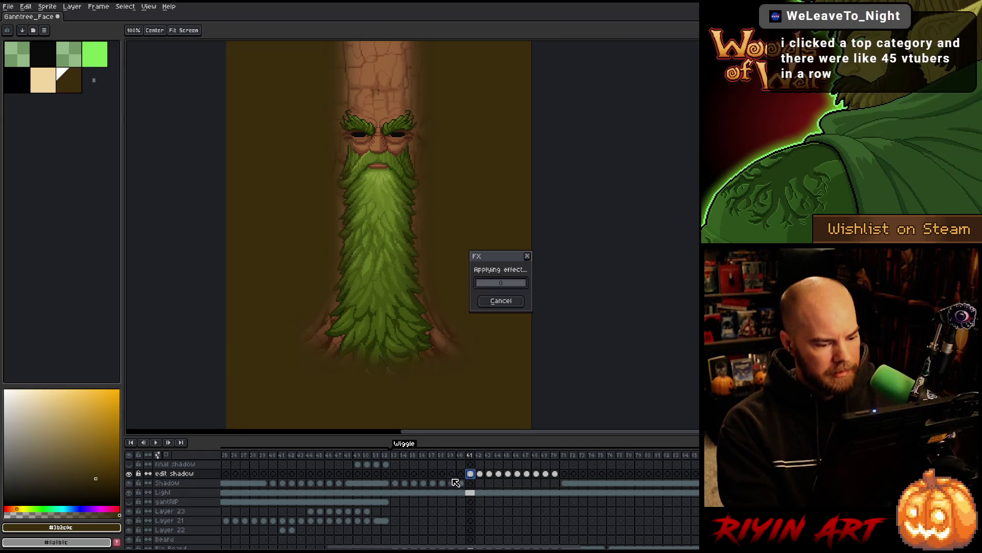
key("ctrl+z")
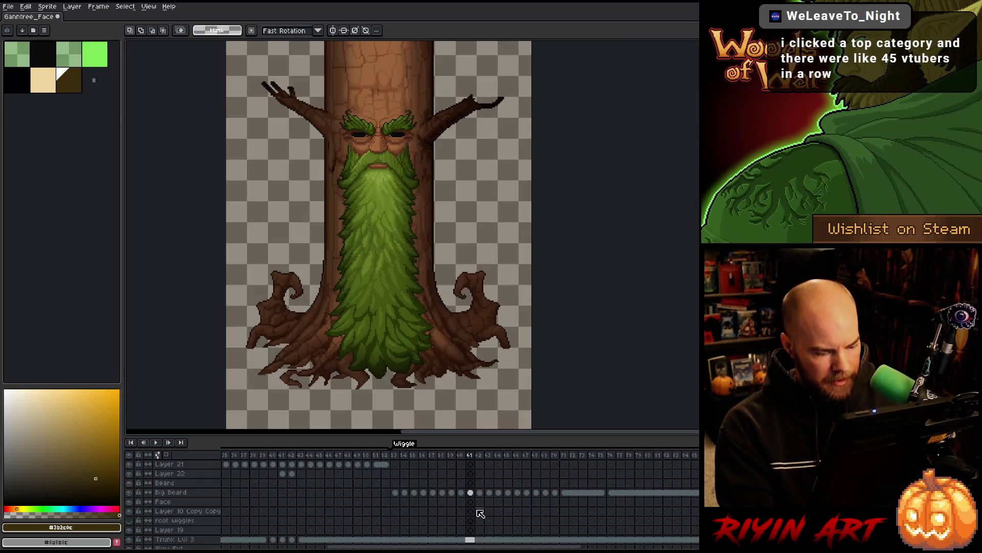
key("ctrl+z")
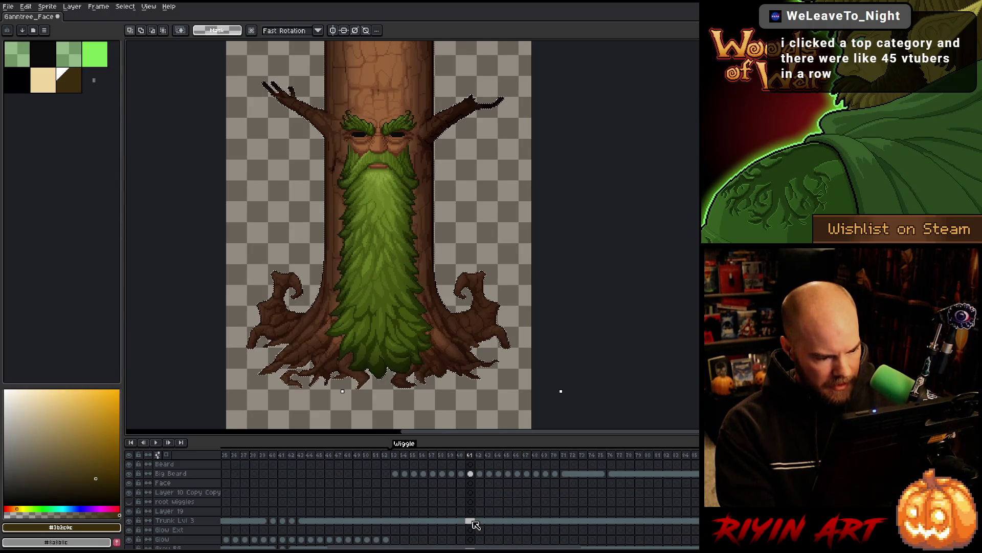
key("ctrl+z")
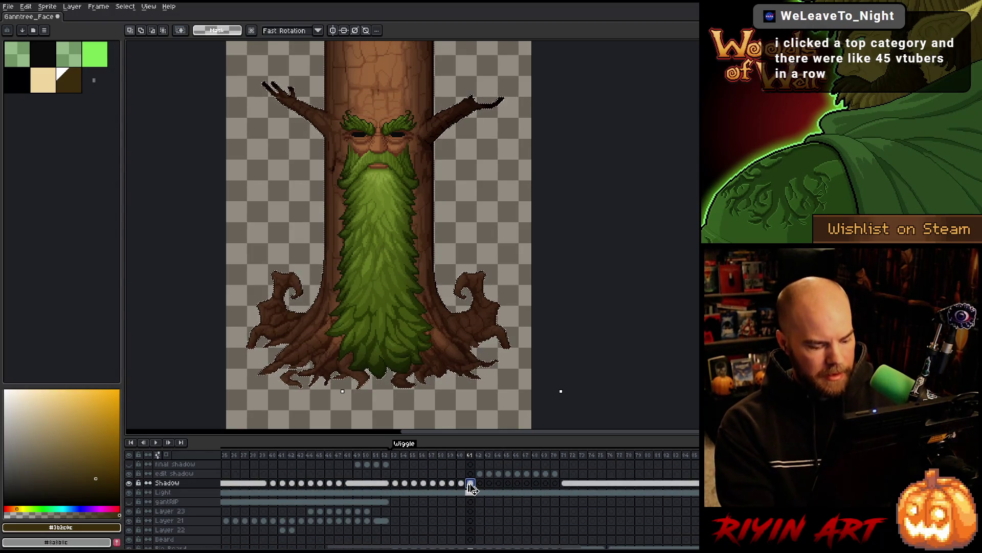
key("ctrl+z")
key("ctrl+z")
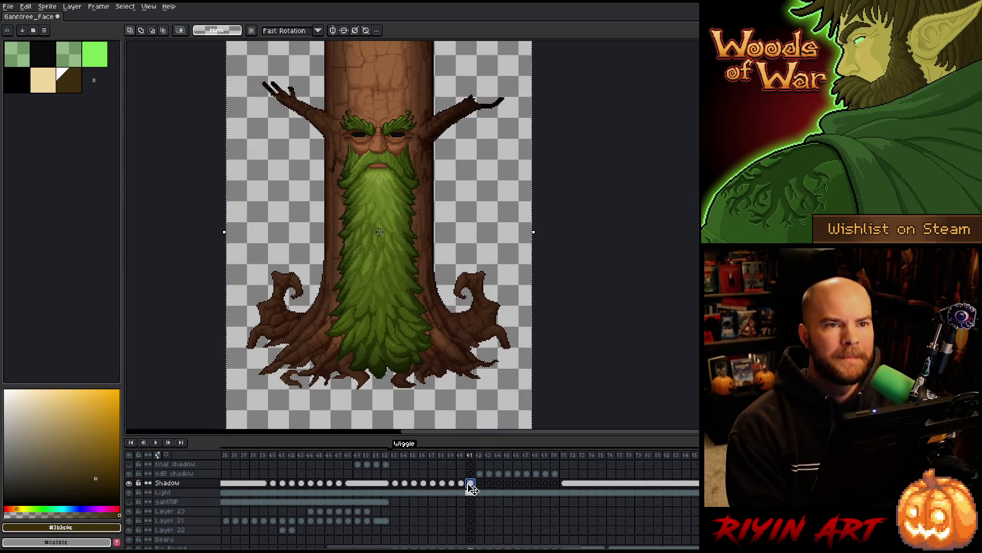
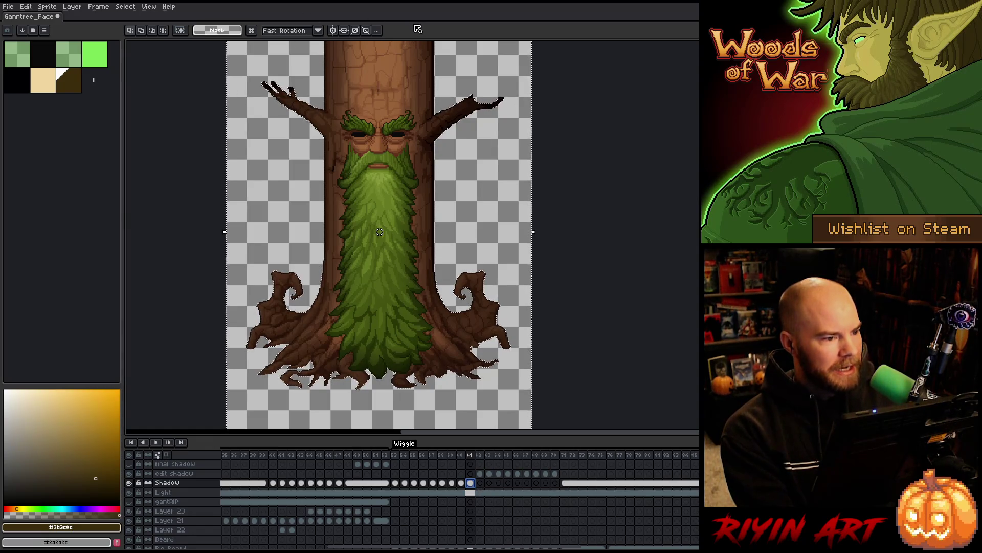
- Load the beard selection and return to the frame 62 edit shadow cel
key("ctrl+d")
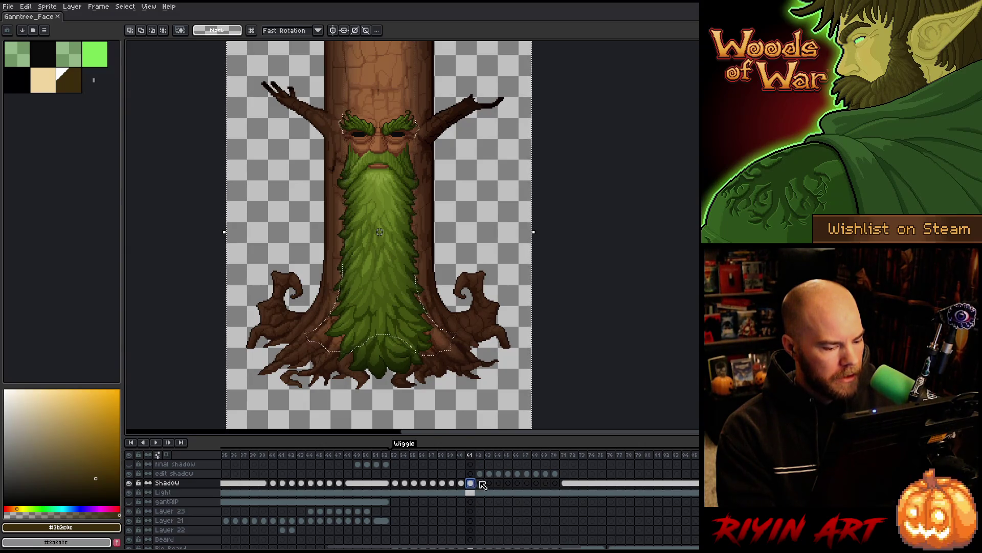
left_click(481, 474)
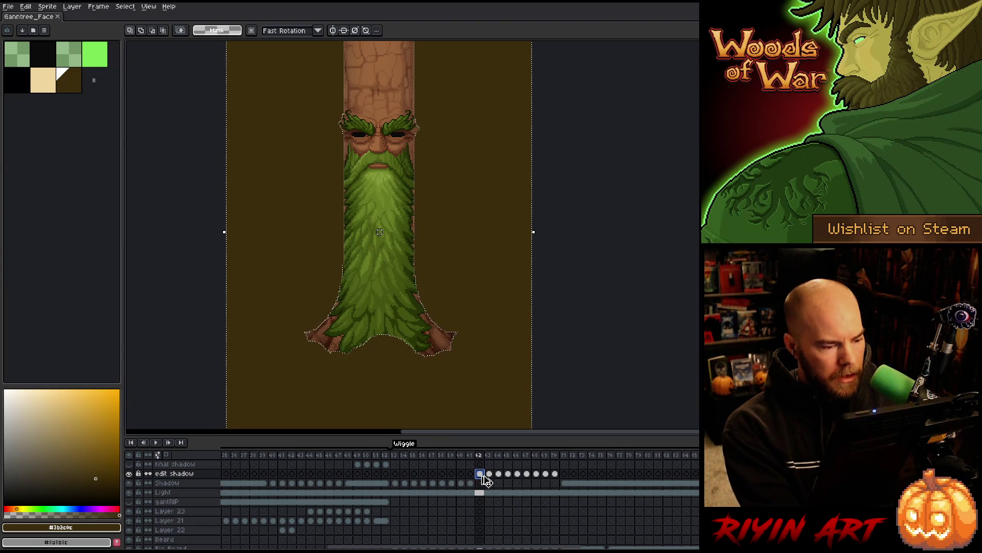
left_click(471, 483)
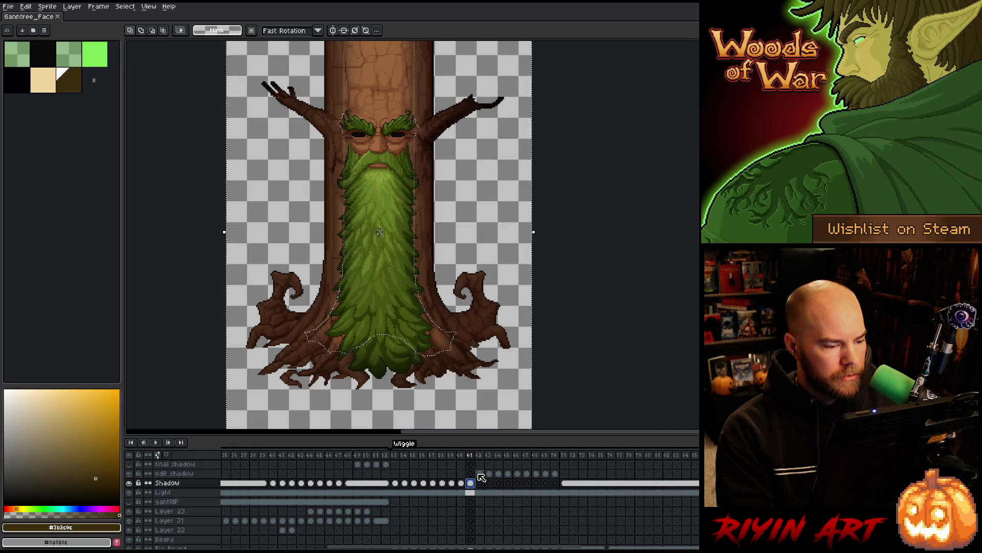
left_click(480, 475)
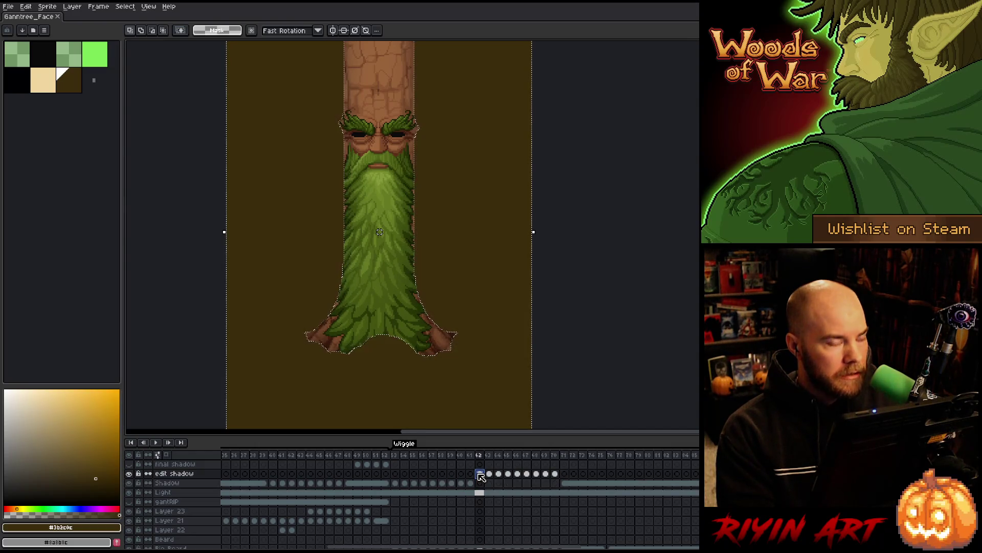
scroll(481, 491, "down", 2)
left_click(479, 511)
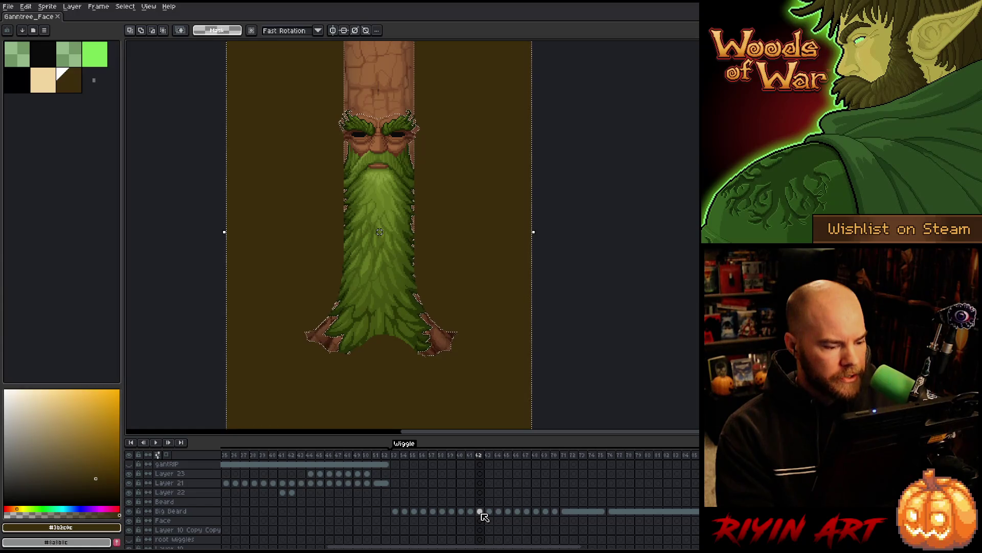
left_click(470, 502)
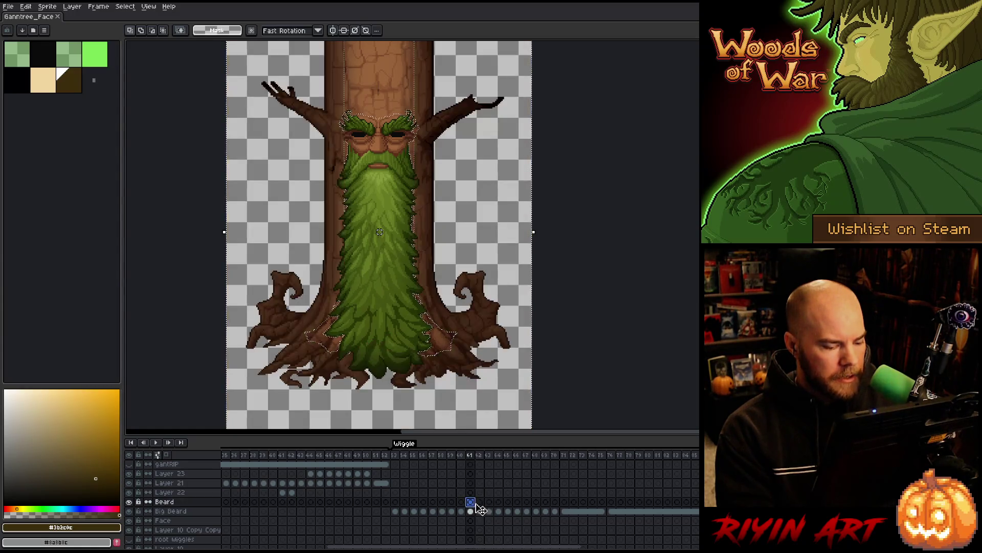
scroll(481, 506, "up", 2)
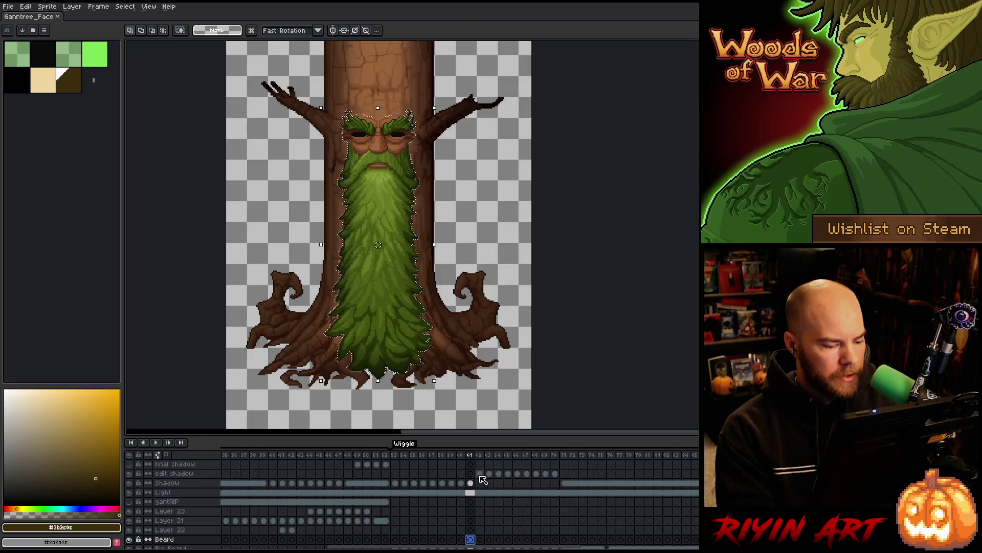
left_click(481, 474)
- Contract the beard selection, erase the shadow inside it, and deselect
left_click(124, 7)
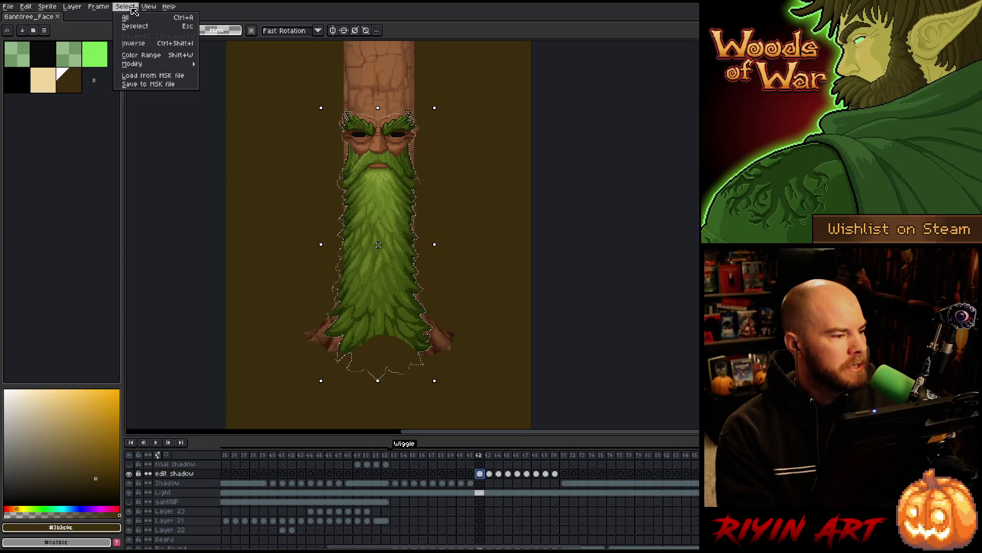
mouse_move(146, 64)
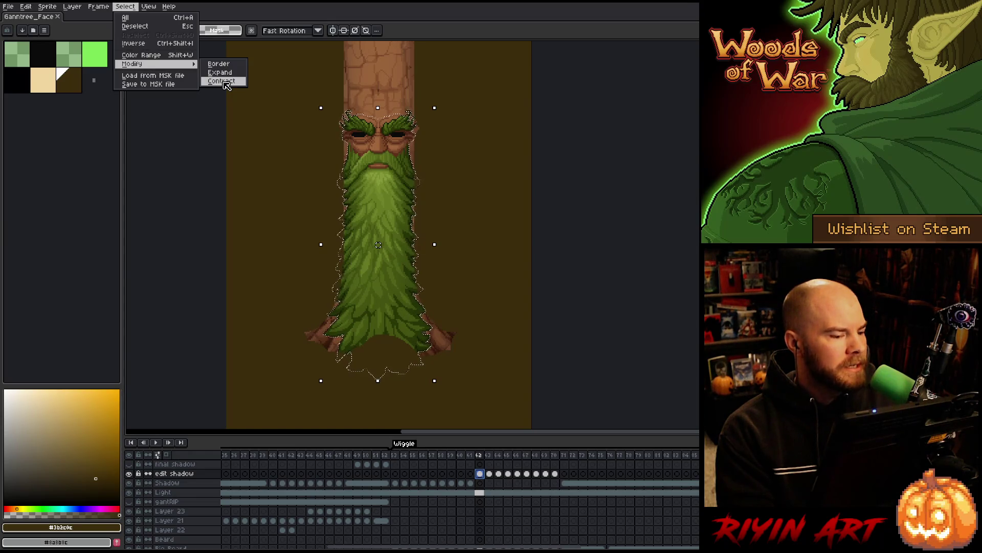
left_click(223, 82)
left_click(483, 307)
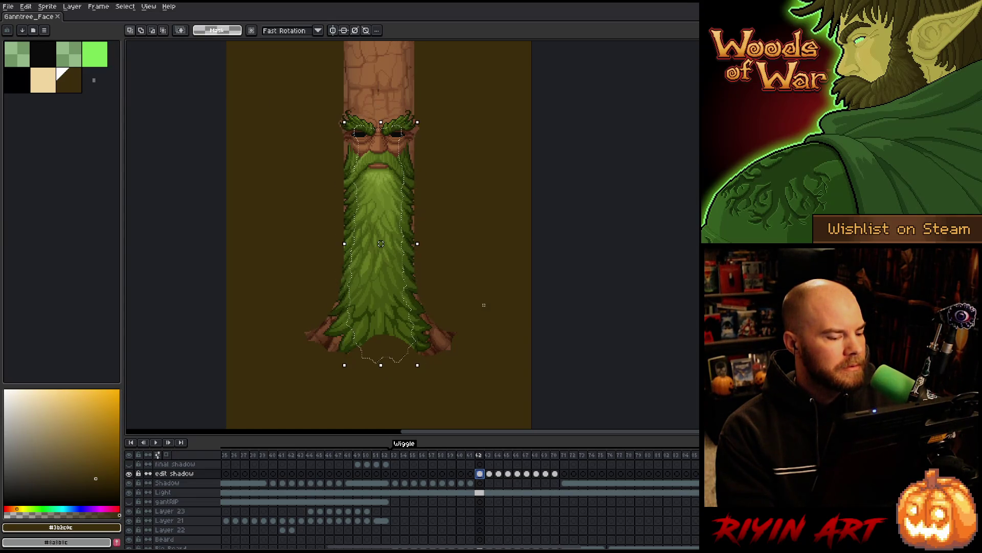
key("Delete")
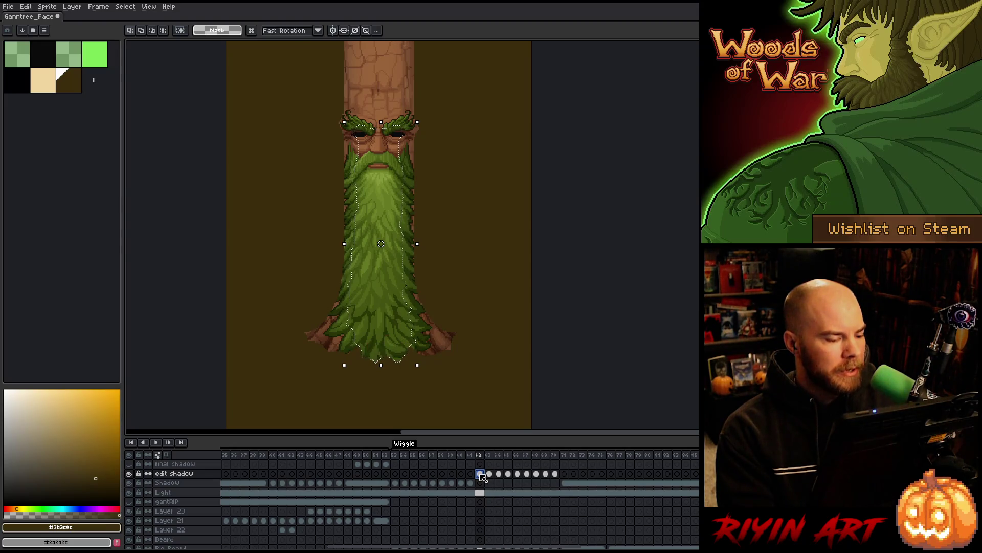
key("ctrl+d")
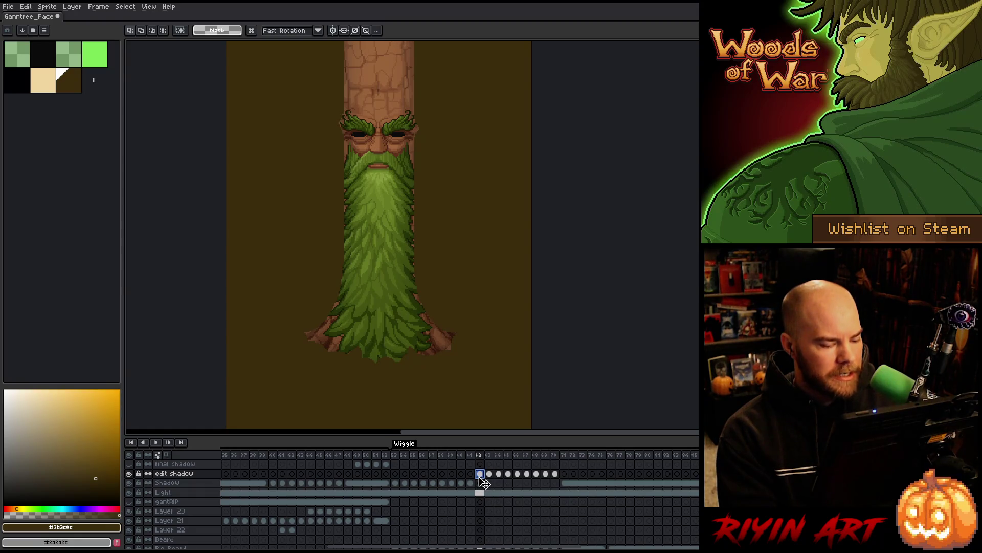
- Blur the frame 62 shadow with the Convolution Matrix blur-17x17 and review the full tree
key("F9")
key("Return")
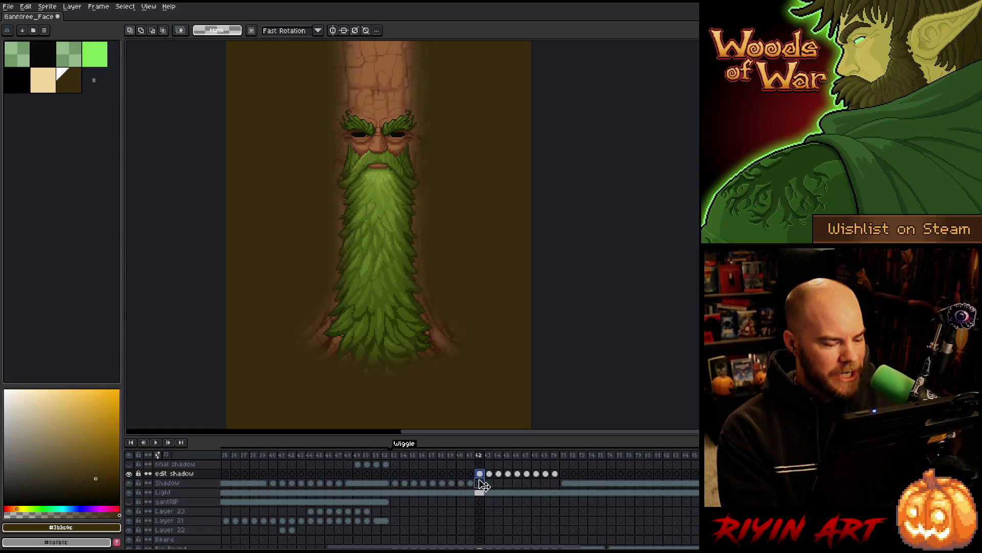
left_click(481, 483)
scroll(483, 486, "down", 3)
left_click(481, 492)
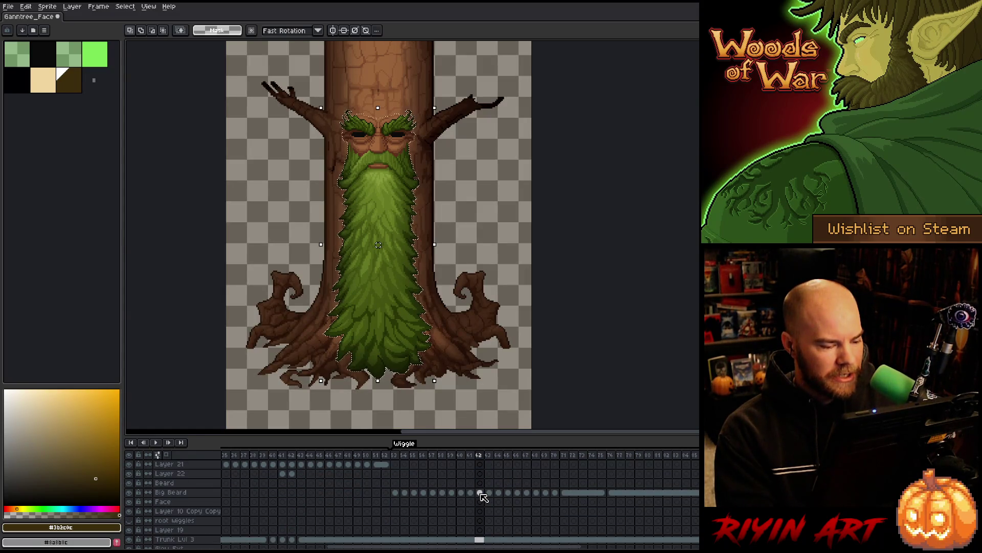
- Load the beard outline as the selection on the frame 63 edit shadow cel
scroll(484, 497, "up", 2)
scroll(487, 508, "up", 1)
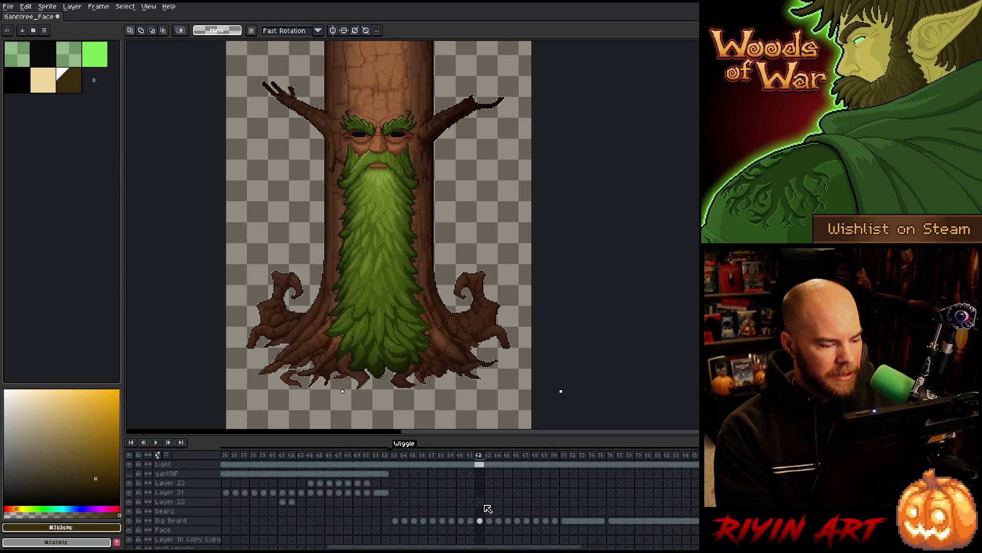
scroll(486, 504, "up", 3)
key("ctrl+a")
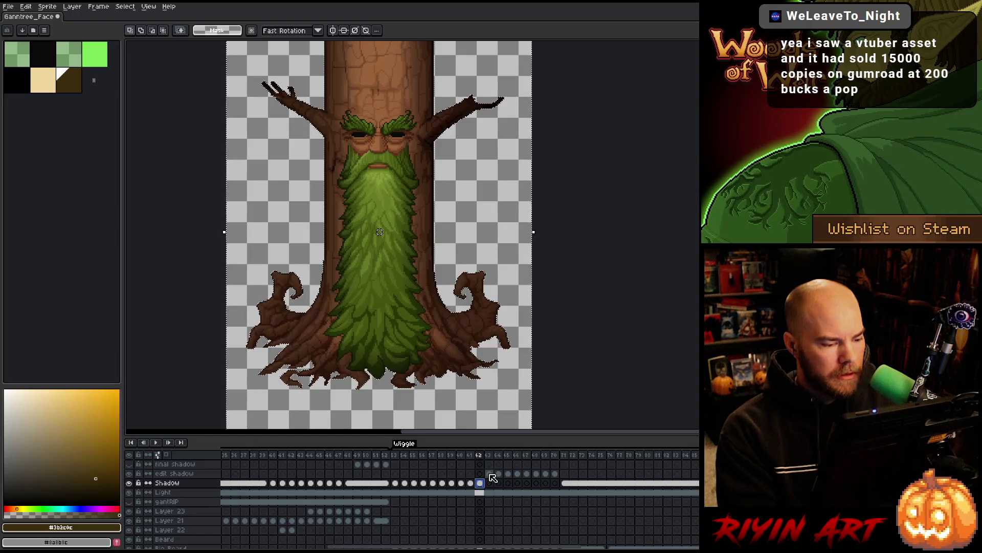
left_click(489, 473)
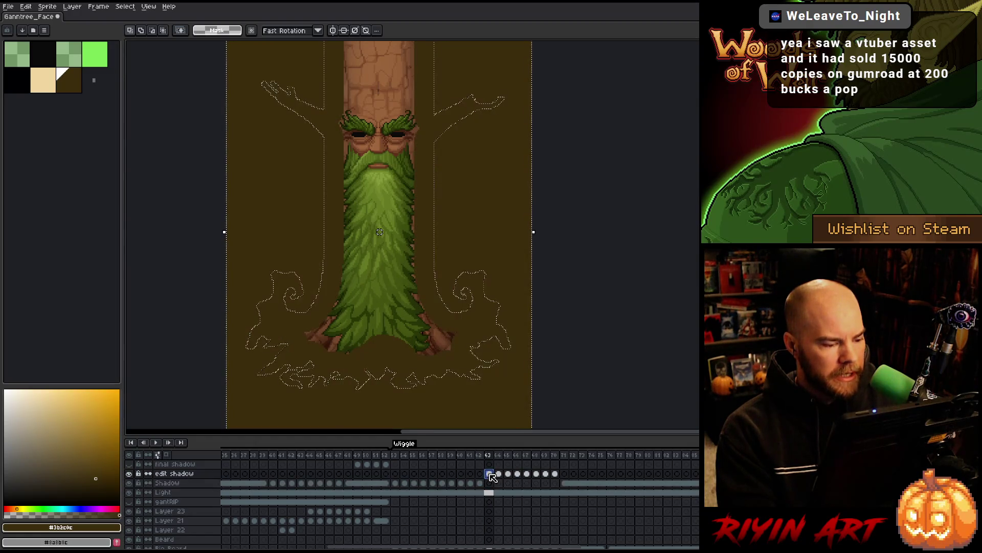
key("ctrl+z")
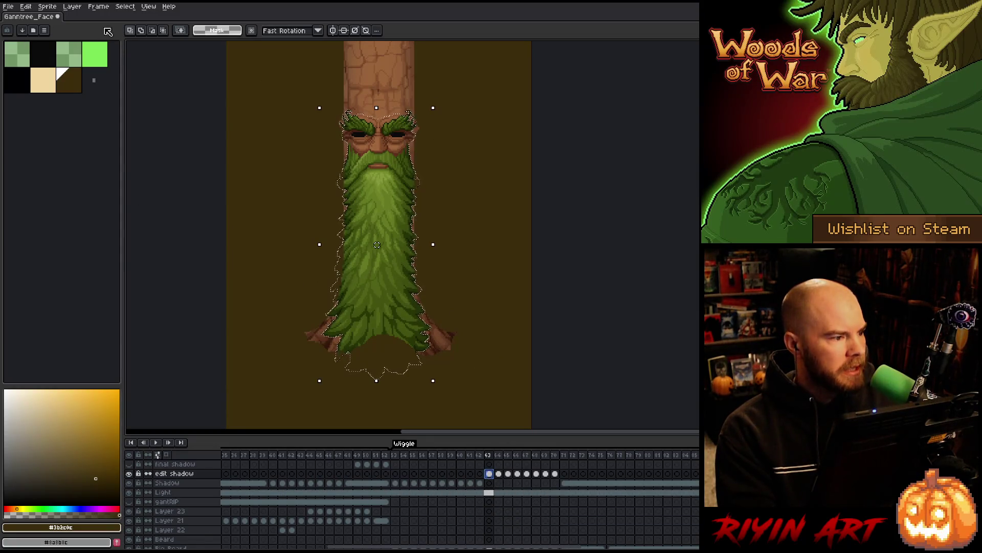
- Contract the beard selection, deselect, and reapply the blur to the frame 63 shadow
left_click(132, 8)
mouse_move(151, 65)
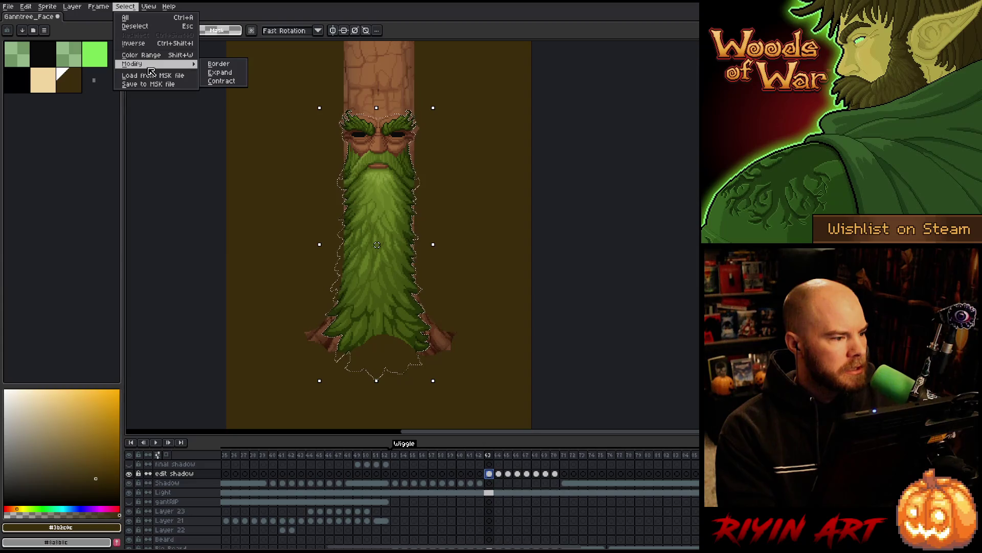
left_click(221, 81)
left_click(471, 307)
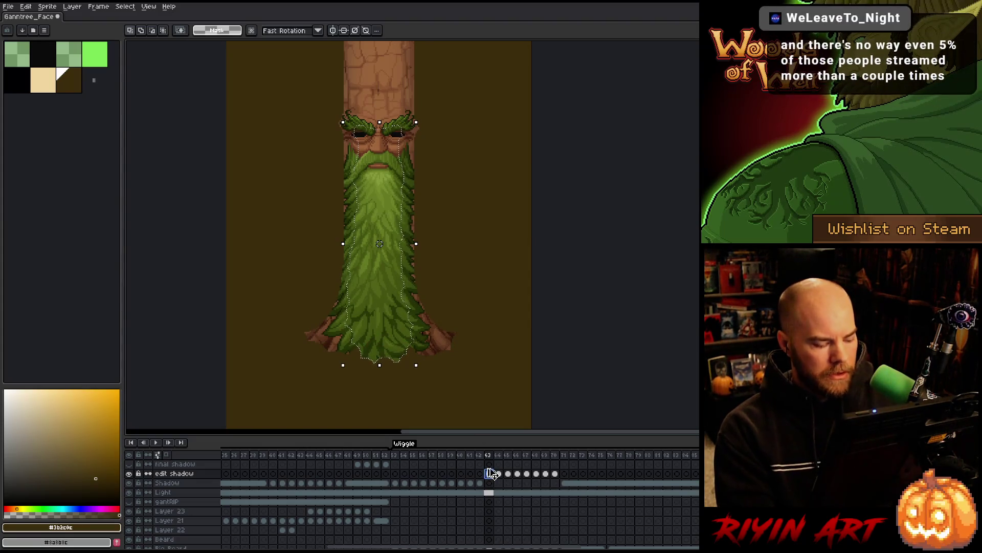
key("ctrl+d")
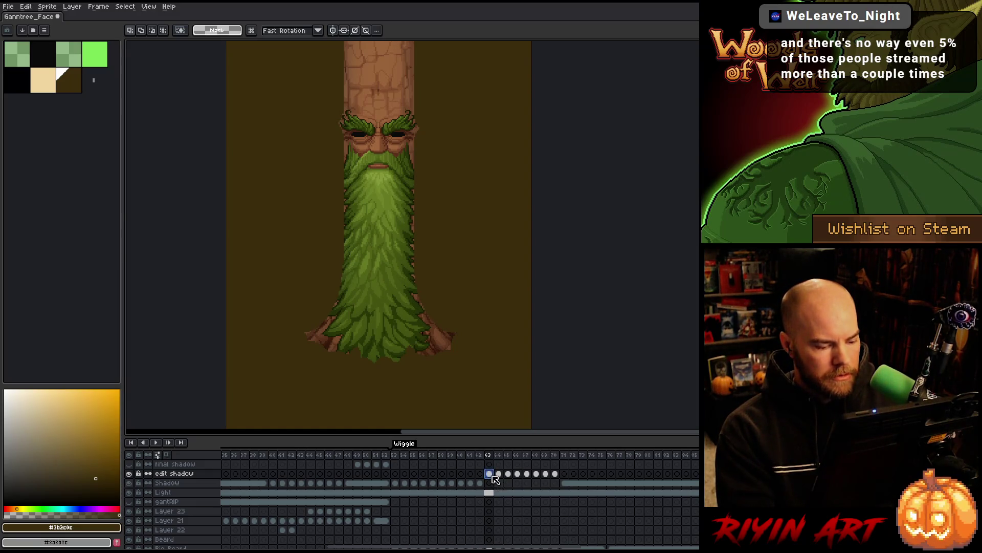
key("ctrl+shift+b")
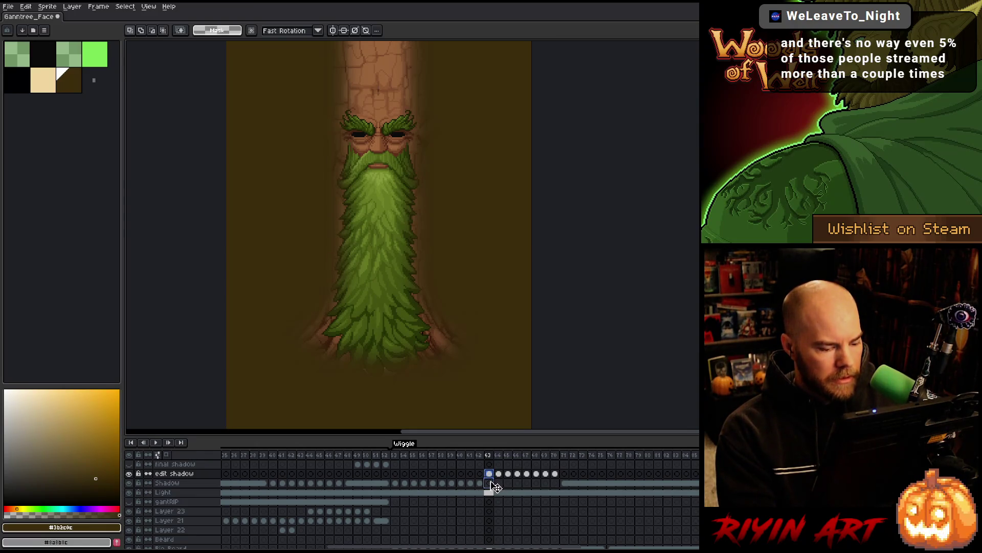
- Review the full tree at frame 63 and return to its Shadow layer cel
left_click(491, 483)
scroll(489, 488, "down", 3)
left_click(490, 502)
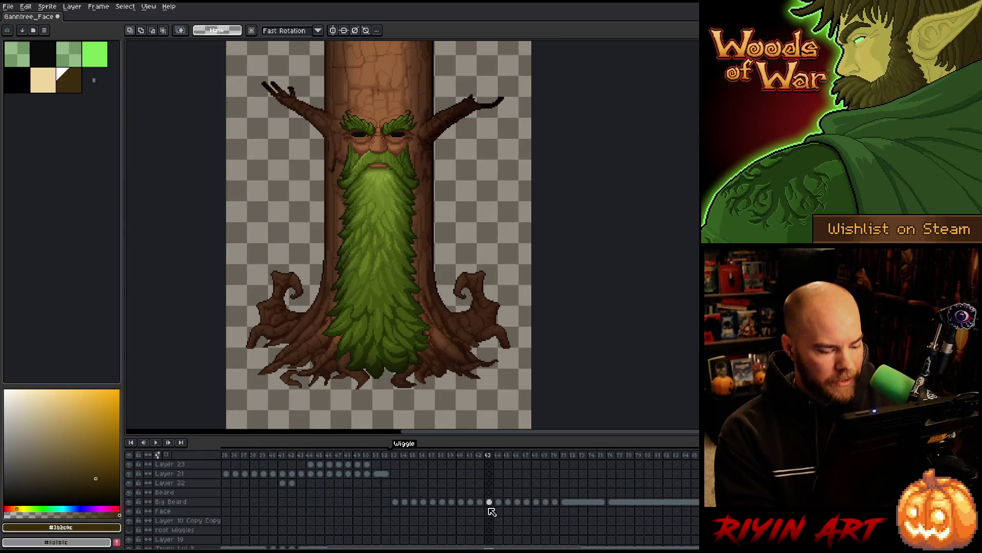
scroll(491, 506, "down", 2)
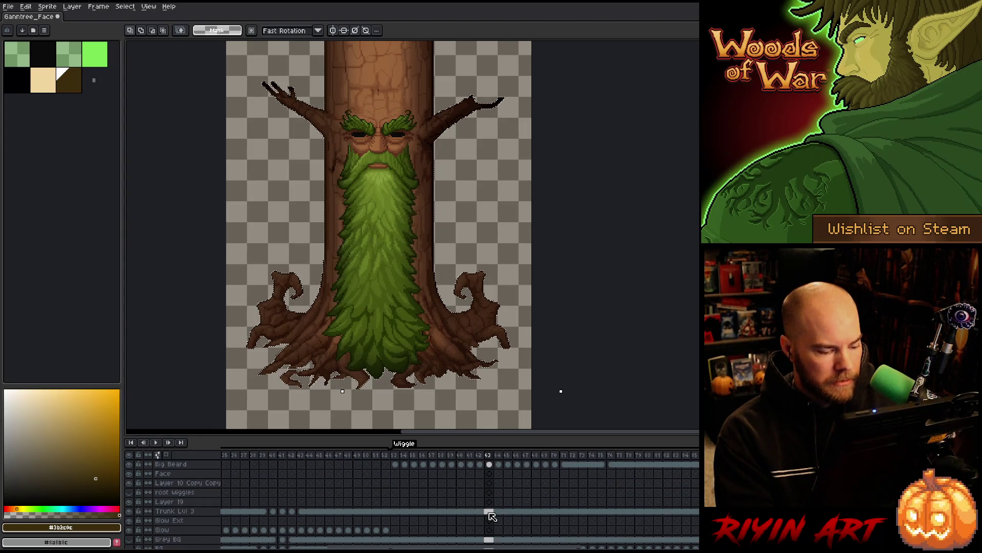
scroll(491, 516, "up", 5)
left_click(491, 484)
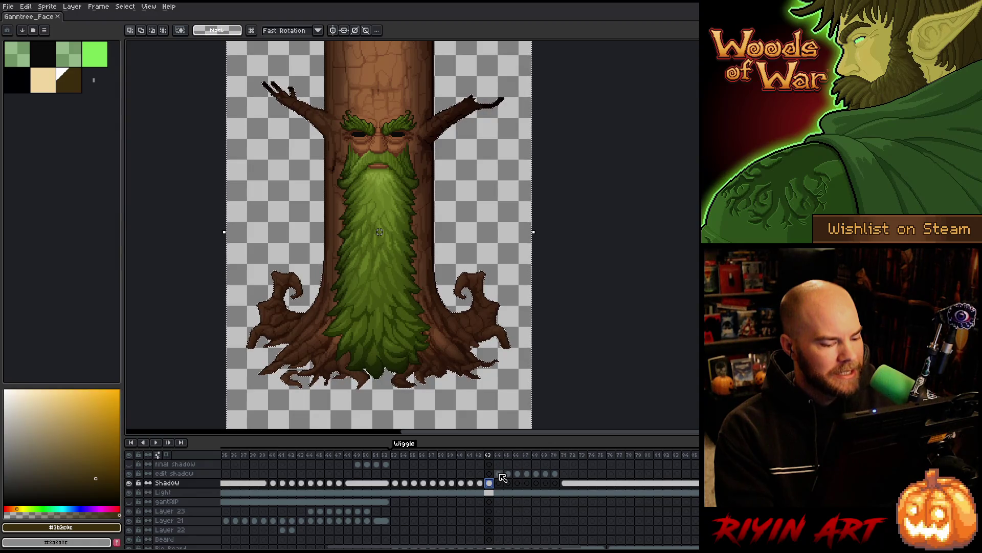
- Load the frame 64 beard selection onto the edit shadow cel
left_click(500, 475)
scroll(502, 481, "down", 3)
left_click(499, 502)
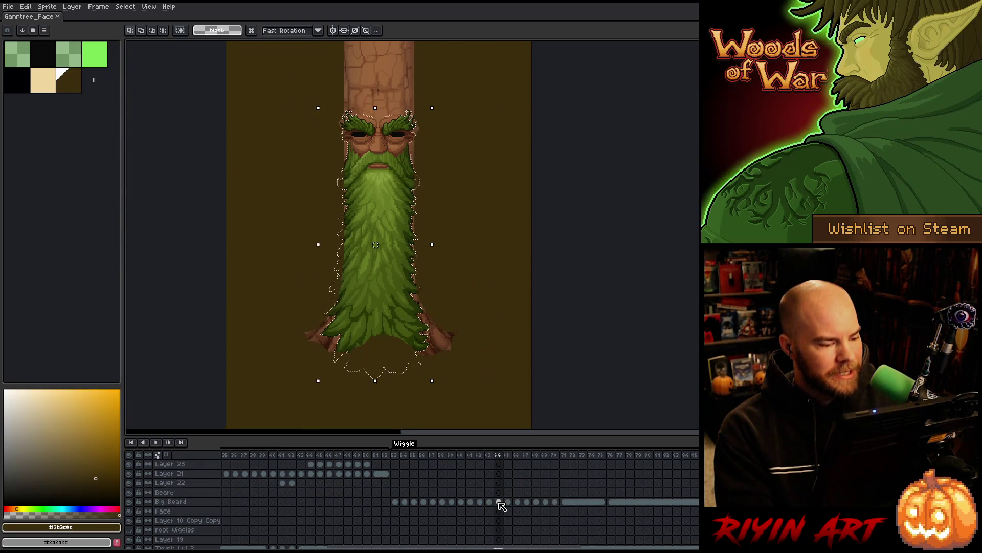
scroll(500, 502, "up", 3)
left_click(499, 474)
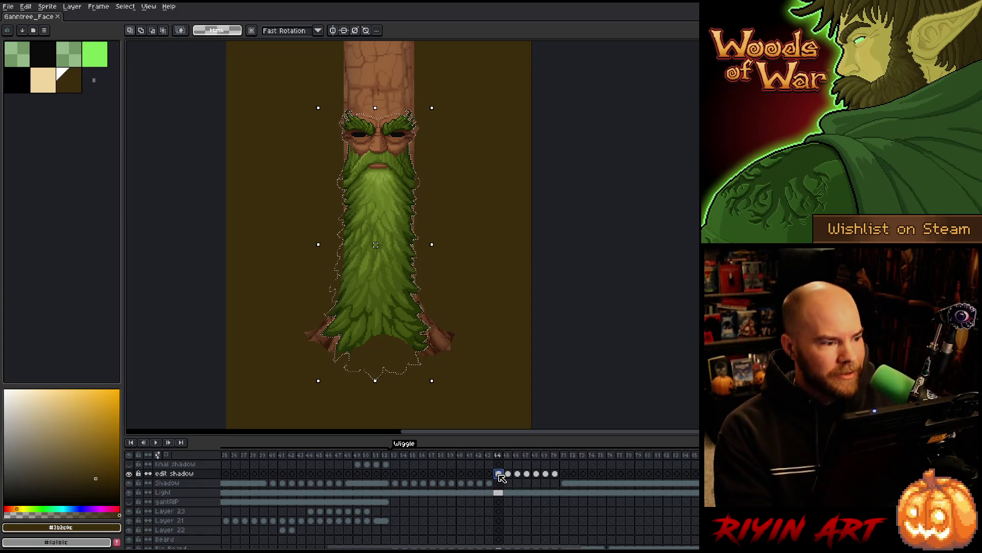
- Contract the beard selection and erase the shadow inside it
left_click(124, 7)
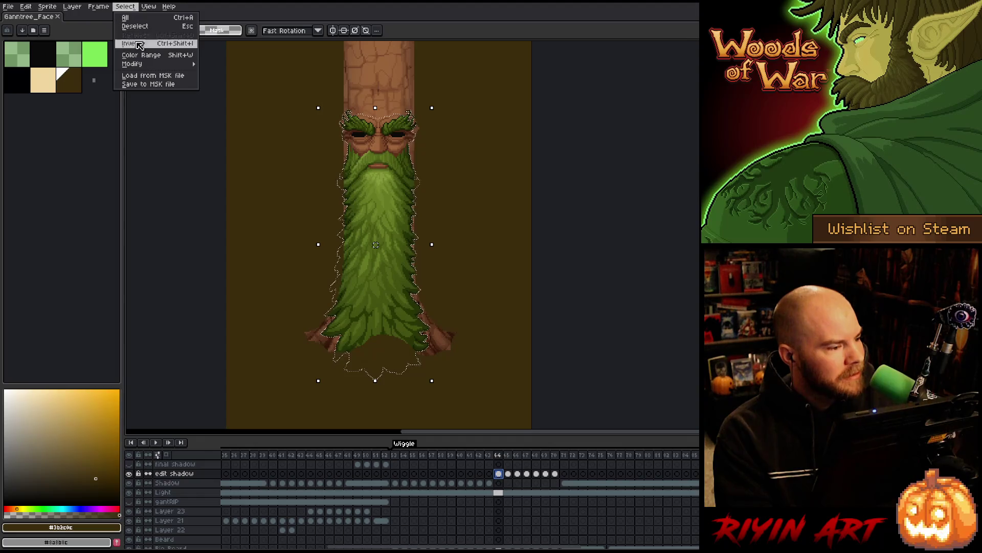
mouse_move(154, 64)
left_click(220, 81)
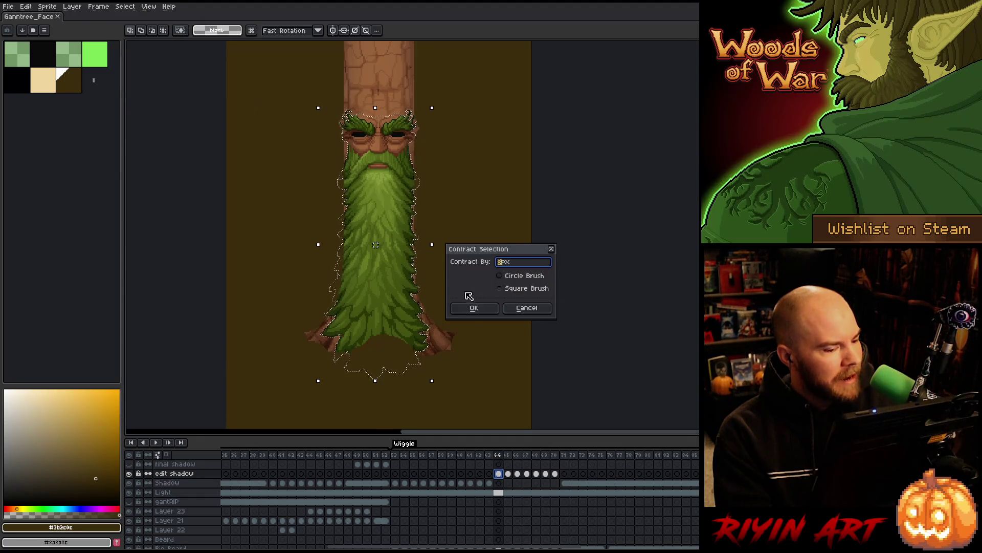
left_click(471, 307)
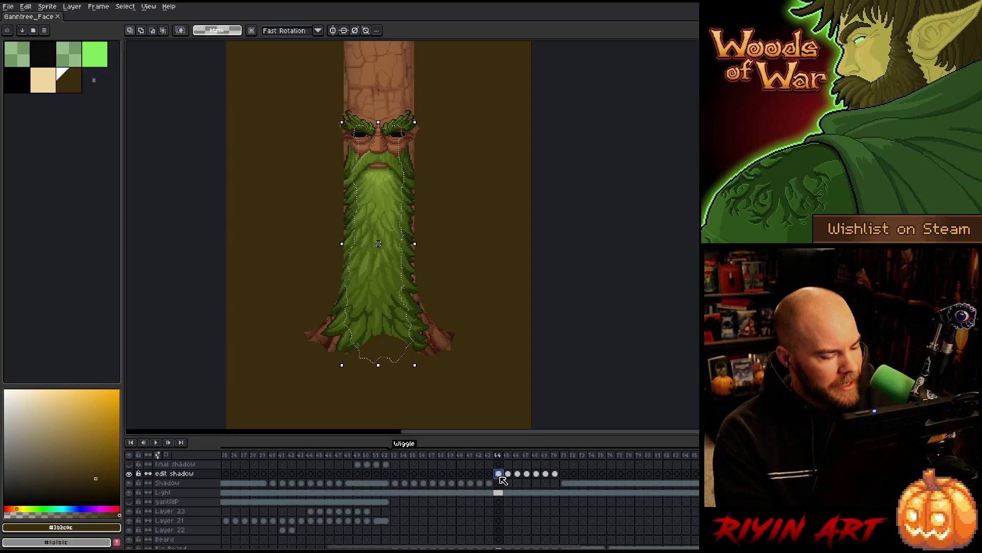
key("Delete")
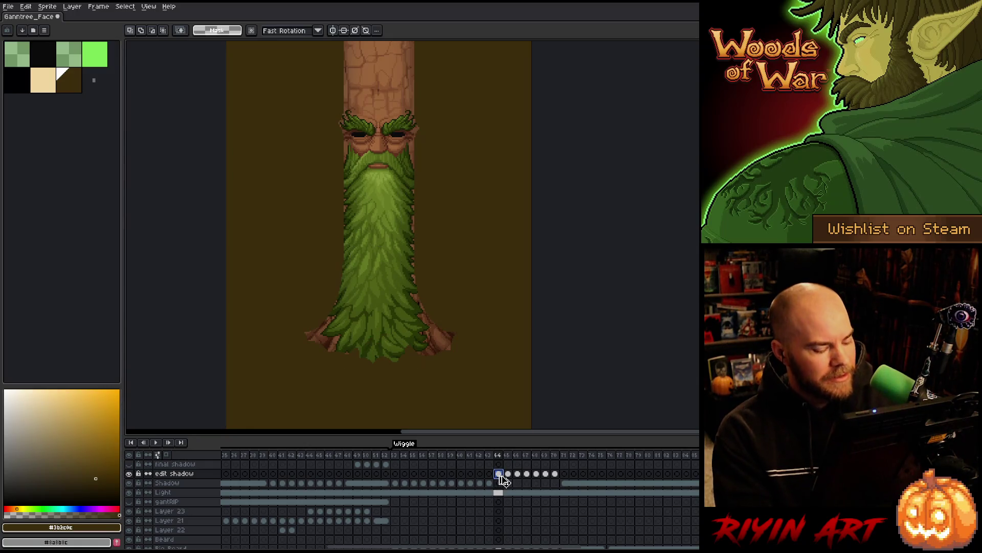
- Blur the frame 64 shadow twice with the Convolution Matrix filter
key("F9")
key("Return")
key("F9")
key("Return")
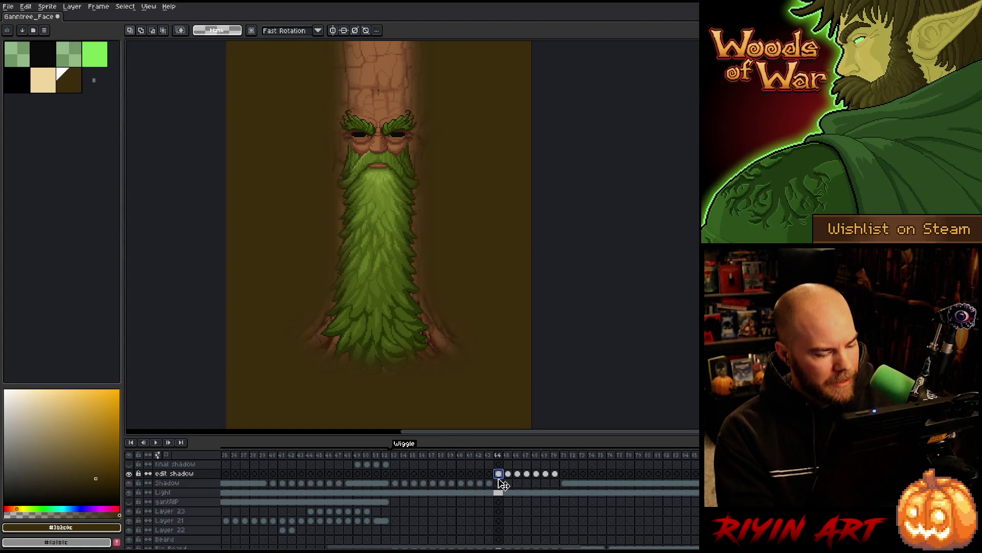
left_click(502, 485)
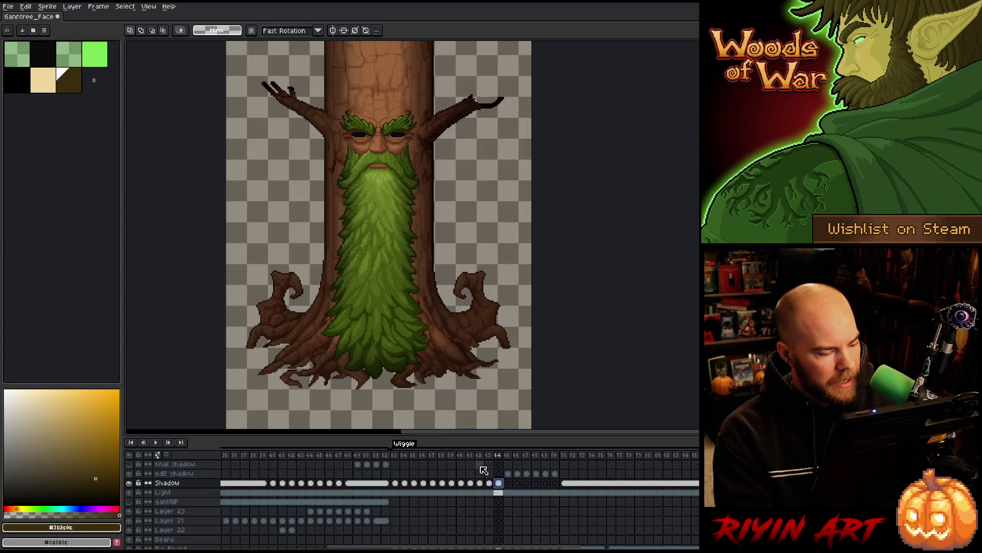
- Select the beard artwork outline and clear the frame 64 shadow haze outside the tree
scroll(499, 486, "down", 2)
left_click(503, 514, "ctrl")
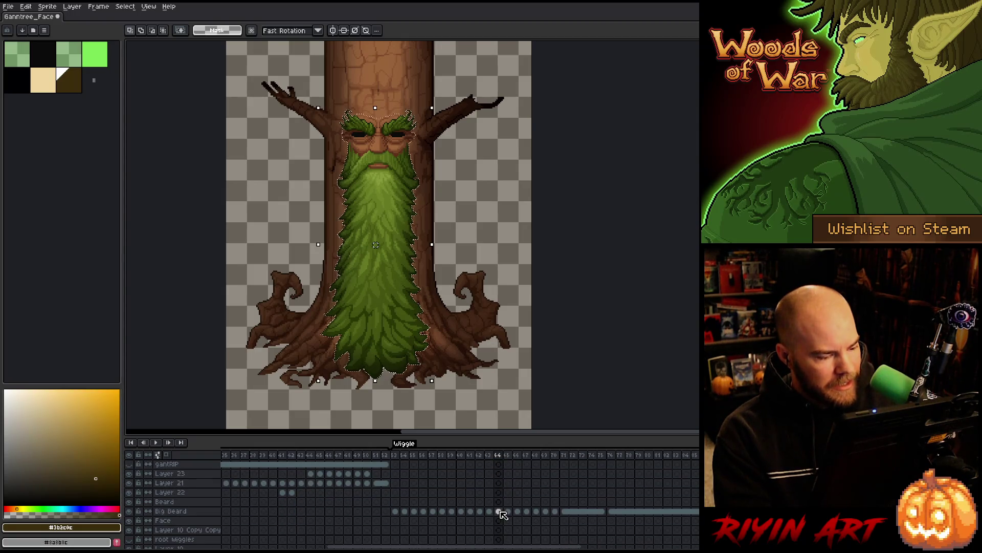
scroll(502, 514, "down", 3)
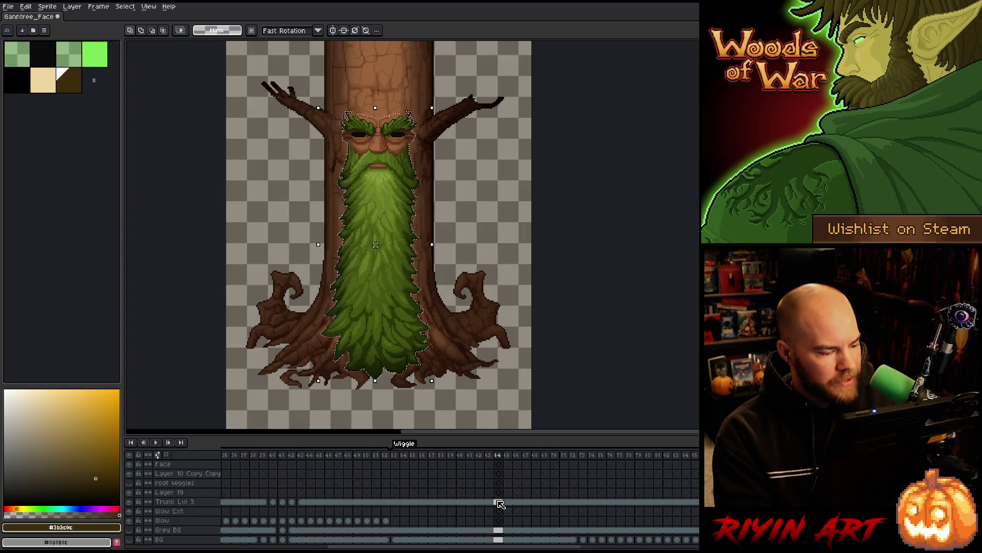
scroll(498, 504, "up", 3)
left_click(499, 484, "ctrl")
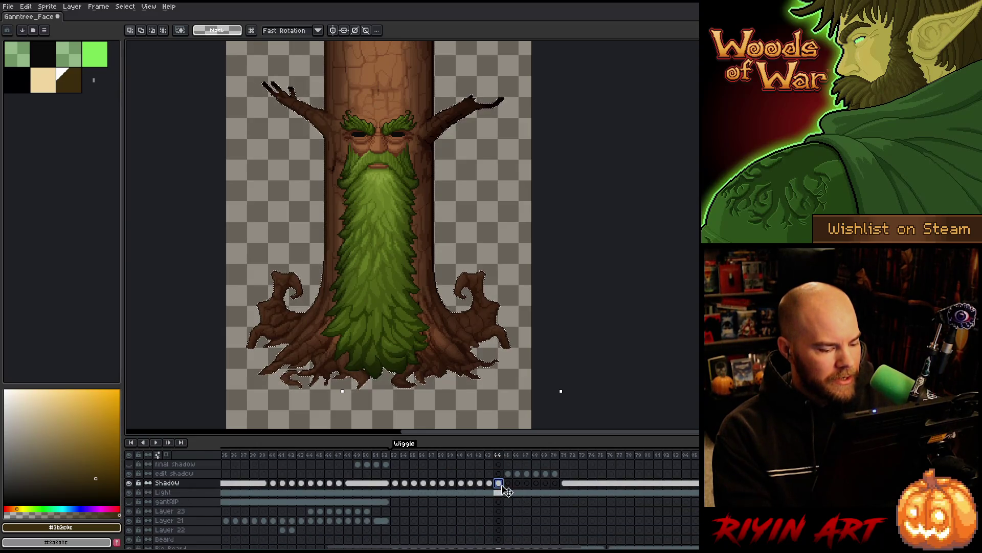
left_click(500, 491, "ctrl")
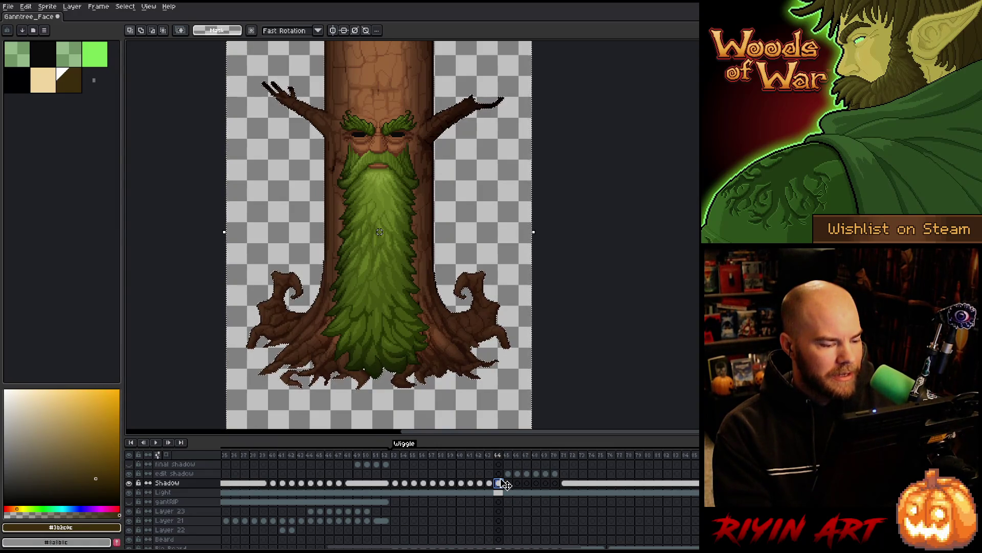
key("ctrl+d")
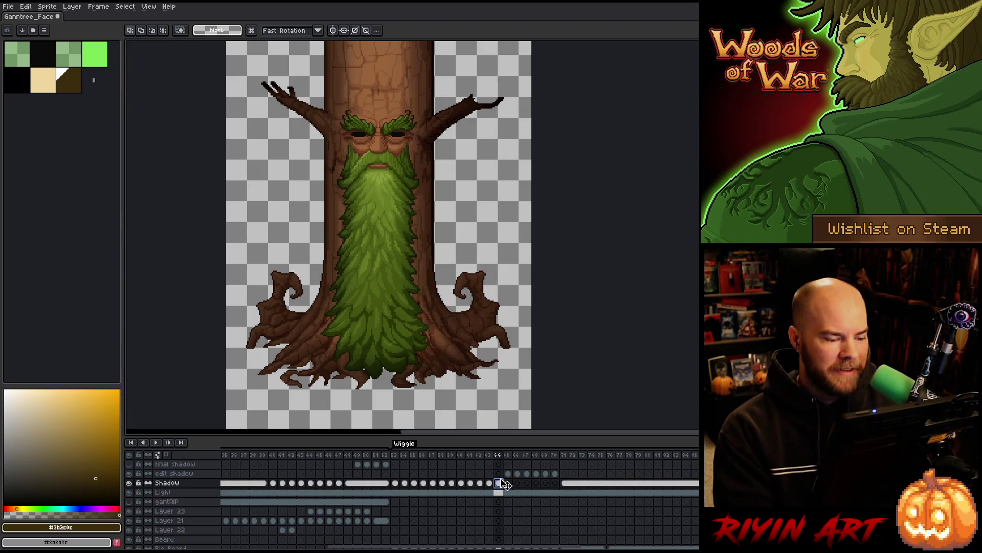
key("ctrl+a")
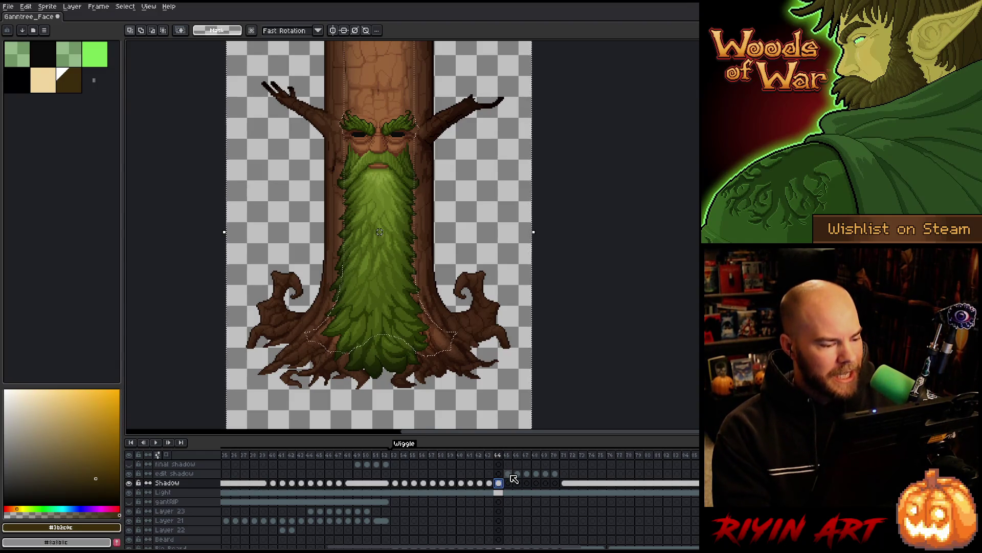
- Contract the beard selection on frame 65's edit shadow layer
key("Right")
key("Up")
key("Up")
key("Up")
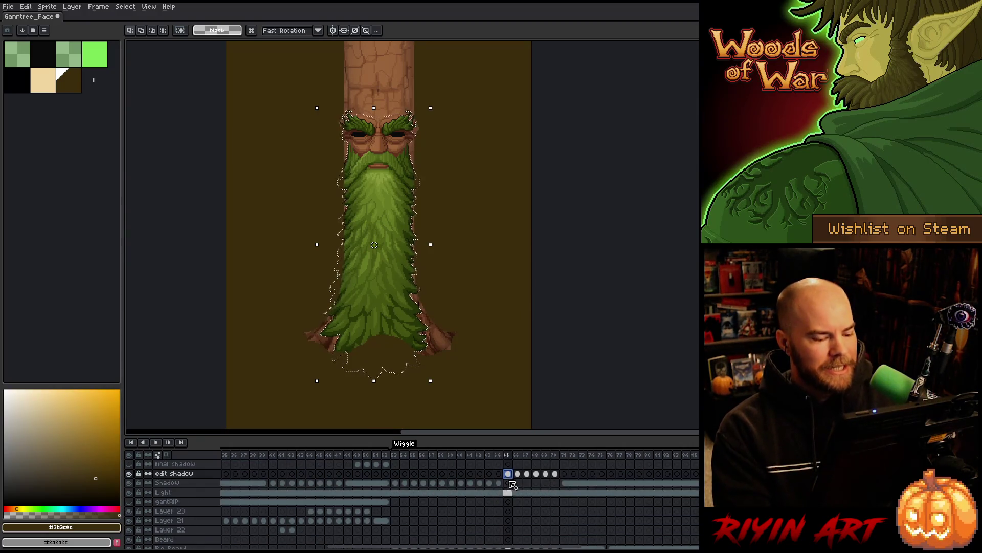
left_click(123, 8)
mouse_move(148, 64)
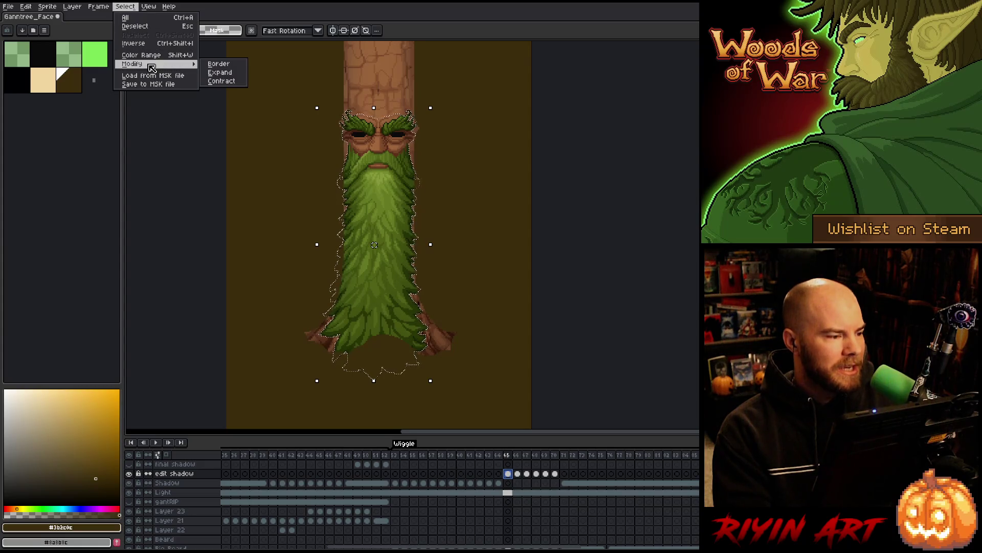
left_click(226, 81)
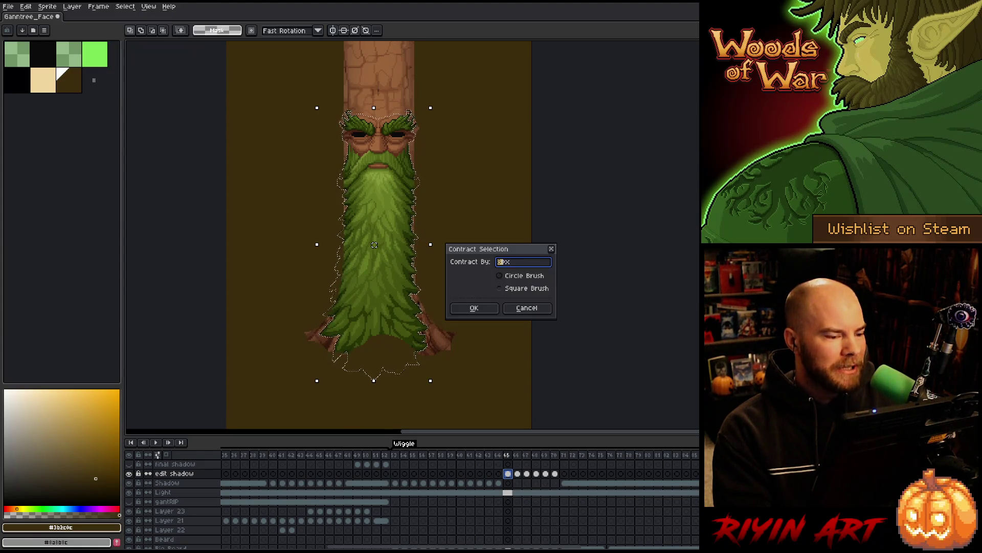
left_click(474, 308)
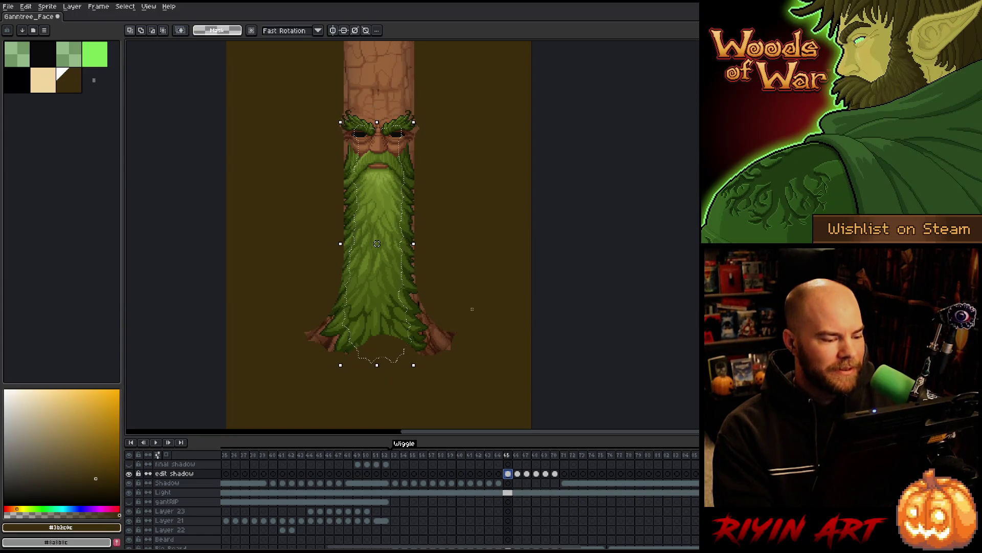
- Blur frame 65's Shadow layer with the Convolution Matrix filter
left_click(508, 483)
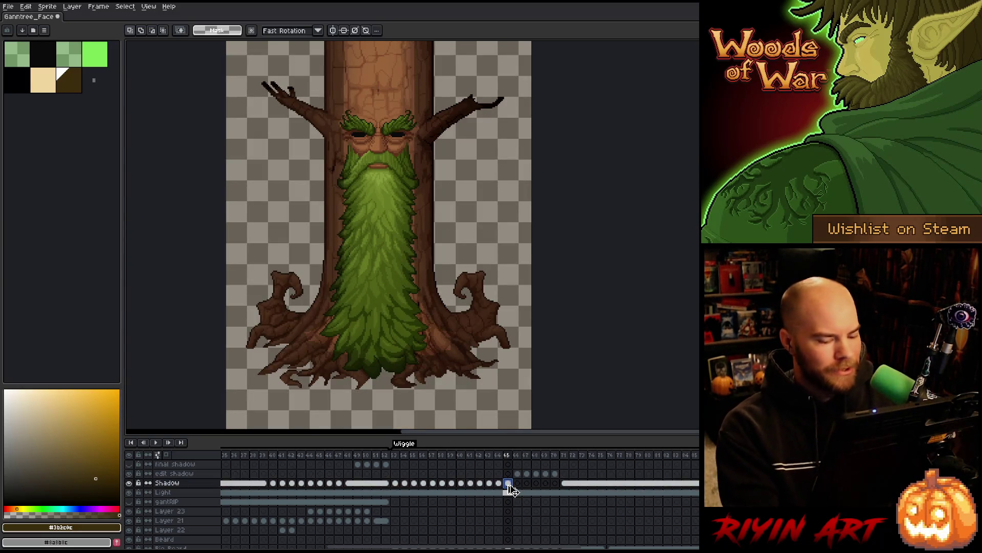
key("F9")
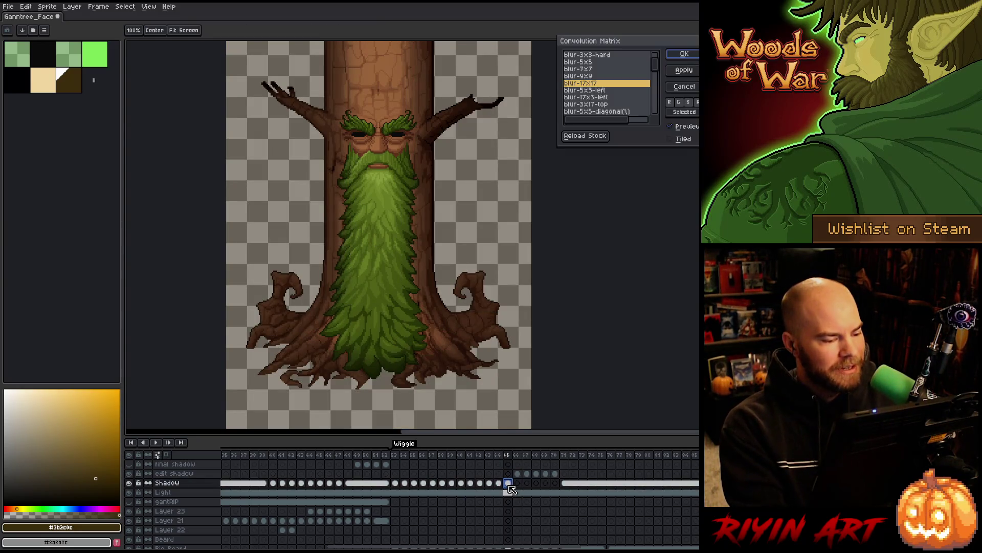
key("Return")
- Select the tree's pixel outline and clear the haze outside it on frame 65
scroll(511, 493, "down", 3)
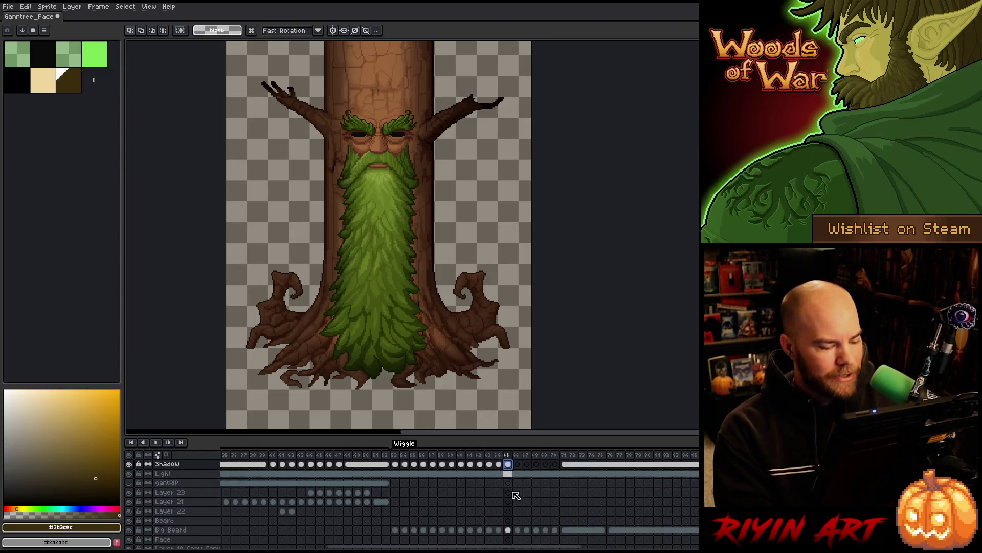
left_click(512, 522, "ctrl")
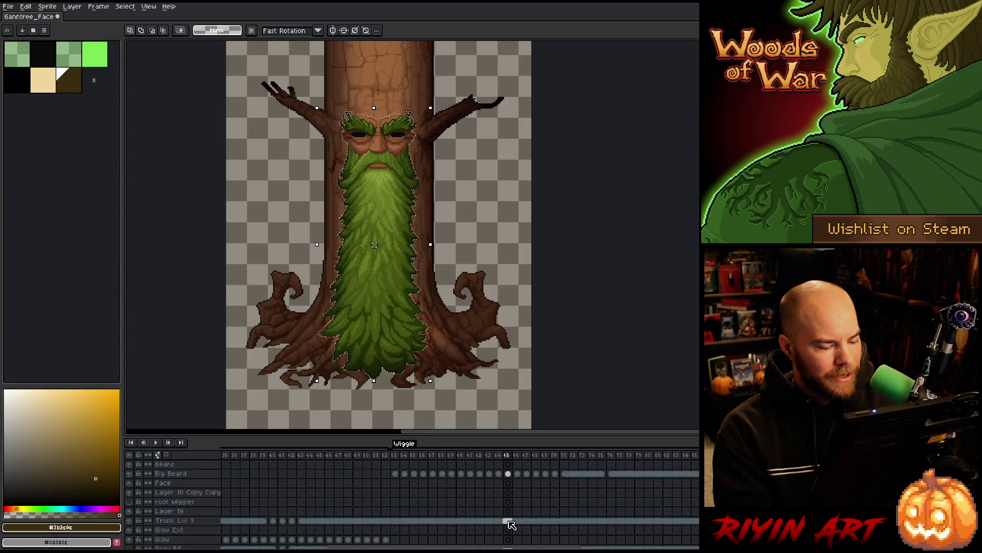
scroll(512, 521, "up", 3)
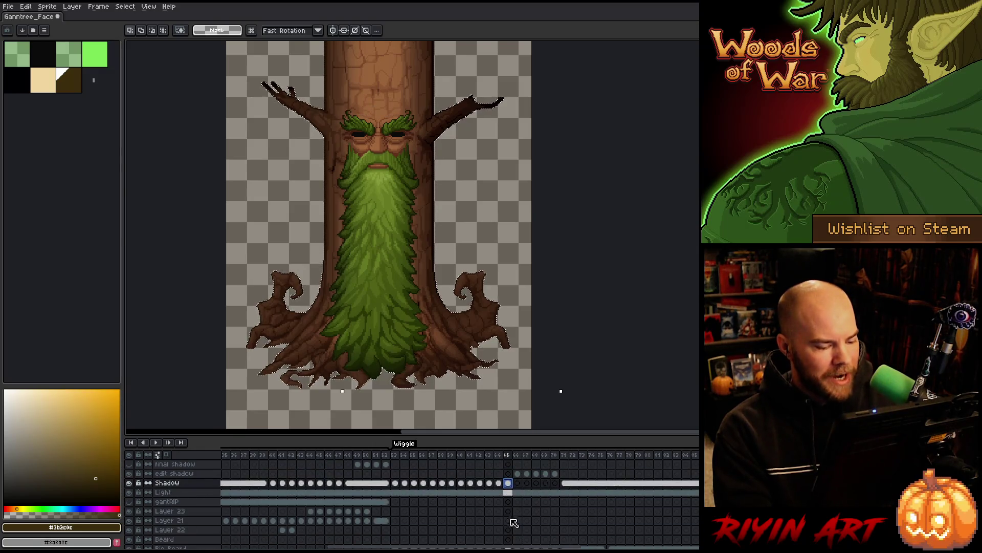
left_click(509, 484)
key("ctrl+a")
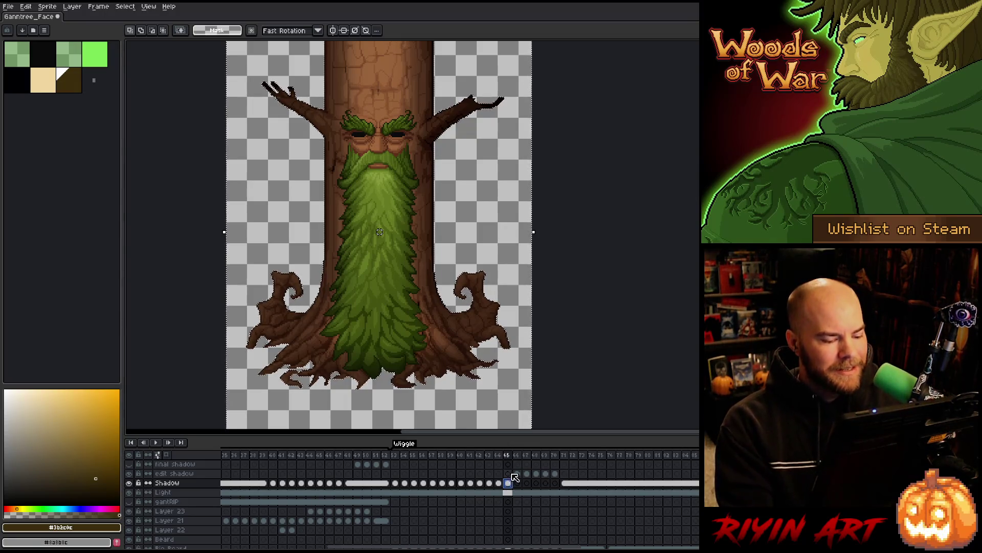
left_click(517, 473)
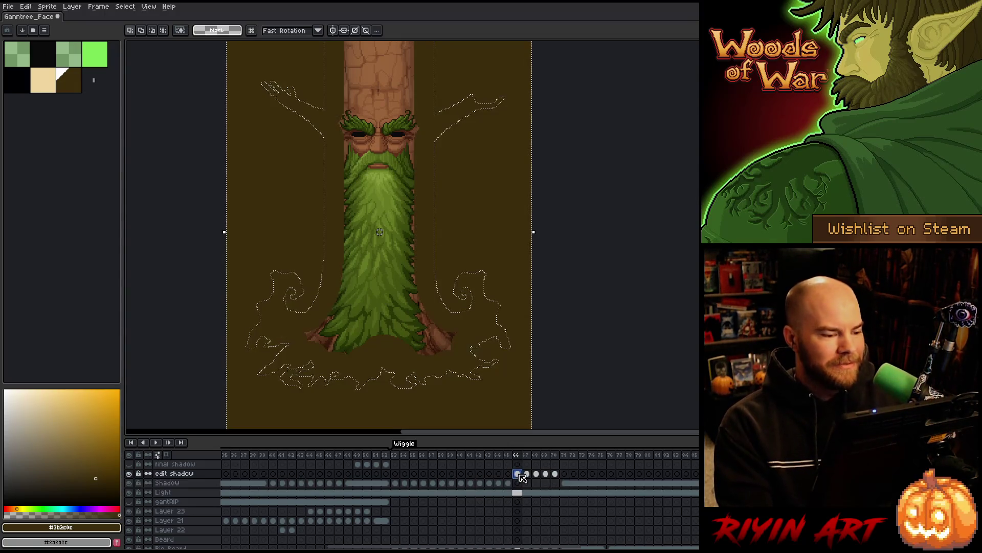
- Select the frame 66 beard outline, contract it, and open the blur filter
scroll(522, 498, "down", 2)
left_click(520, 510, "ctrl")
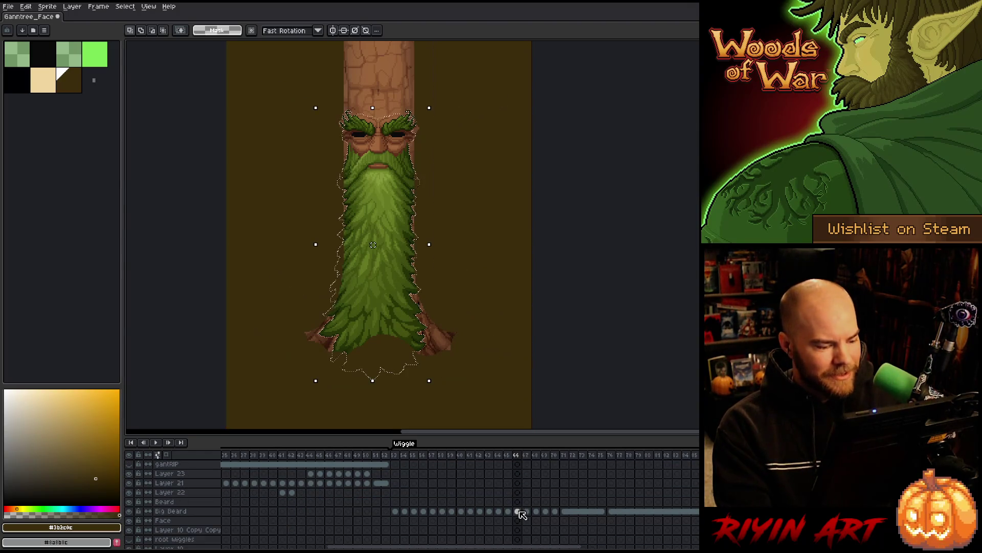
scroll(521, 513, "down", 2)
left_click(125, 6)
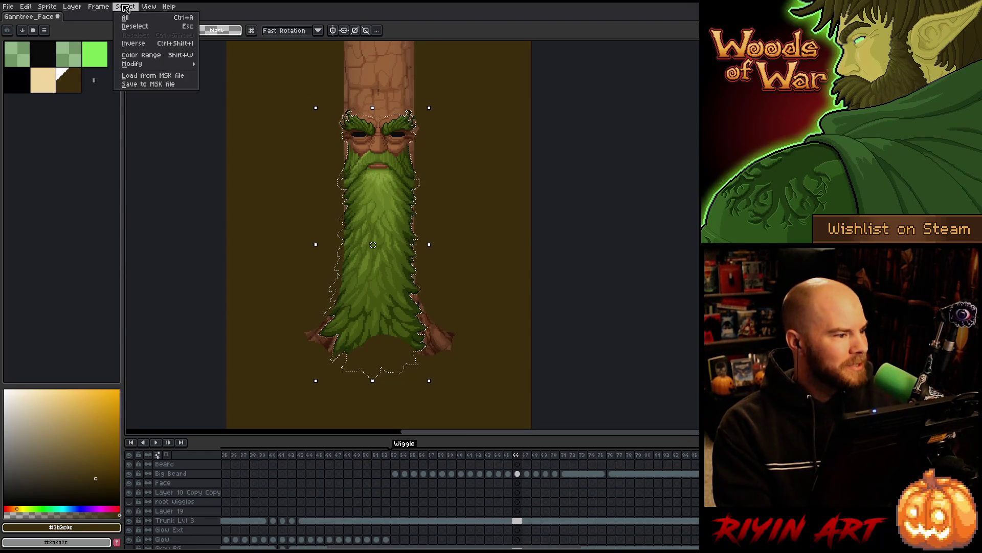
mouse_move(148, 67)
left_click(212, 82)
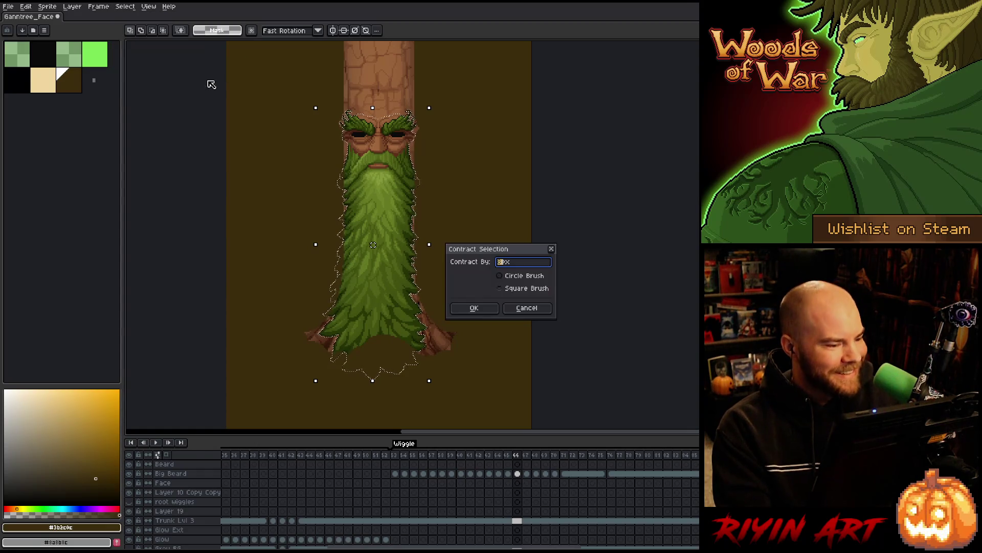
key("Return")
scroll(507, 494, "up", 2)
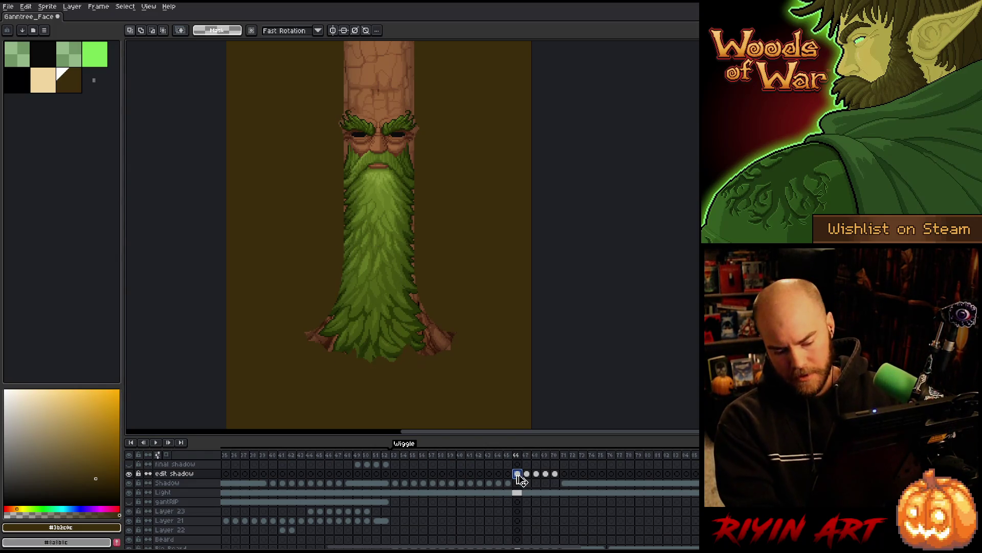
key("F9")
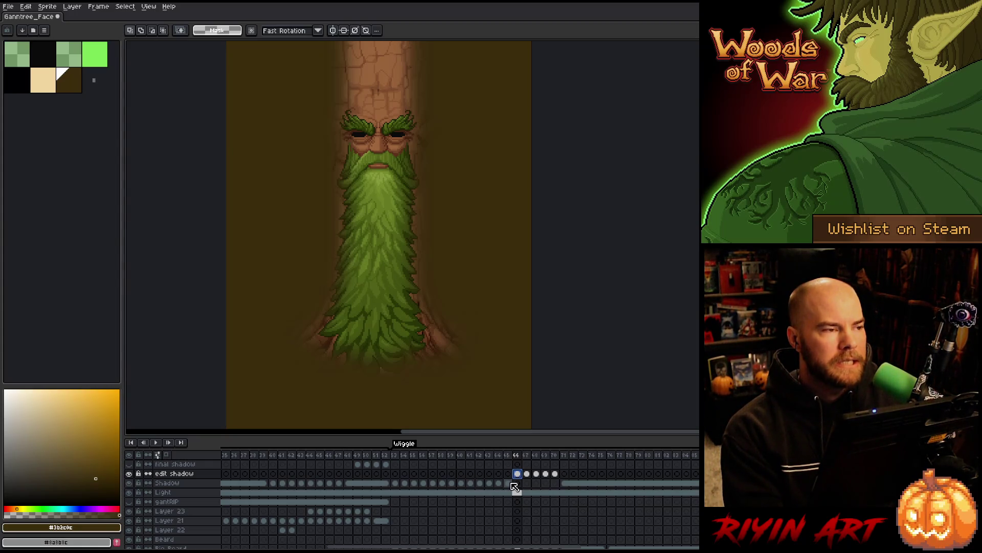
- Compare with frame 65, undo the dark overlay, and select all on frame 66's Shadow cel
left_click(507, 483)
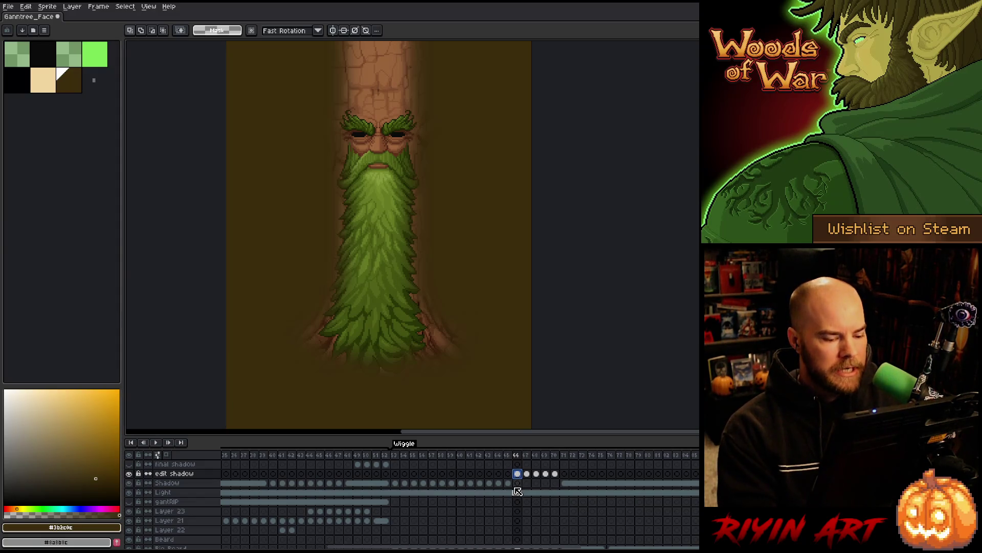
left_click(518, 474)
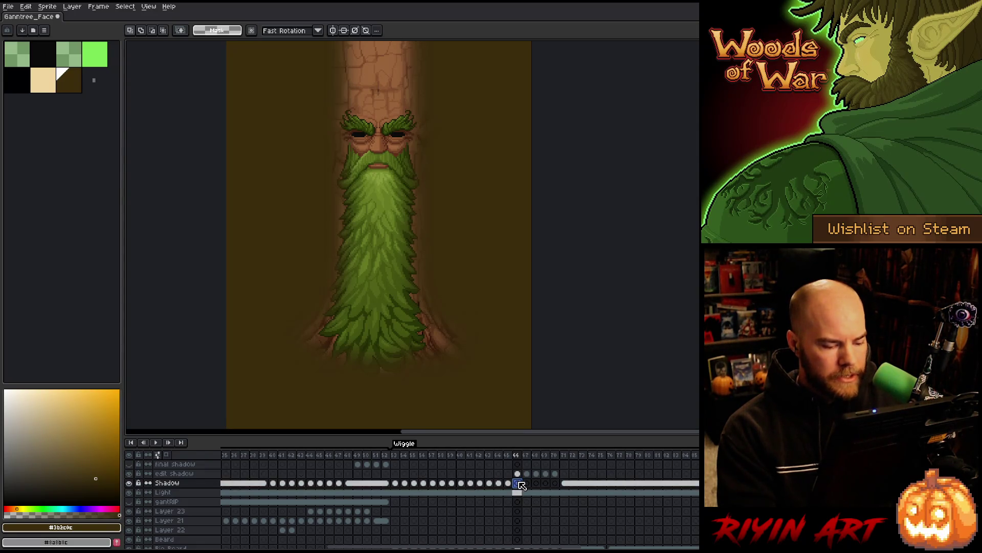
key("ctrl+z")
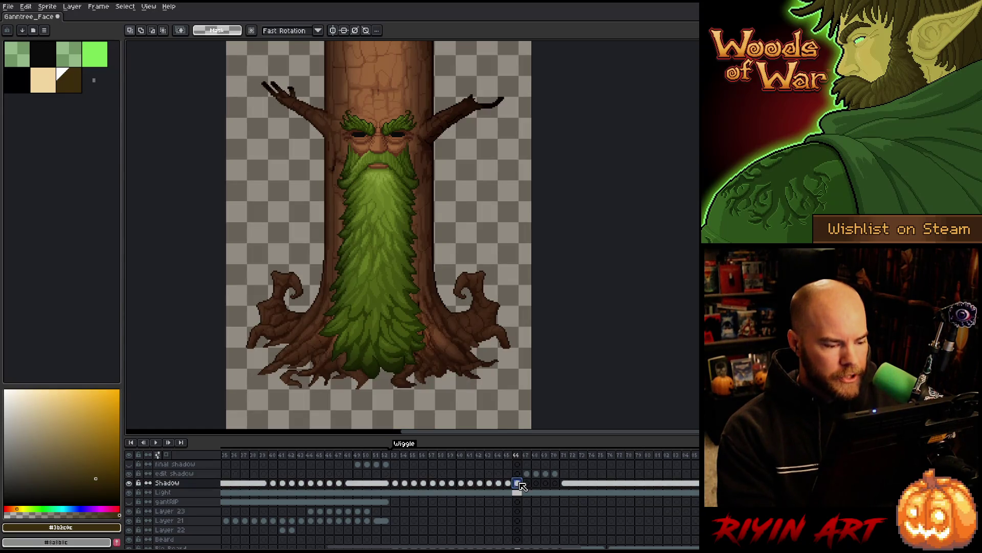
scroll(523, 485, "down", 3)
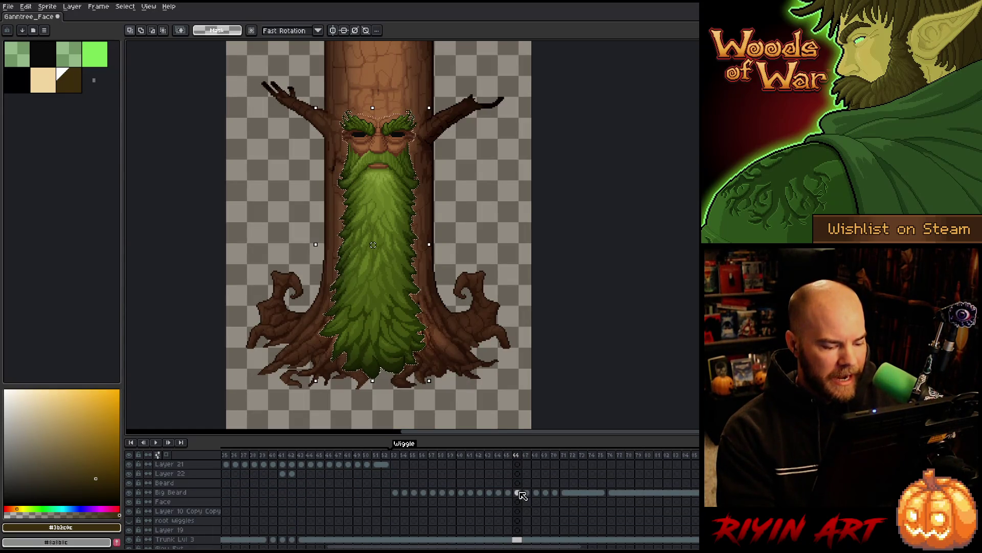
scroll(523, 514, "down", 1)
scroll(516, 507, "up", 4)
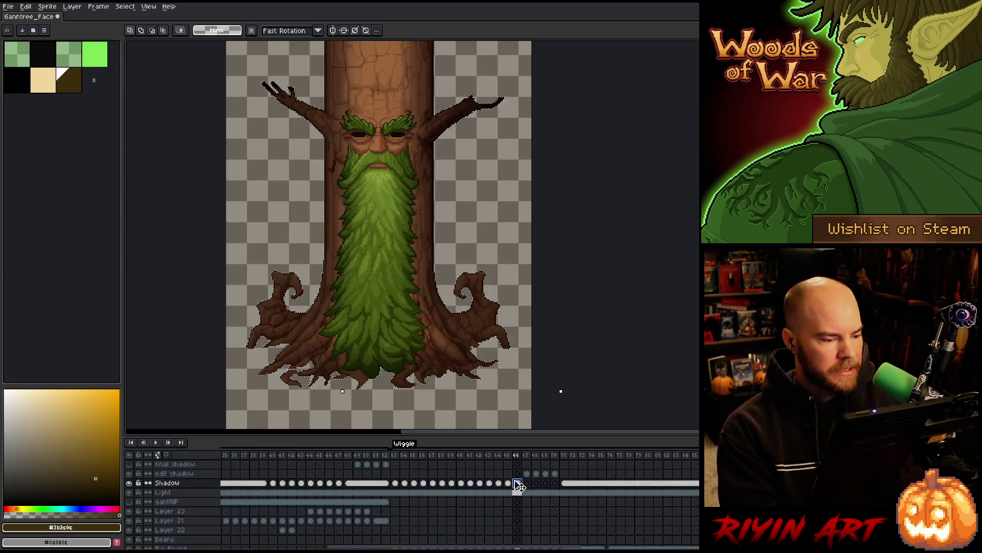
key("ctrl+a")
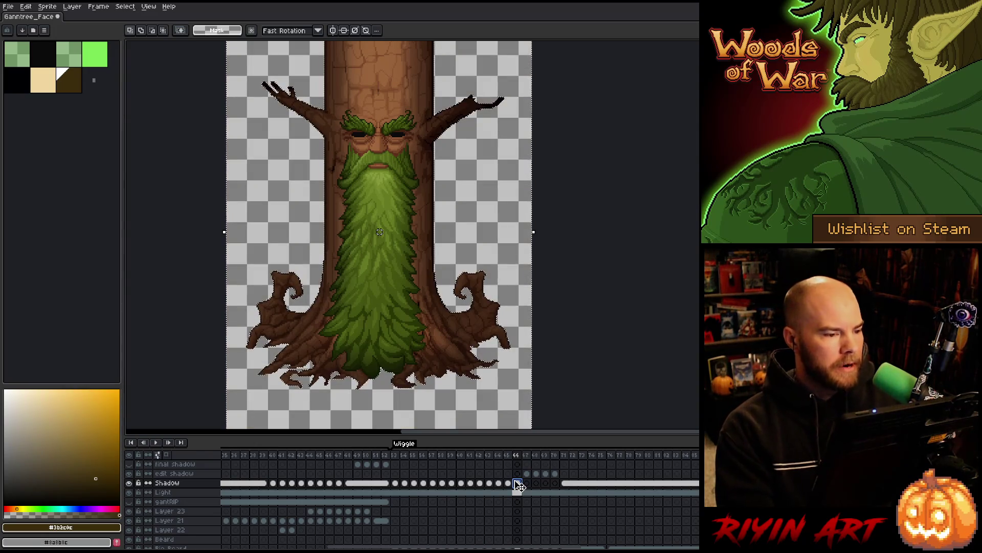
left_click(518, 484)
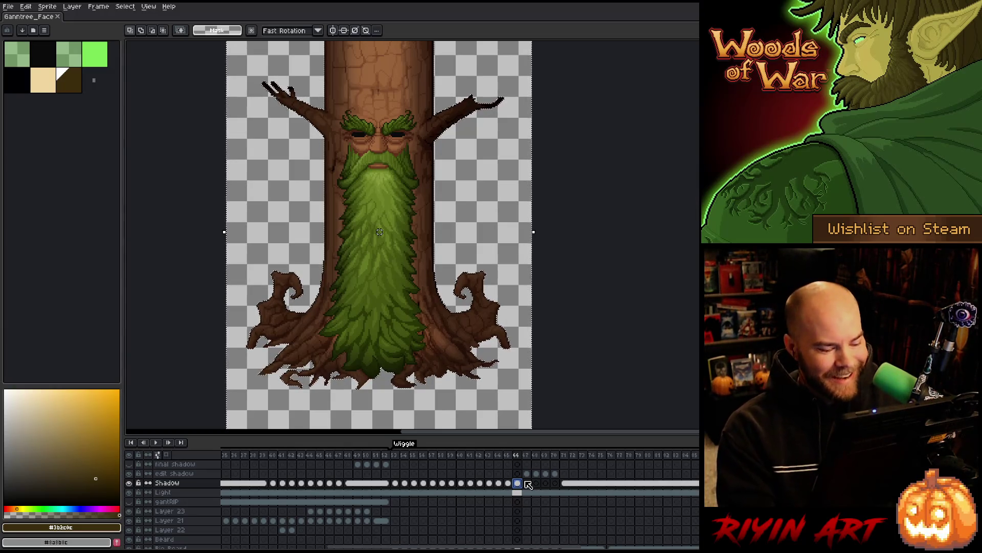
left_click(527, 474)
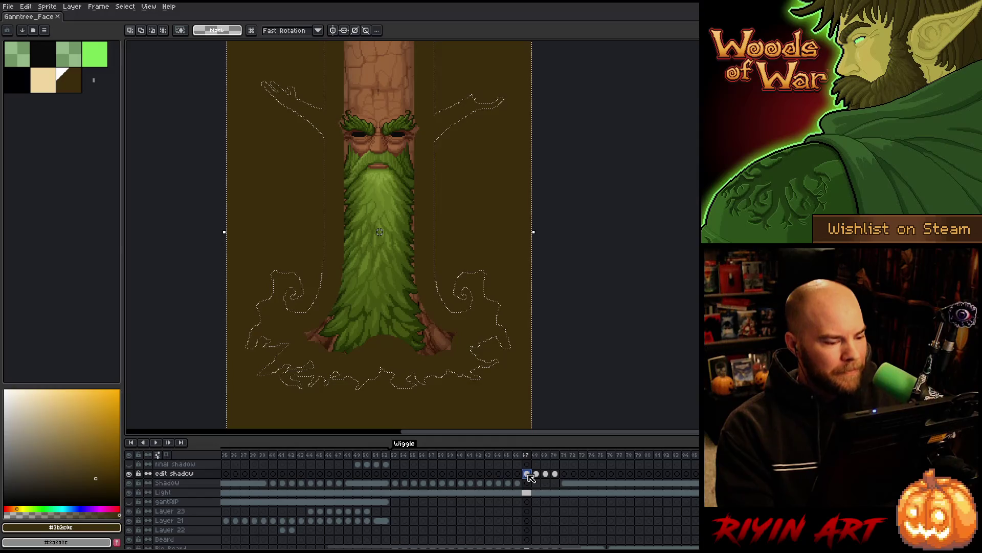
- Load the frame 67 beard selection, contract it by 8px, and clear the fill inside
scroll(530, 477, "down", 2)
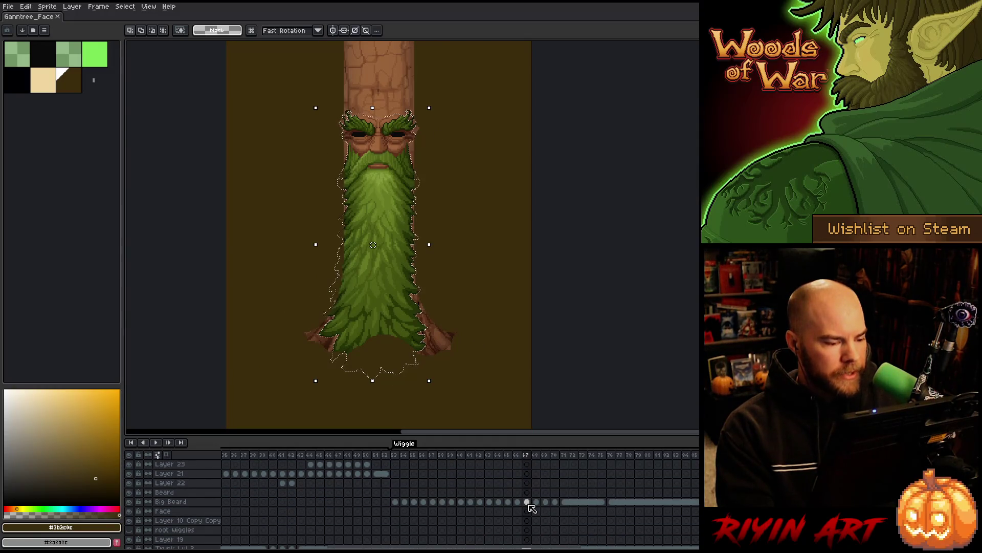
scroll(531, 506, "up", 2)
left_click(526, 474)
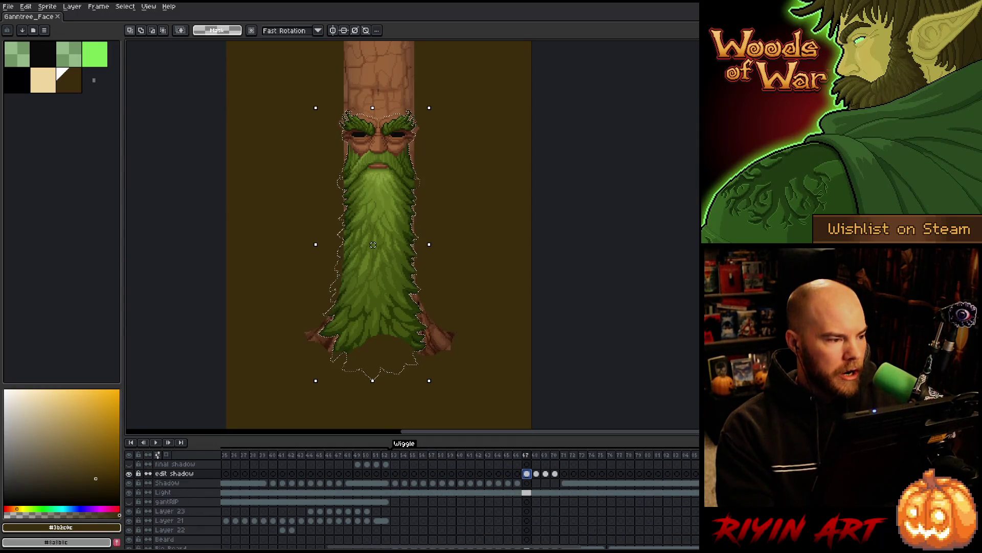
left_click(124, 7)
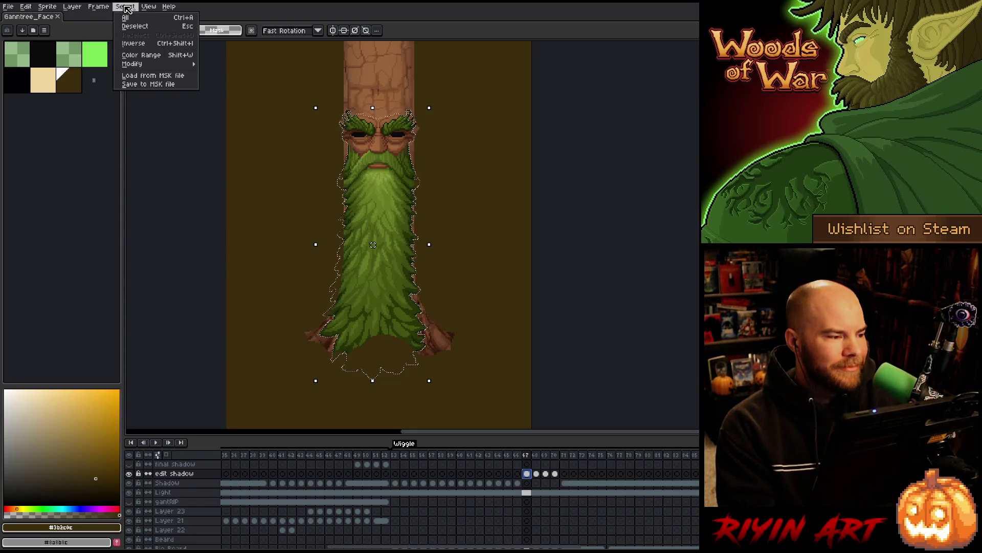
mouse_move(169, 64)
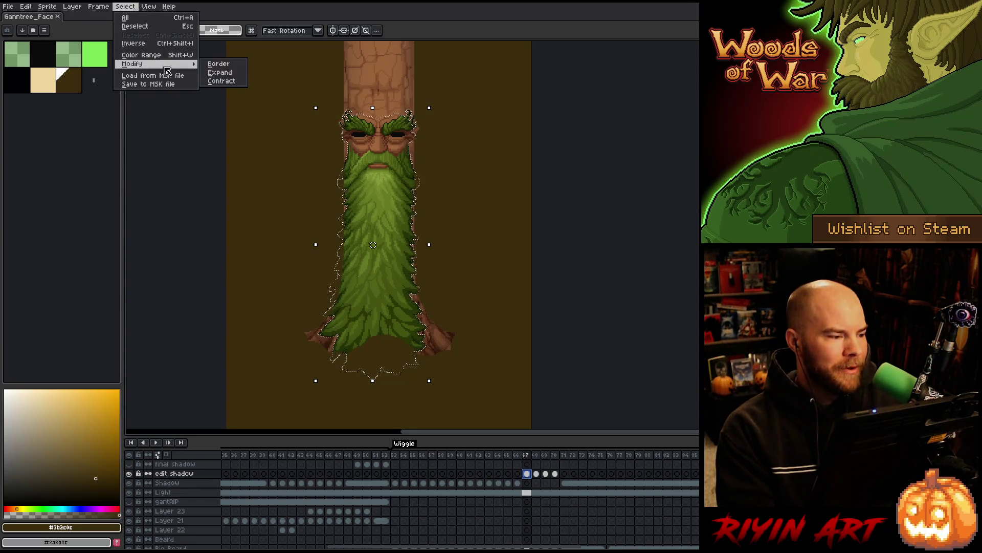
left_click(225, 81)
left_click(474, 309)
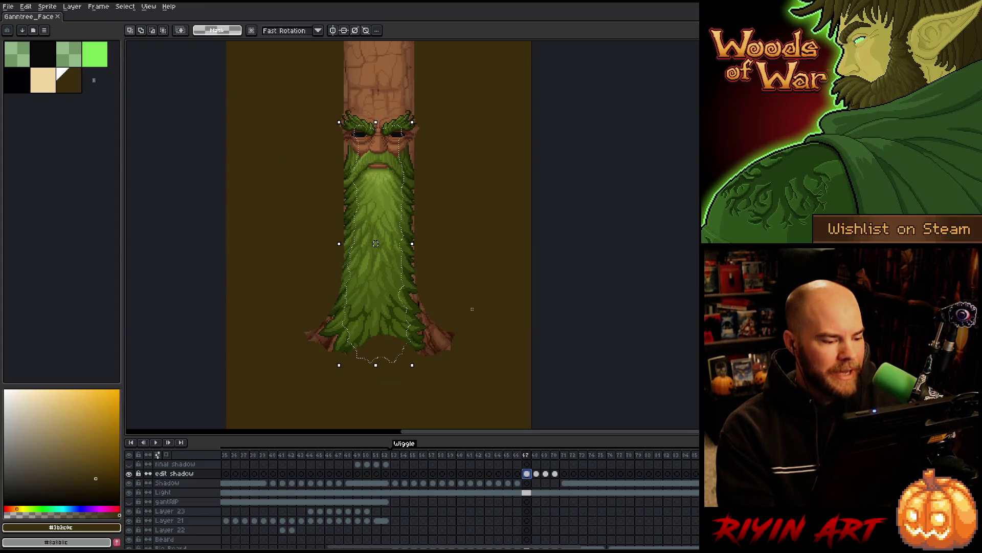
key("ctrl+d")
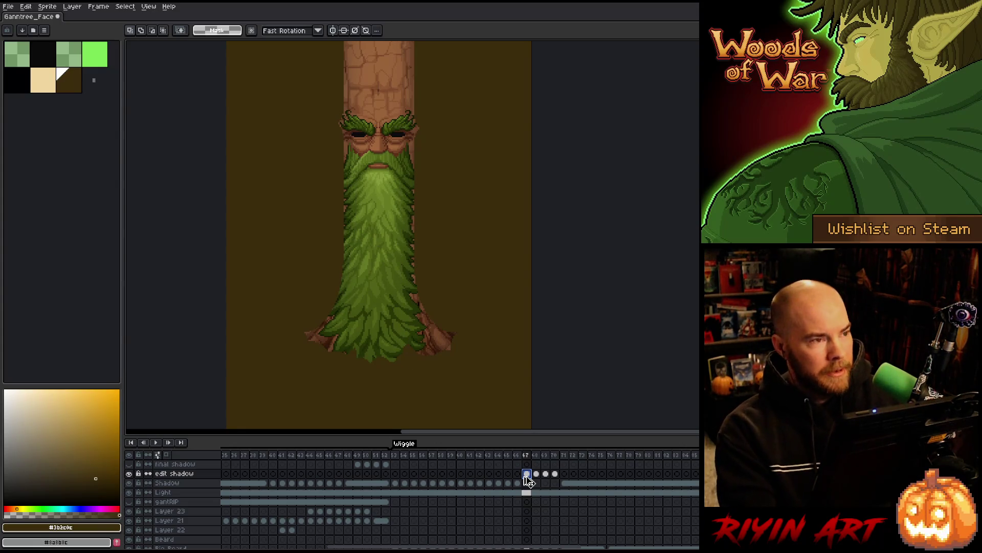
- Apply blur-17x17 to frame 67's shadow, move it to the Shadow layer, and reselect the tree
key("F9")
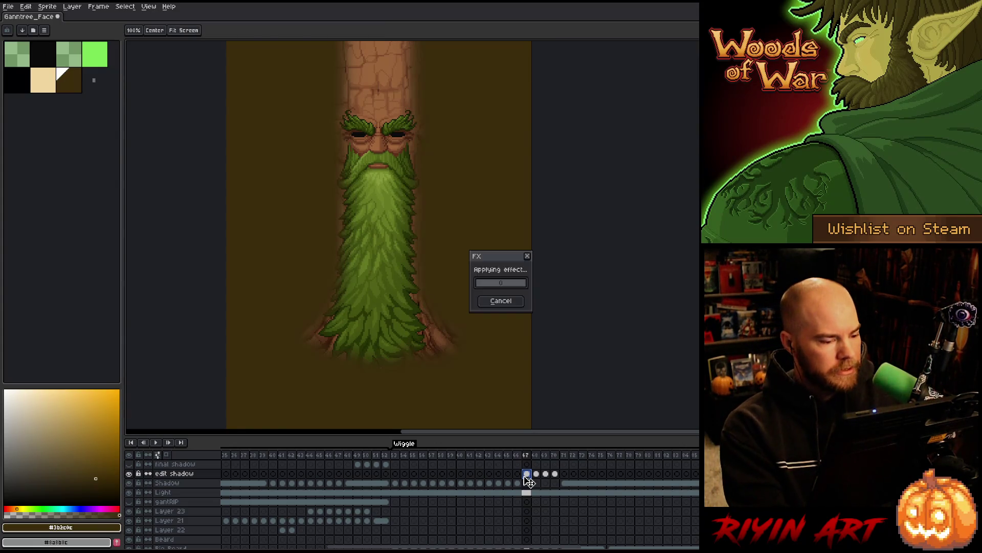
key("Return")
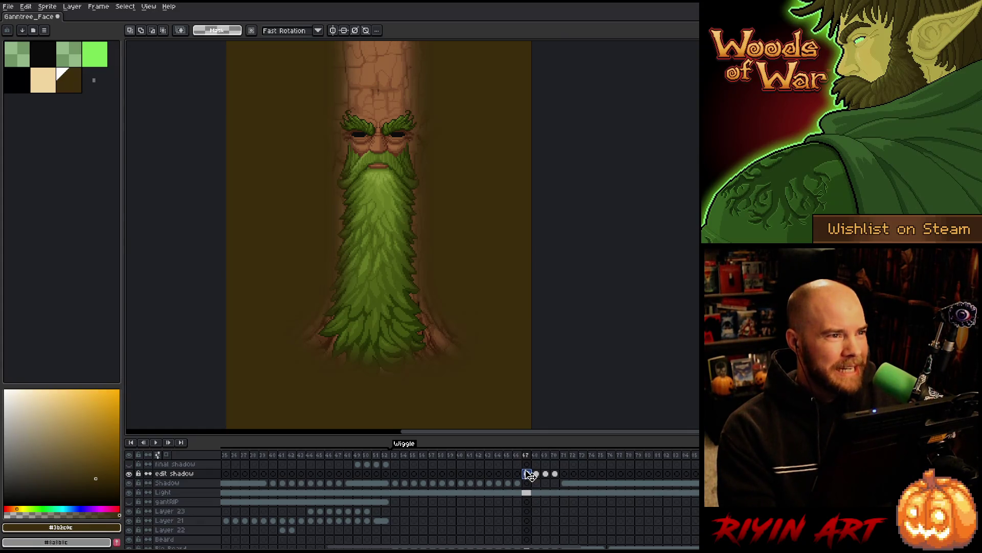
left_click(527, 483)
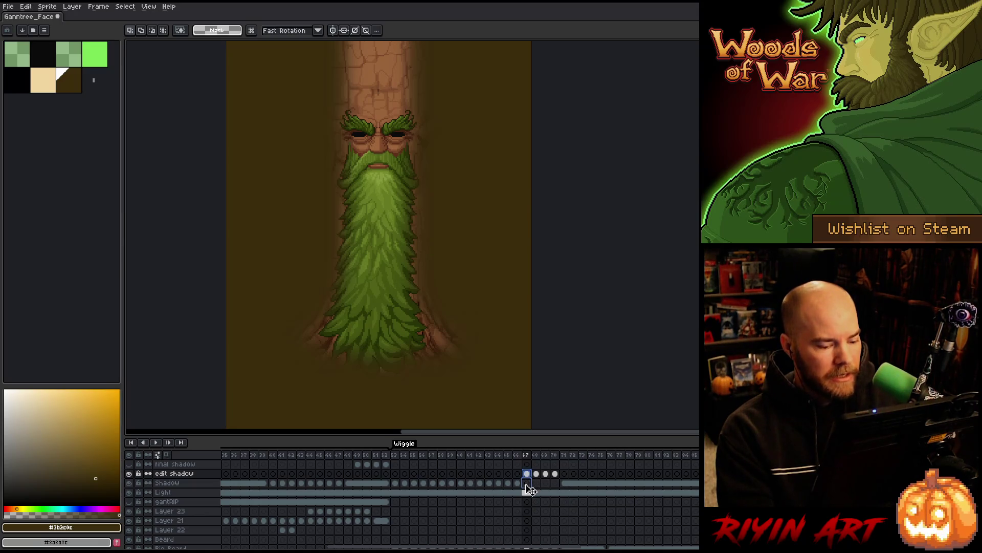
left_click(527, 487, "ctrl")
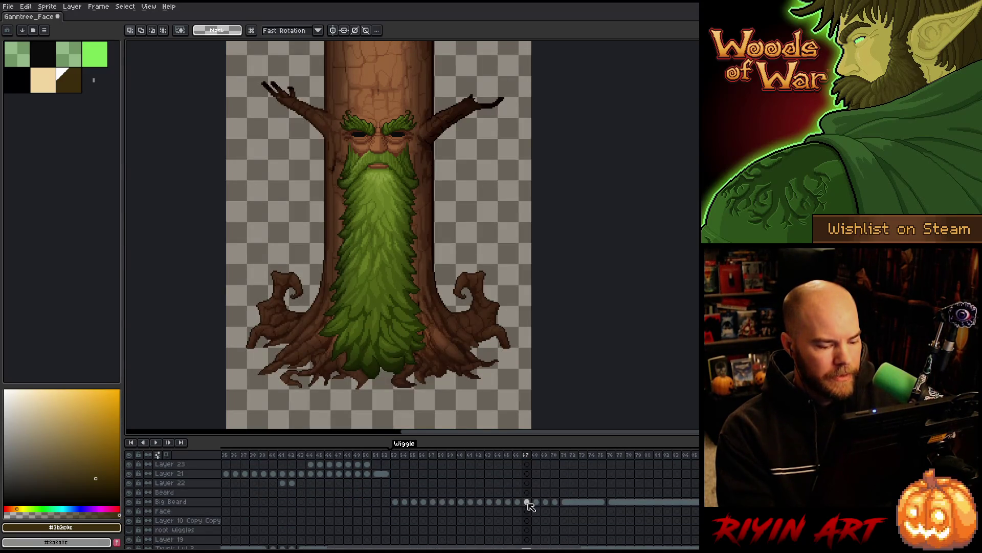
scroll(531, 507, "down", 3)
left_click(528, 521, "ctrl")
scroll(528, 521, "up", 3)
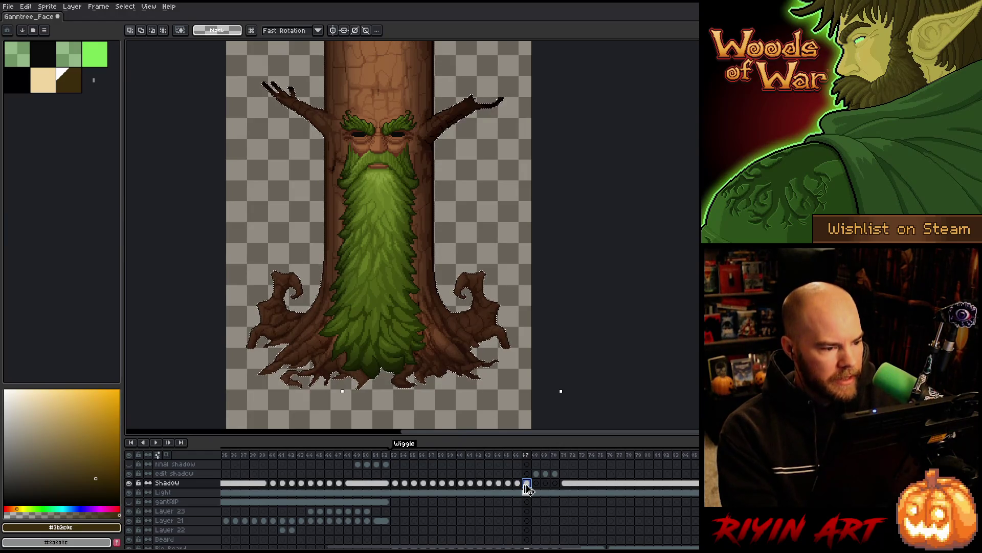
key("ctrl+a")
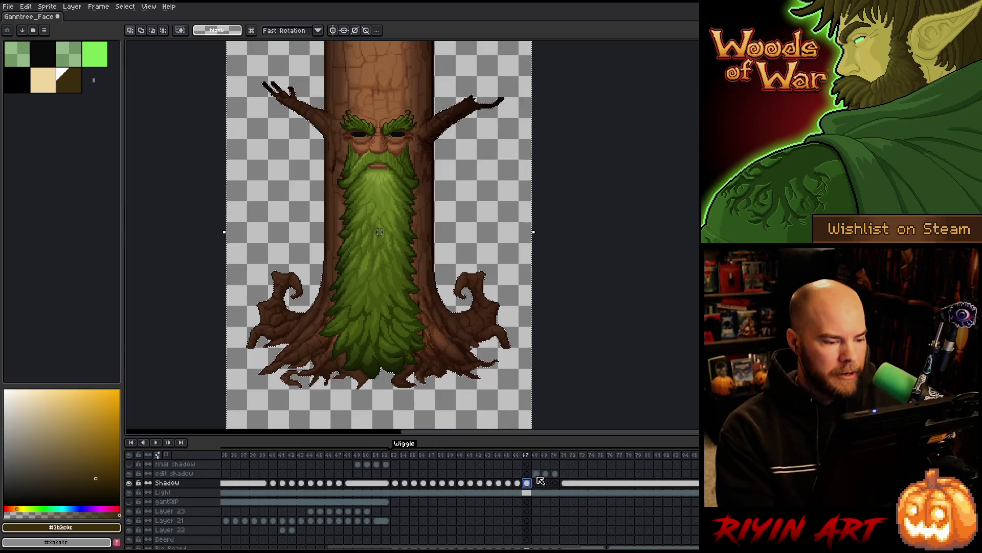
- Load the frame 68 beard selection, contract it, and clear the dark fill inside
key("ctrl+shift+d")
left_click(540, 480)
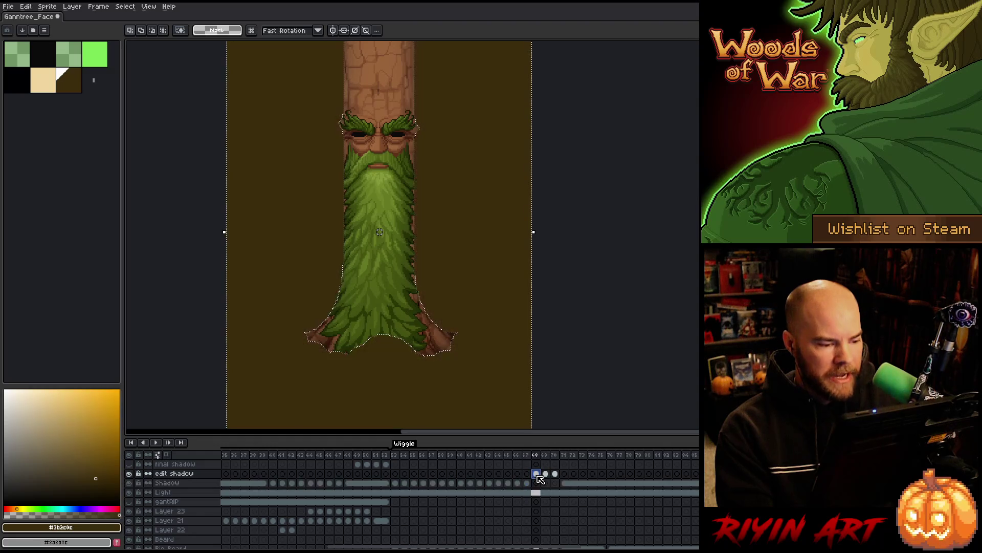
scroll(542, 502, "down", 1)
key("ctrl+z")
key("ctrl+z")
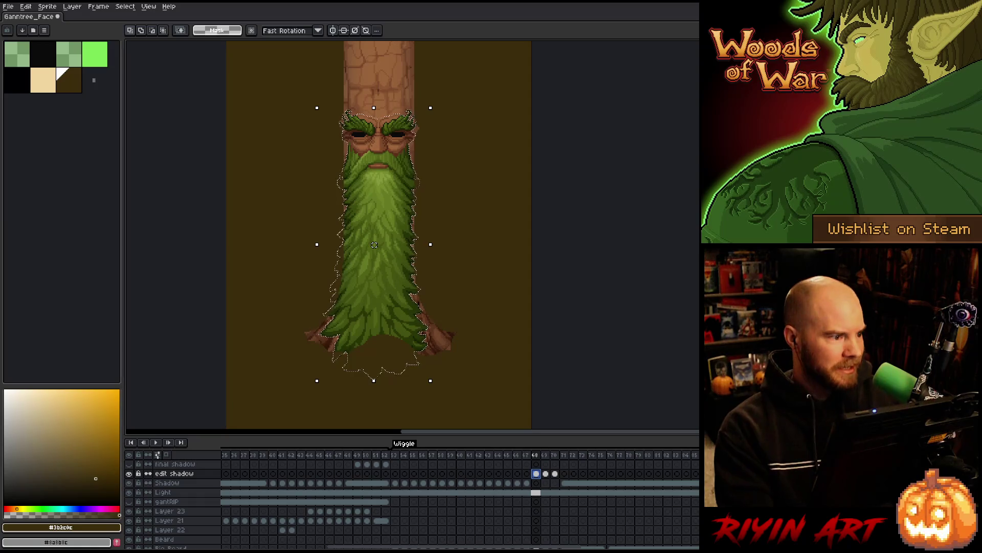
left_click(125, 6)
mouse_move(145, 65)
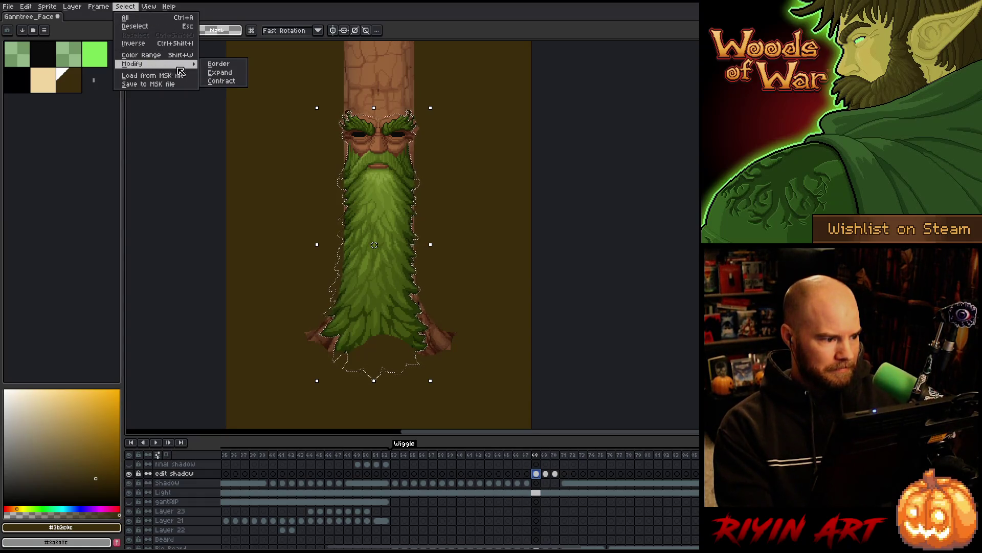
left_click(225, 84)
key("Return")
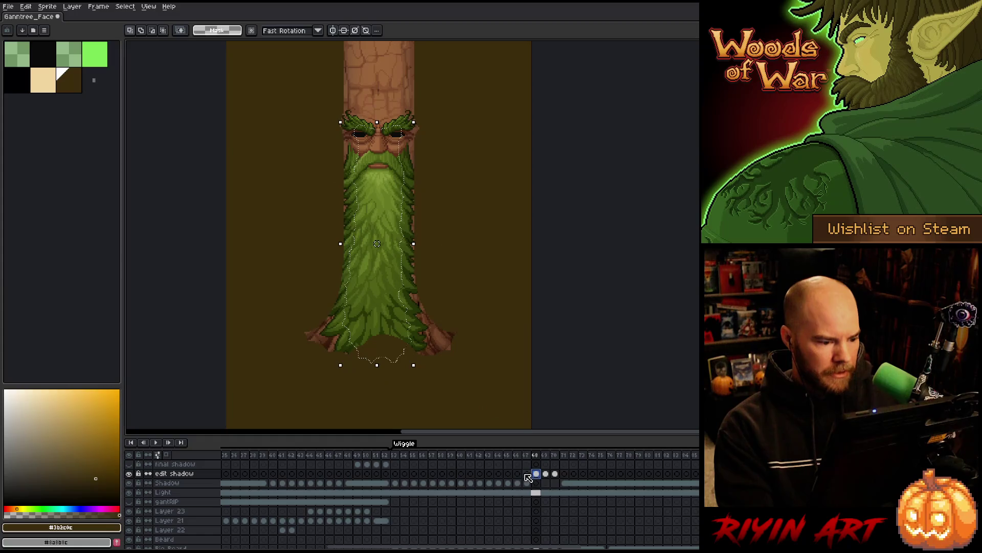
key("Delete")
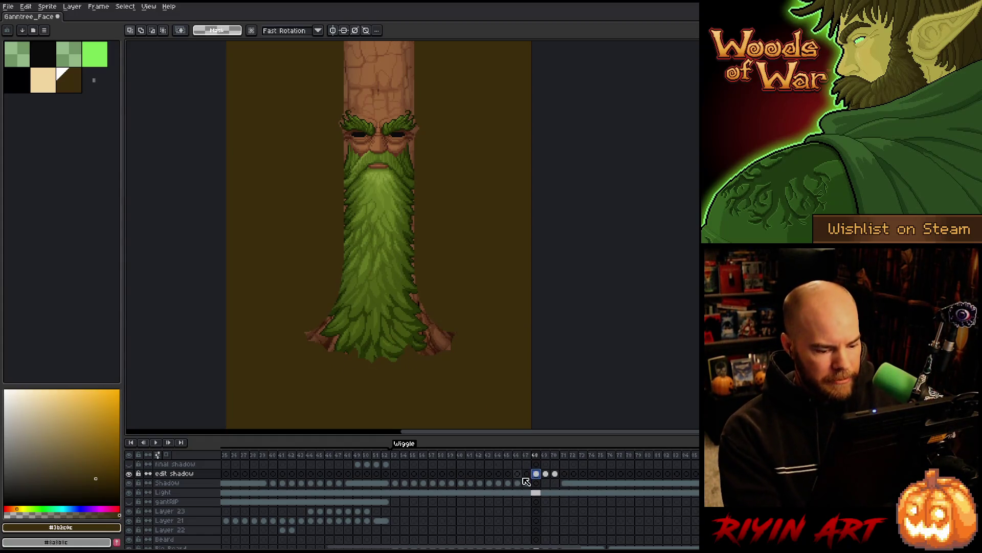
- Apply the 17x17 blur and move the frame 68 shadow onto the Shadow layer
key("F9")
key("Return")
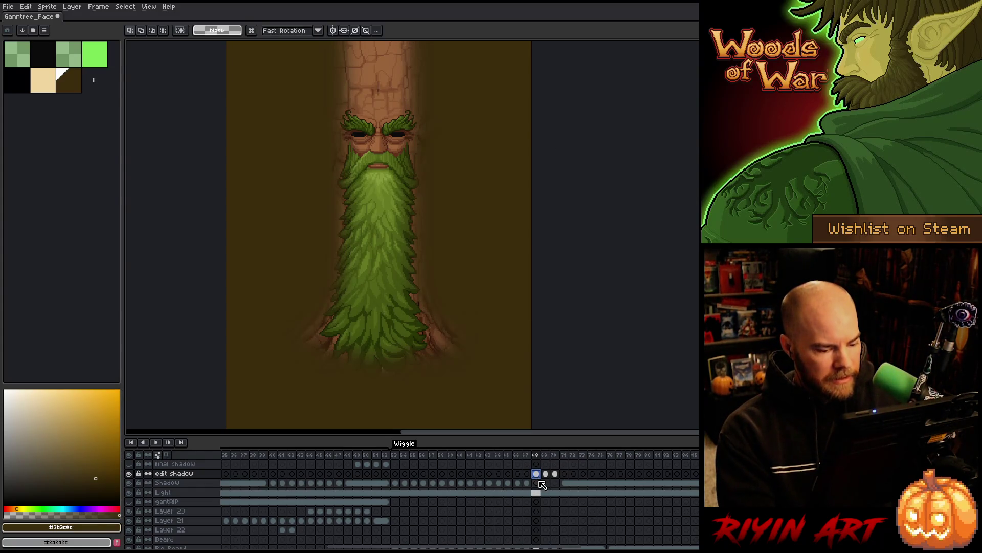
left_click_drag(537, 476, 536, 481)
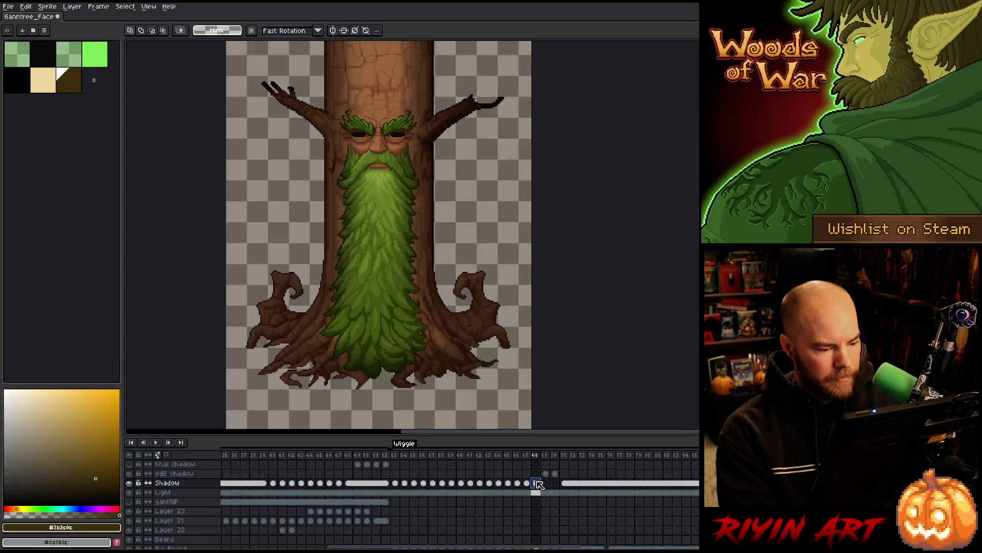
- Remove the dark overlay from frame 68's Shadow cel, restore the tree selection, and go to frame 69
scroll(539, 496, "down", 3)
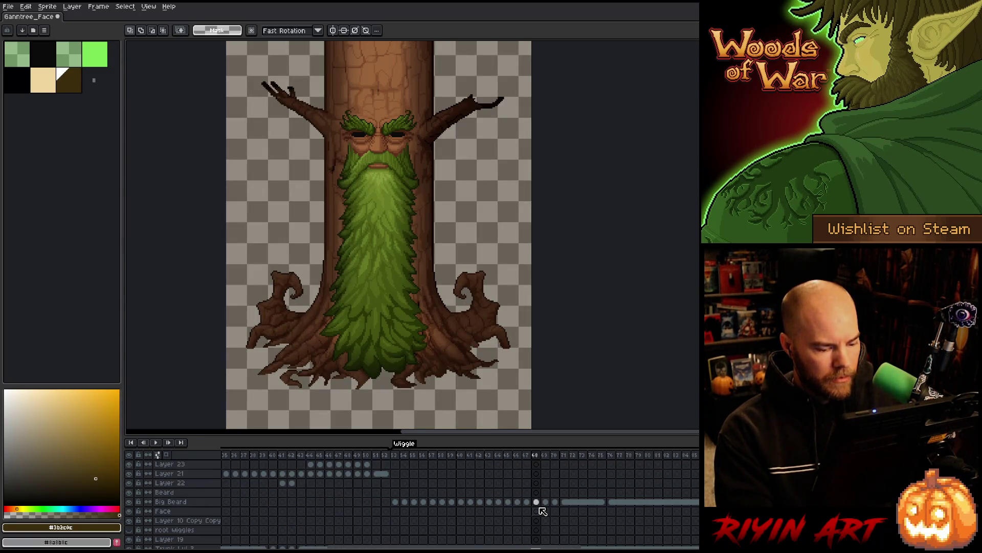
scroll(540, 504, "down", 3)
left_click(538, 511)
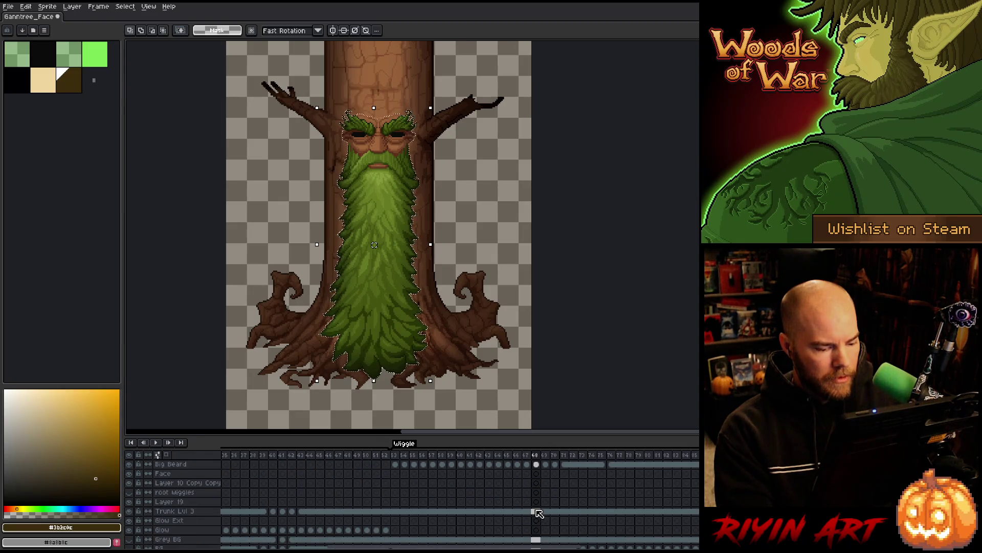
scroll(539, 514, "up", 6)
left_click(536, 483)
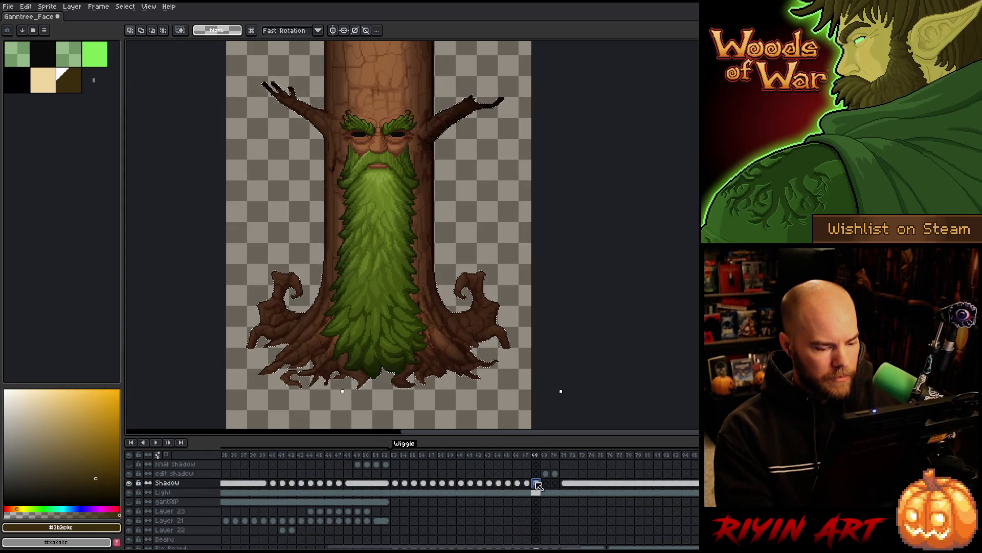
key("ctrl+a")
key("Delete")
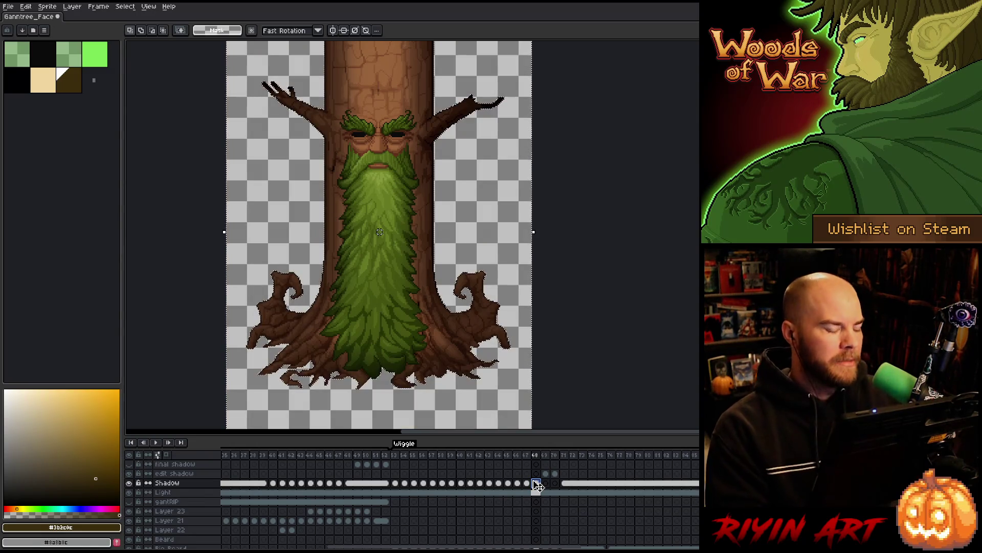
key("ctrl+d")
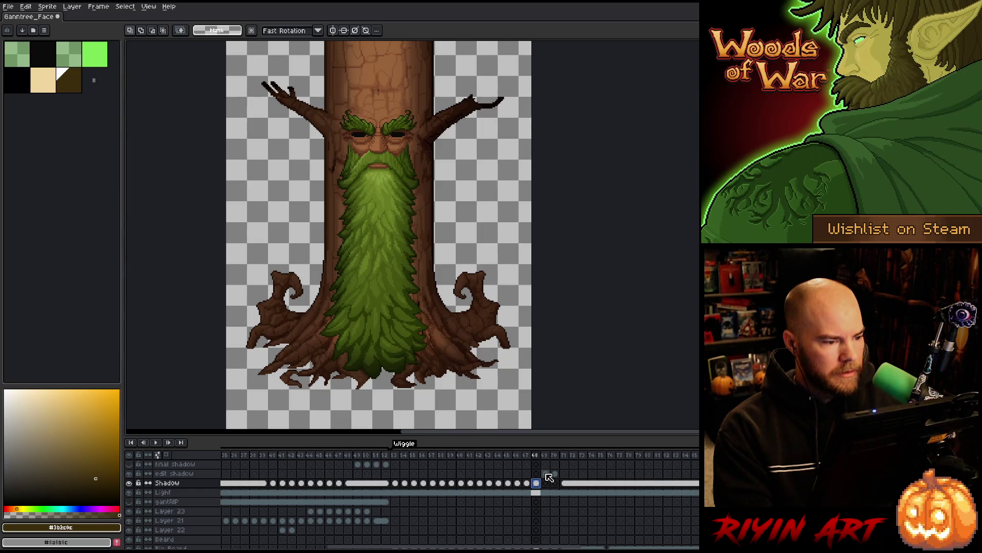
key("ctrl+shift+d")
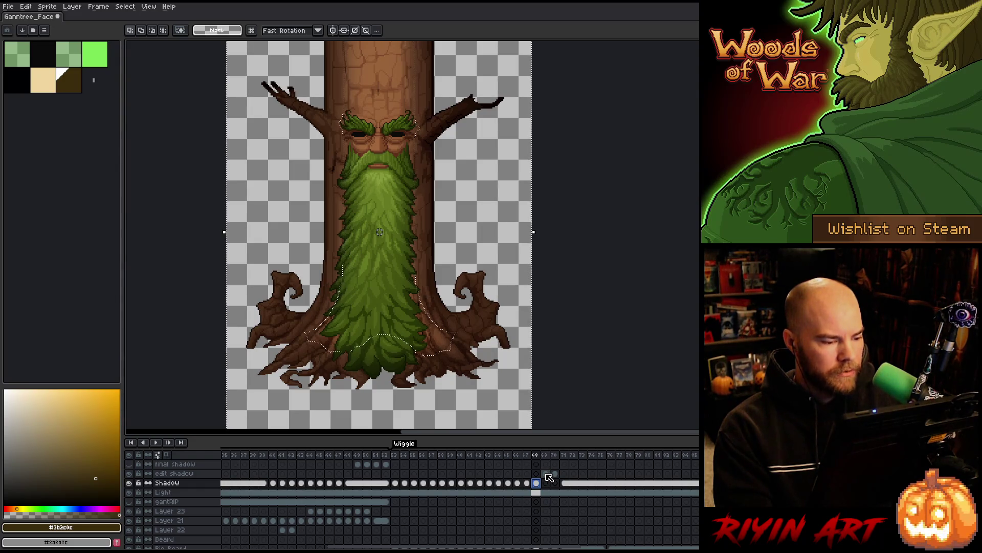
left_click(546, 475)
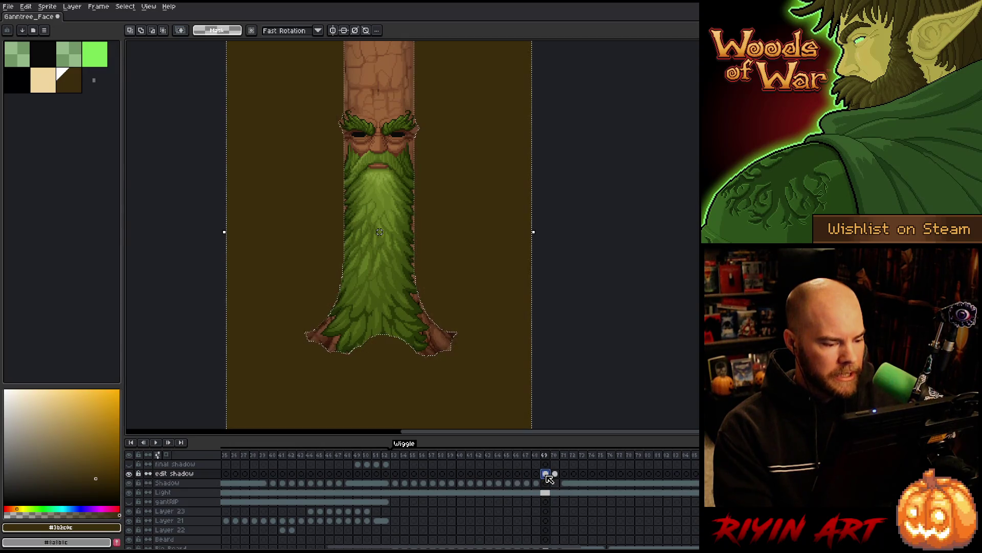
- Load the Big Beard cel's outline as a selection on frame 69 and contract it slightly
scroll(549, 477, "down", 2)
left_click(547, 520)
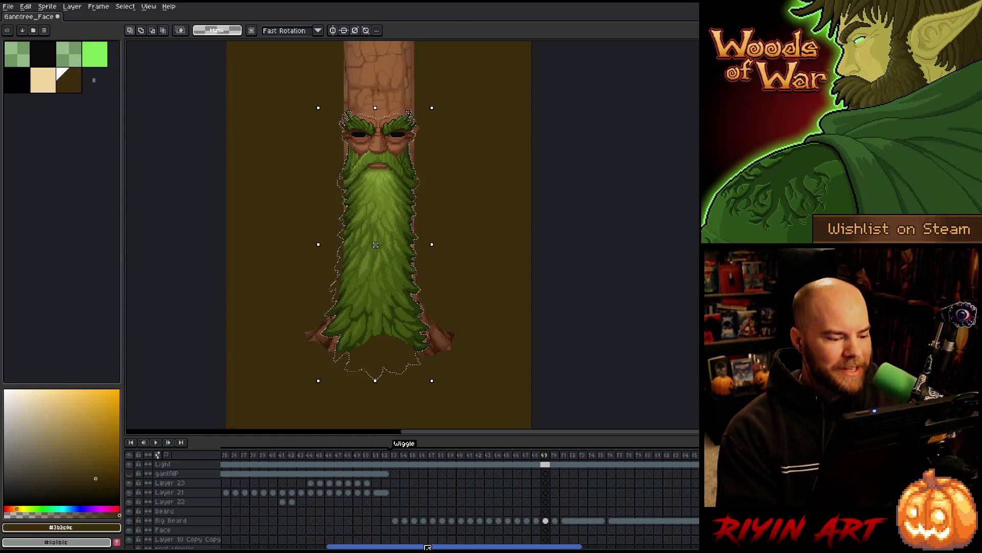
scroll(540, 520, "up", 3)
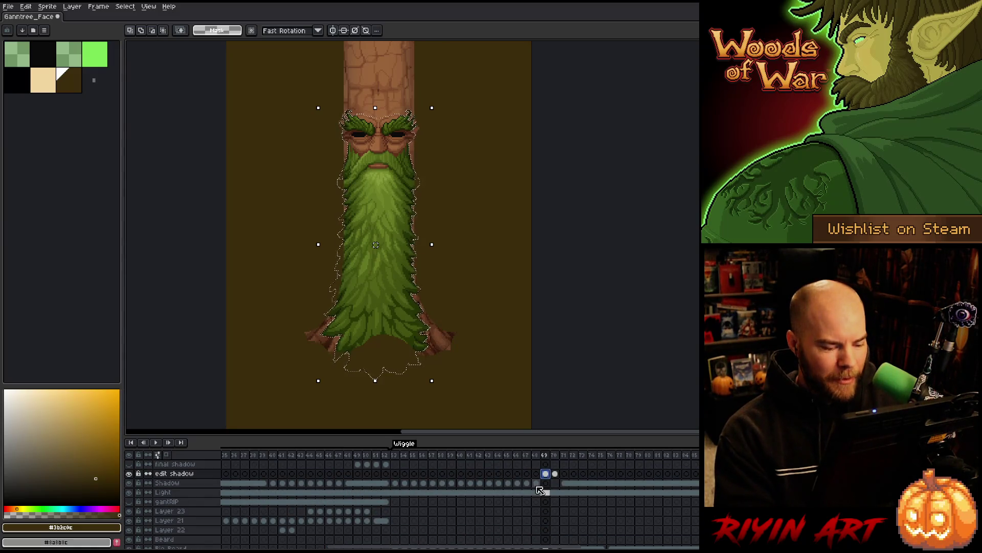
left_click(546, 482)
left_click(546, 473)
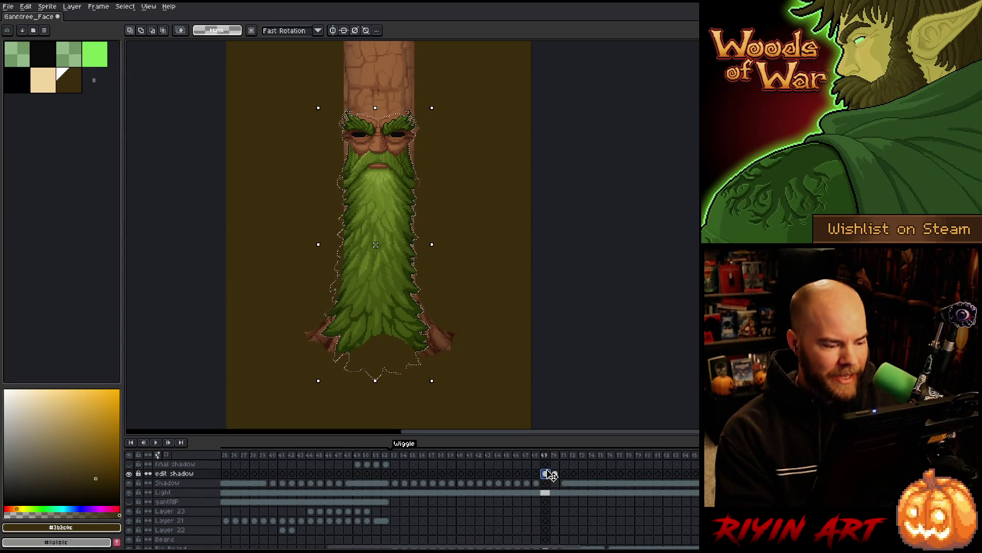
scroll(551, 475, "down", 5)
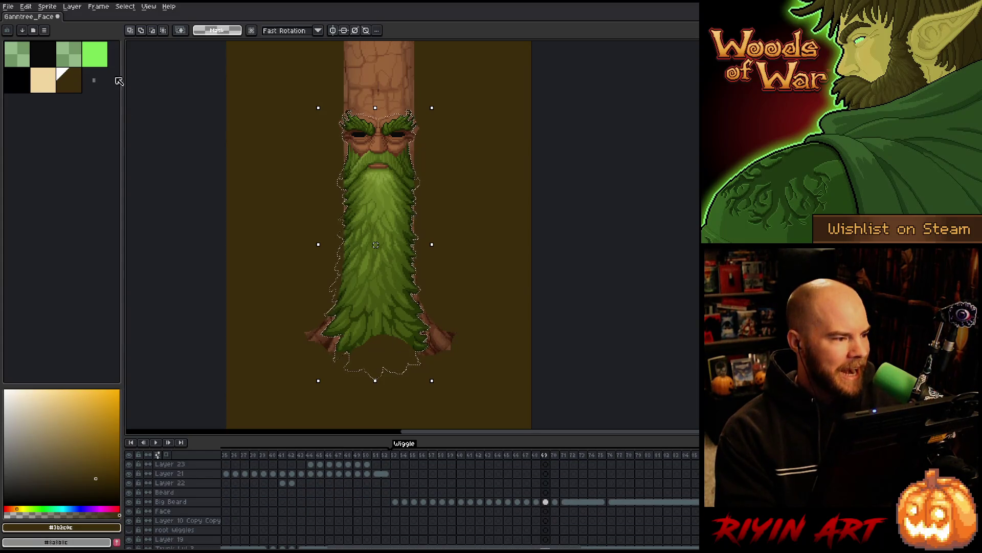
left_click(125, 6)
mouse_move(153, 64)
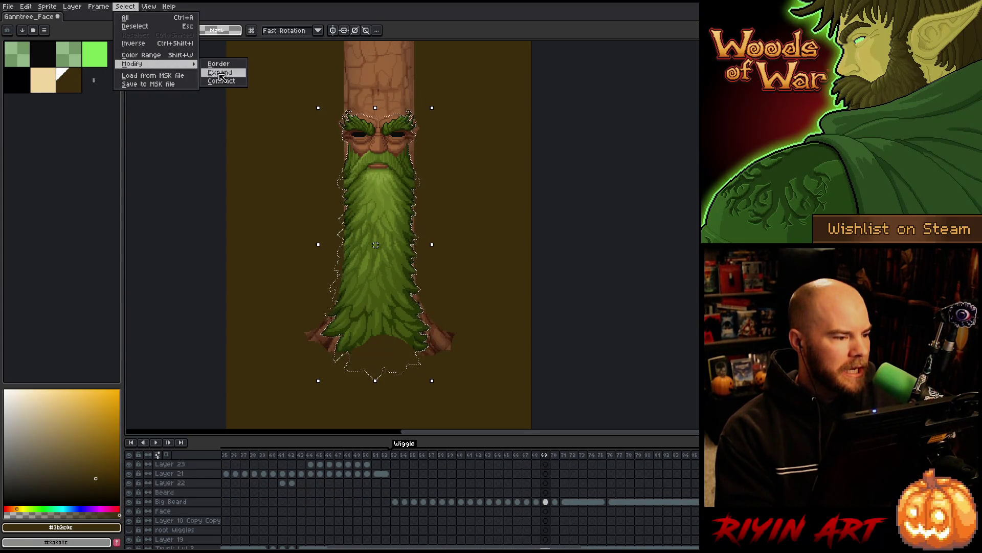
left_click(221, 80)
left_click(475, 306)
- Blur frame 69's shadow with the blur-17x17 Convolution Matrix and put it on the Shadow layer
scroll(544, 495, "up", 5)
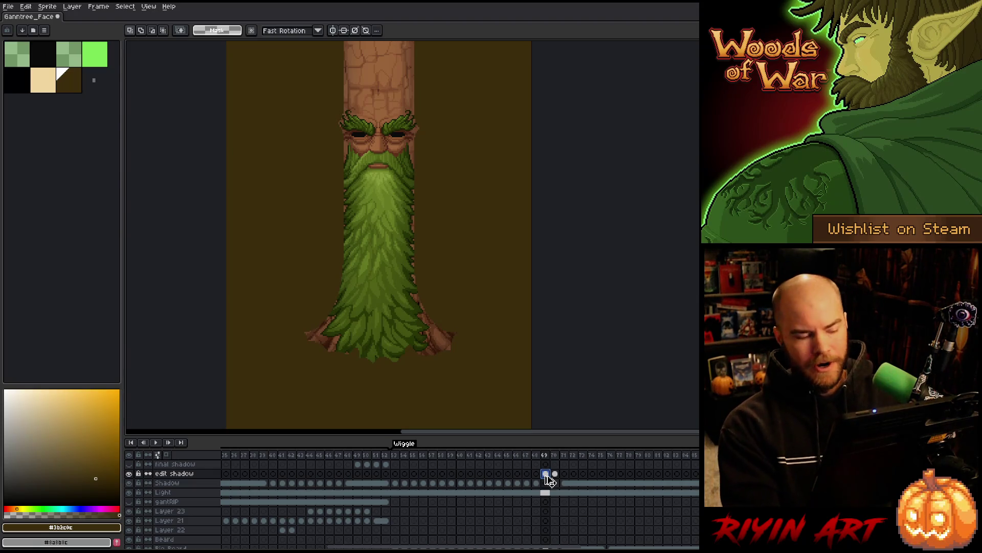
key("F9")
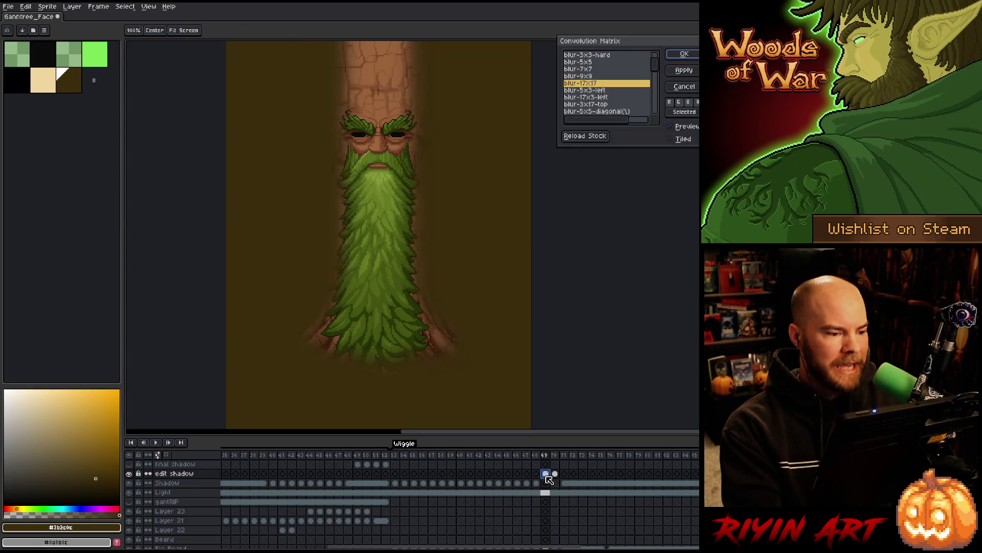
key("Return")
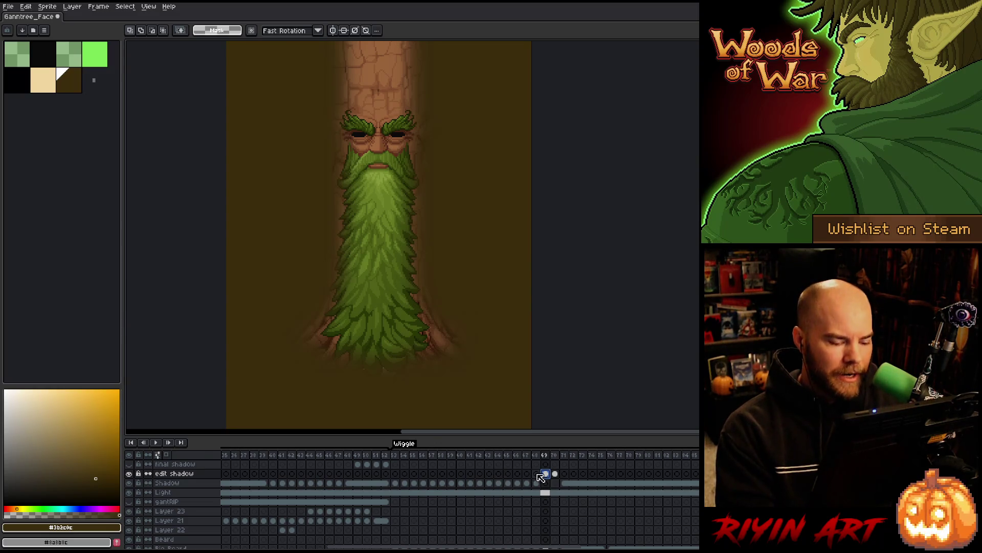
key("ctrl+z")
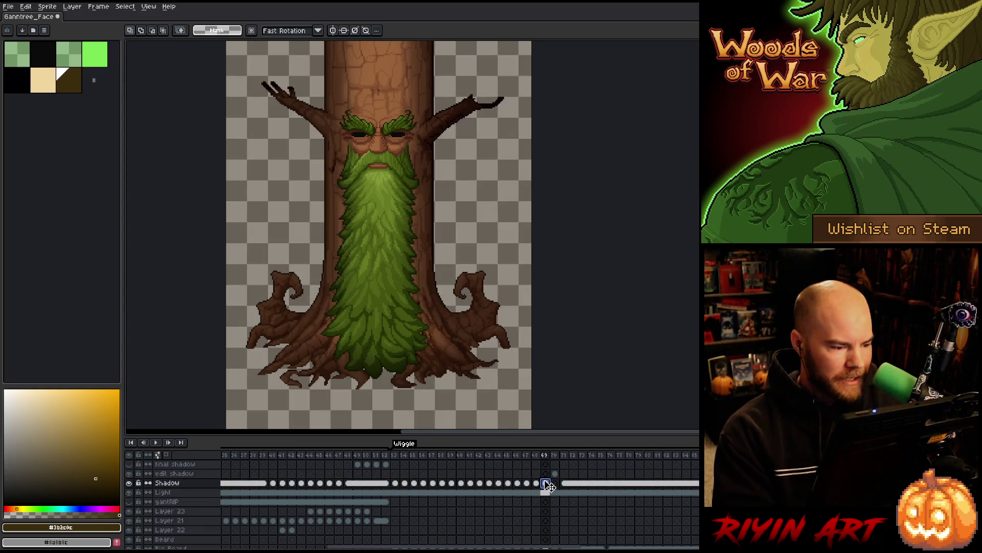
- Clear frame 69's shadow outside the trunk outline, deselect, and go to frame 70 of the edit shadow layer
scroll(549, 485, "down", 3)
left_click(545, 492, "ctrl")
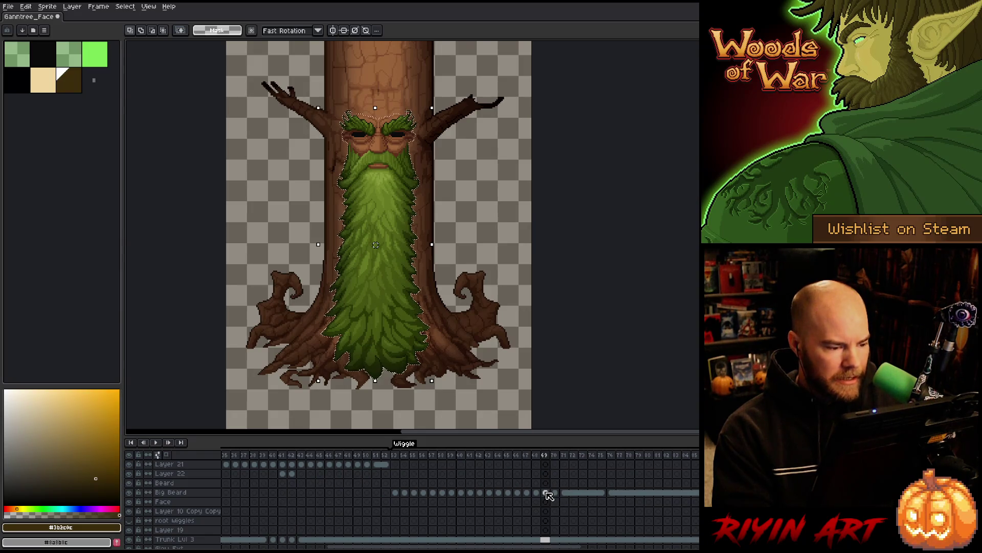
scroll(544, 513, "down", 1)
left_click(548, 523, "ctrl")
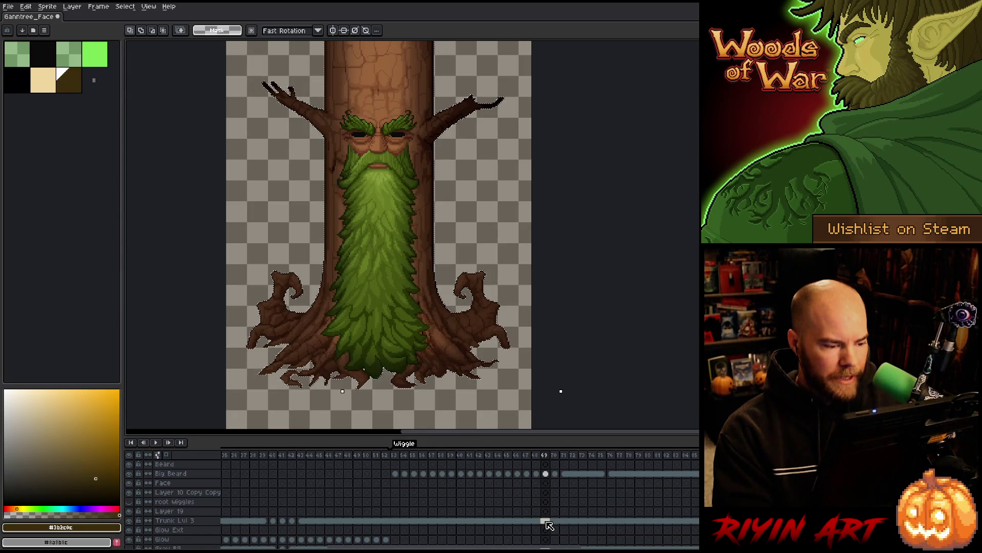
scroll(549, 525, "up", 4)
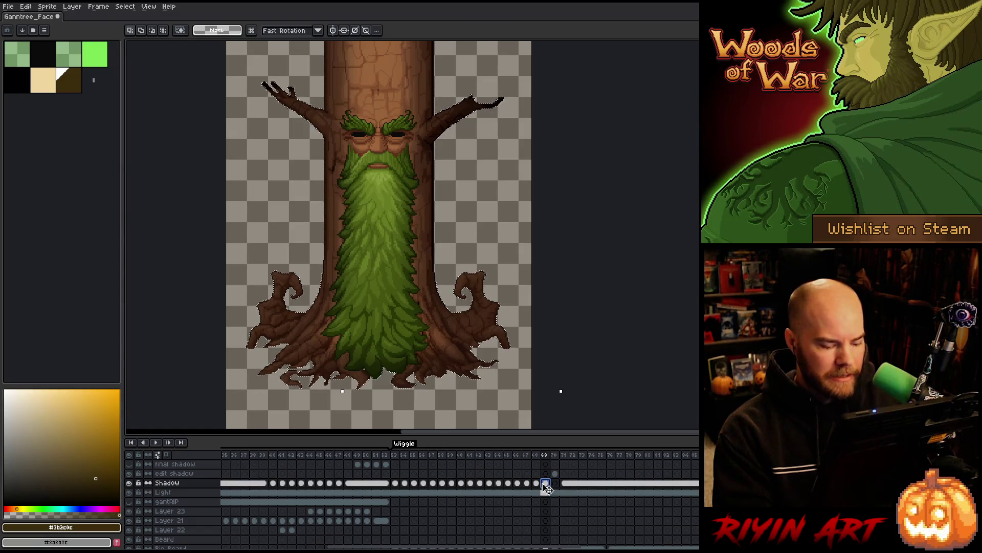
key("ctrl+a")
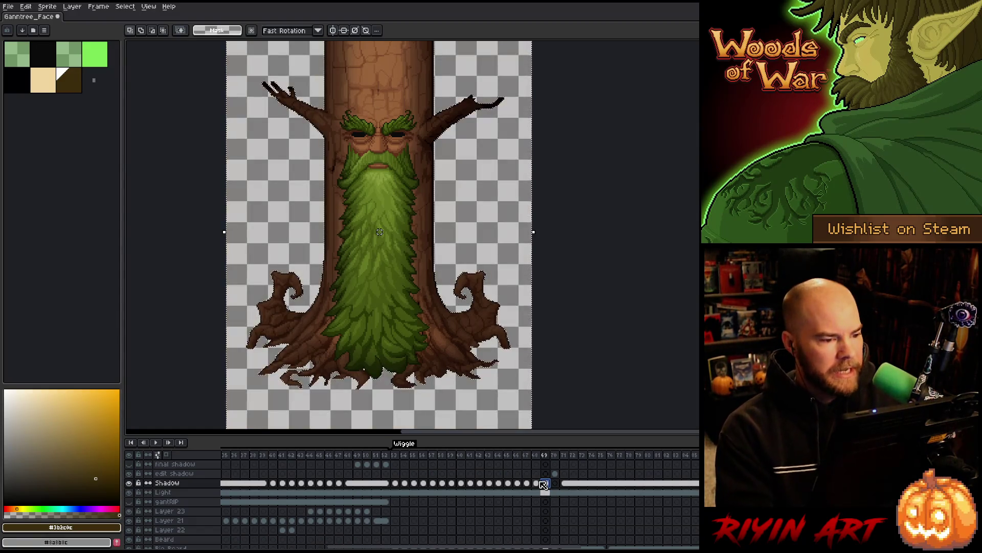
key("ctrl+d")
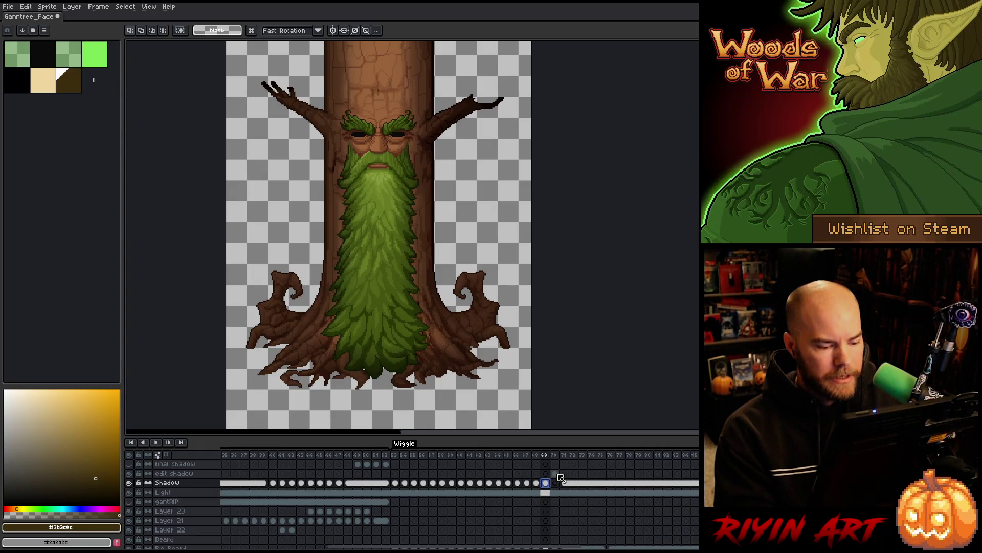
left_click(556, 473)
scroll(555, 507, "down", 2)
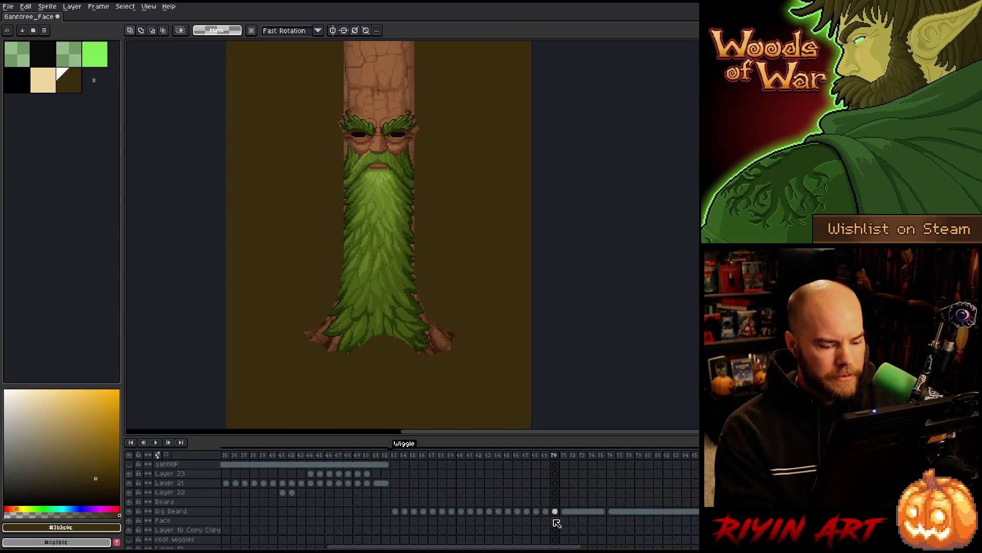
- Select the Big Beard outline on frame 70, contract it, and apply the blur-17x17 filter
left_click(557, 513, "ctrl")
scroll(555, 510, "up", 2)
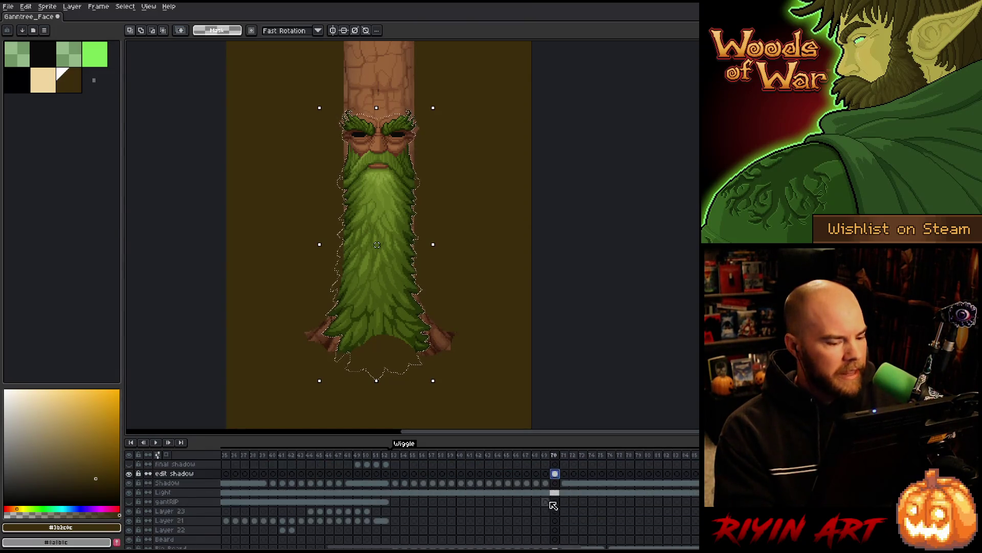
left_click(124, 6)
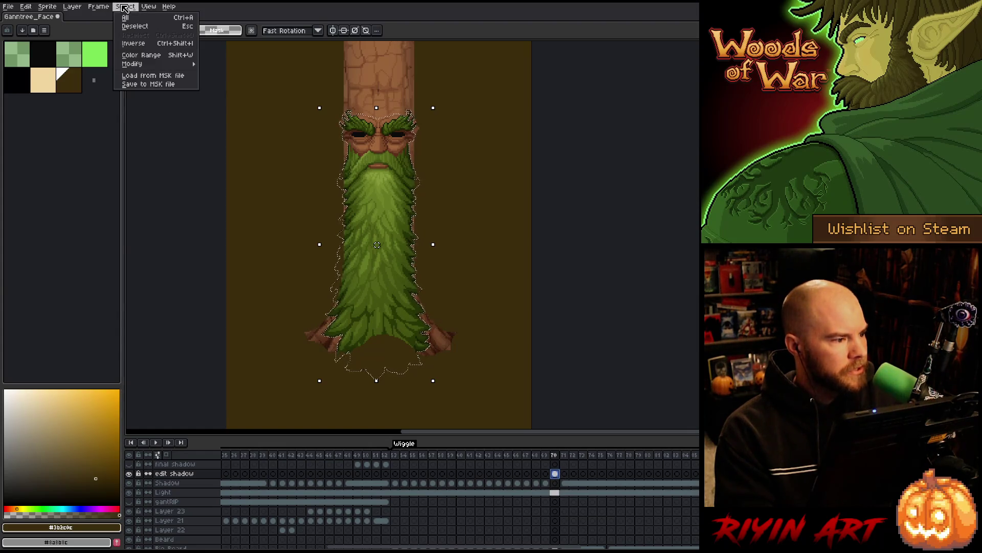
mouse_move(147, 65)
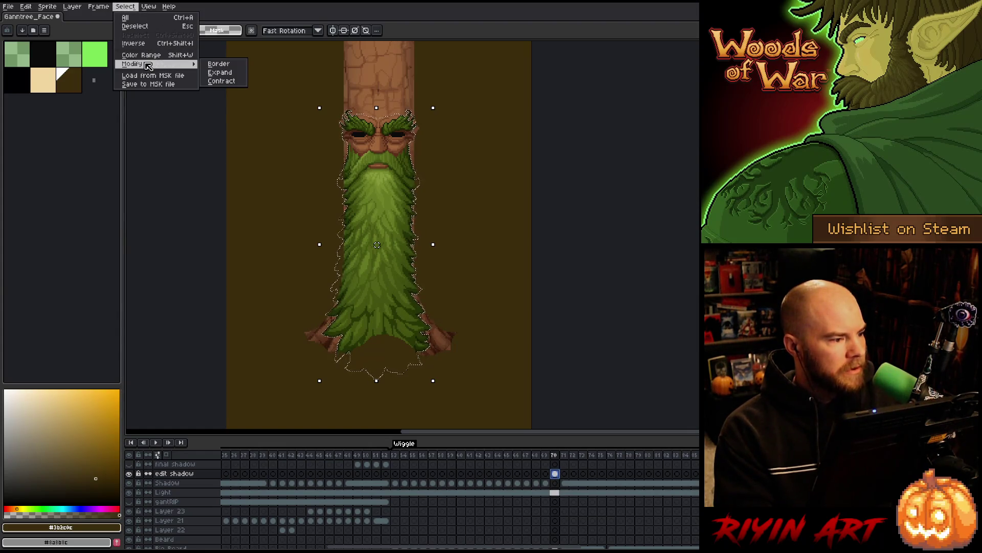
left_click(221, 81)
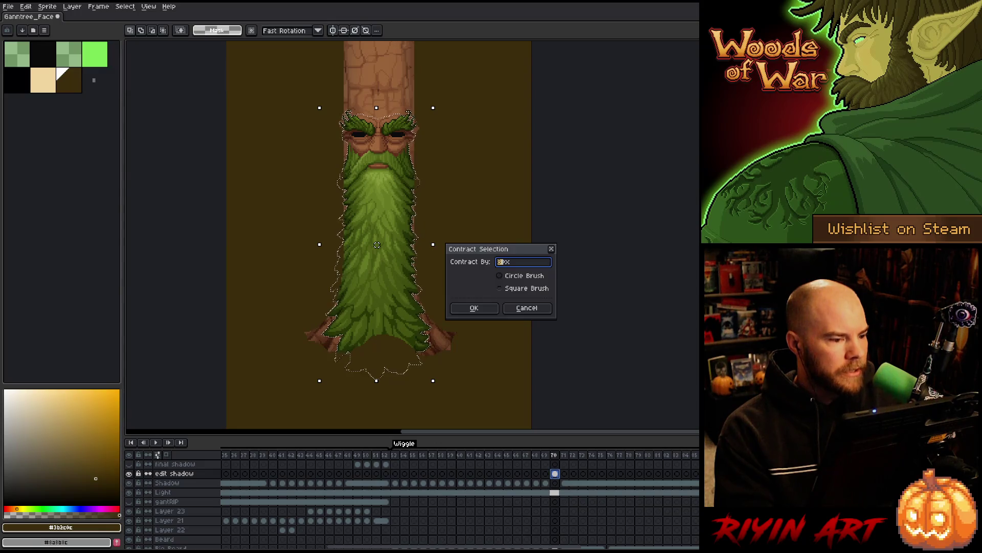
left_click(475, 308)
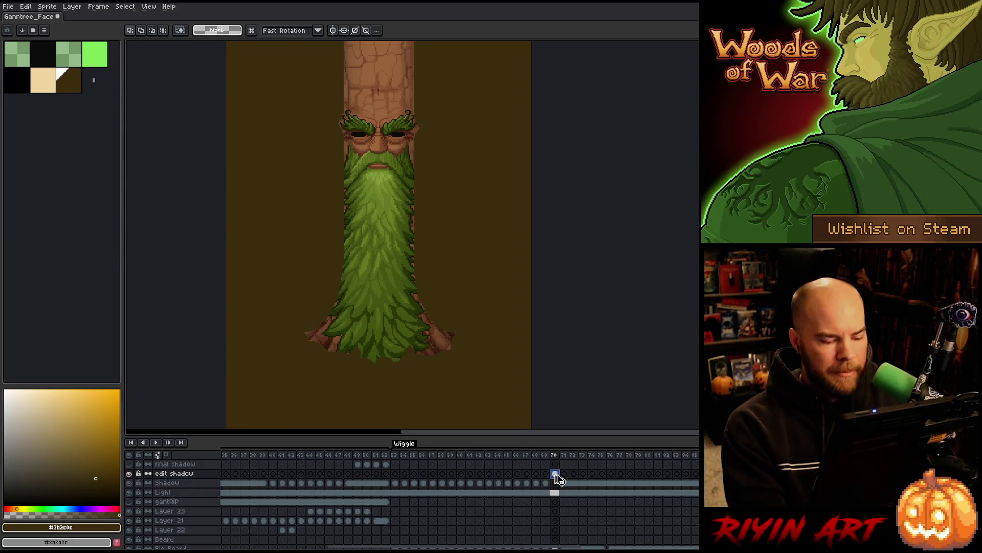
key("ctrl+shift+b")
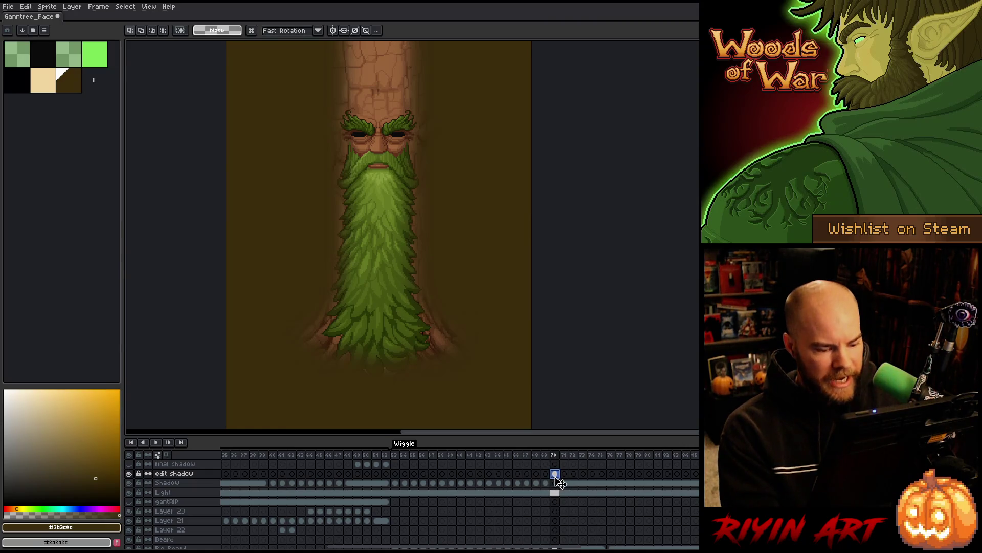
scroll(561, 486, "down", 3)
left_click(557, 503)
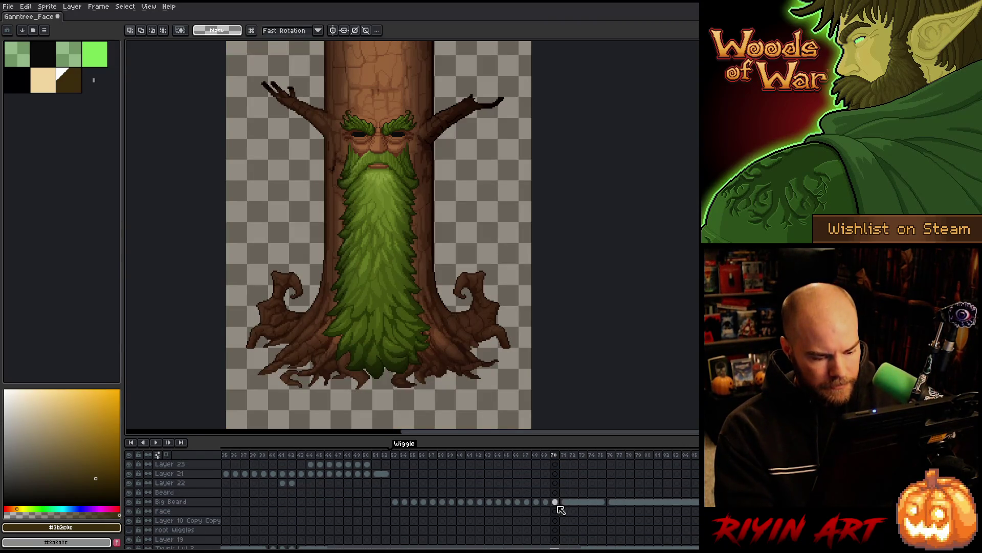
- Select the Shadow layer and play back the Gantree_Face animation to preview the soft beard shadow
scroll(558, 509, "down", 2)
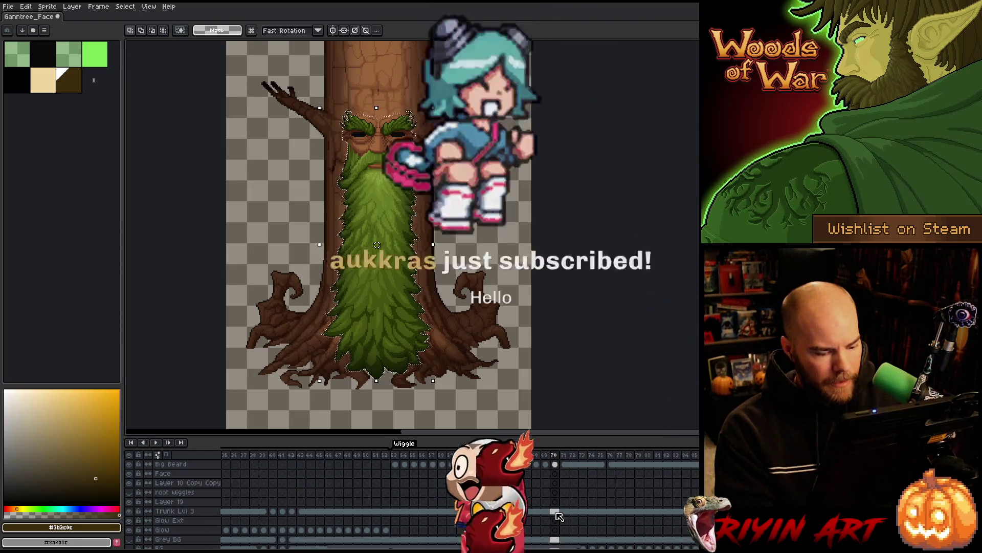
scroll(559, 512, "up", 5)
left_click(557, 485)
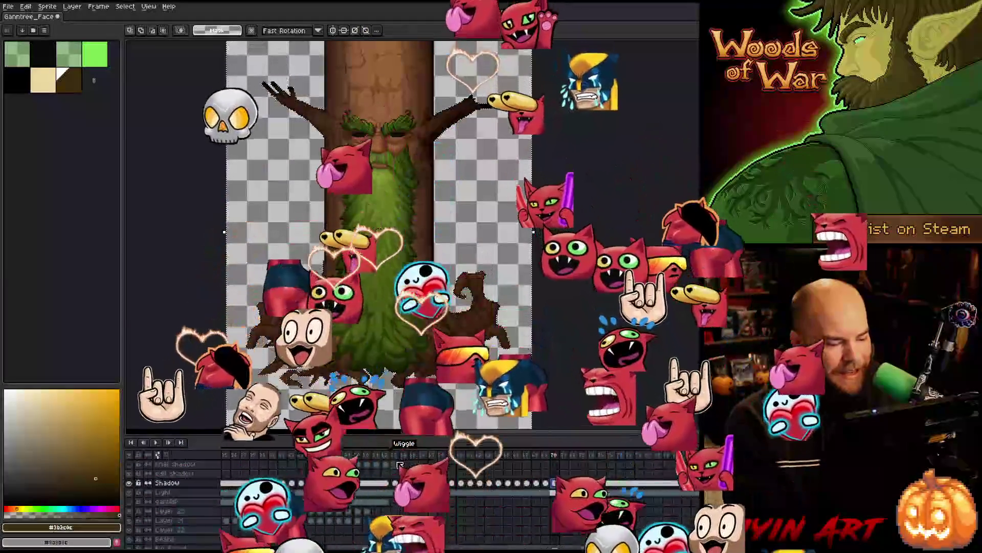
key("Return")
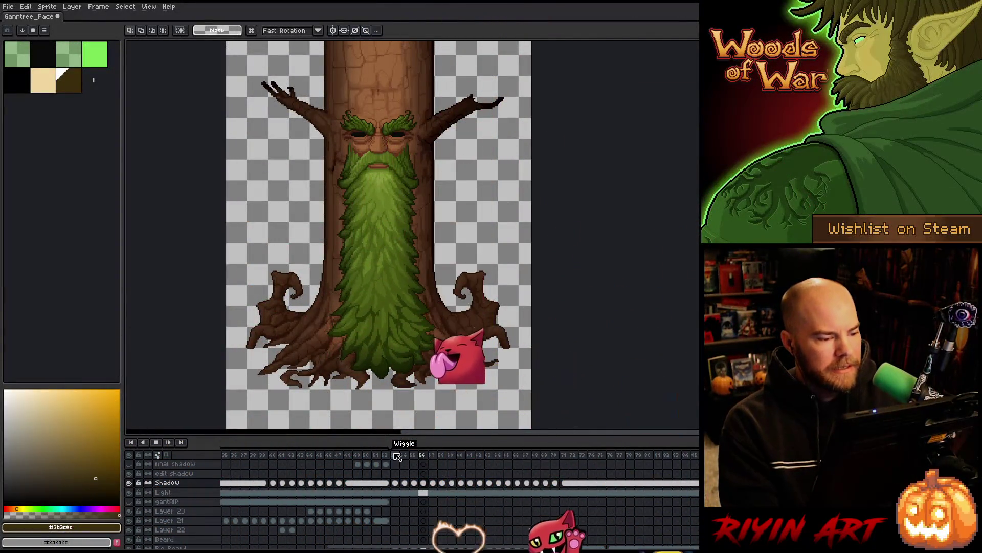
scroll(302, 306, "down", 1)
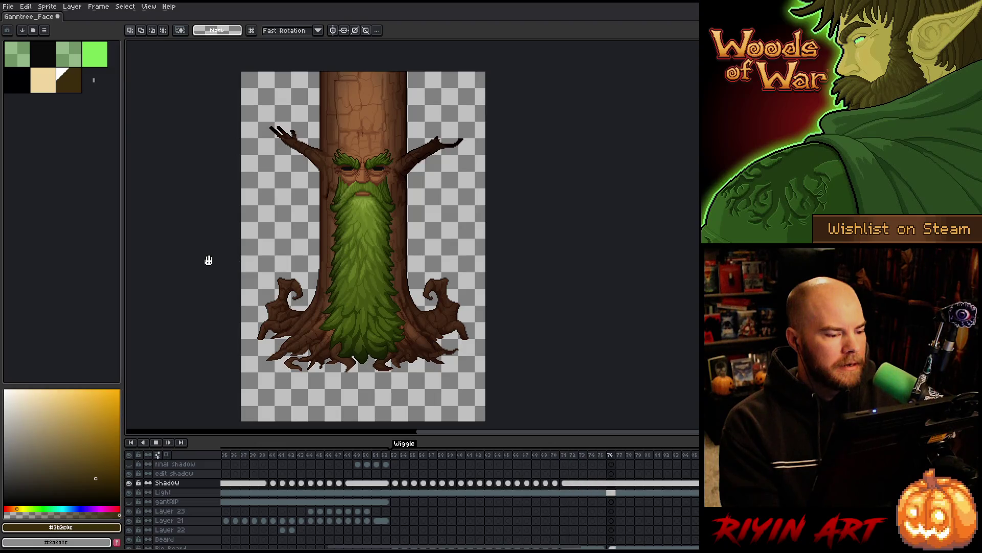